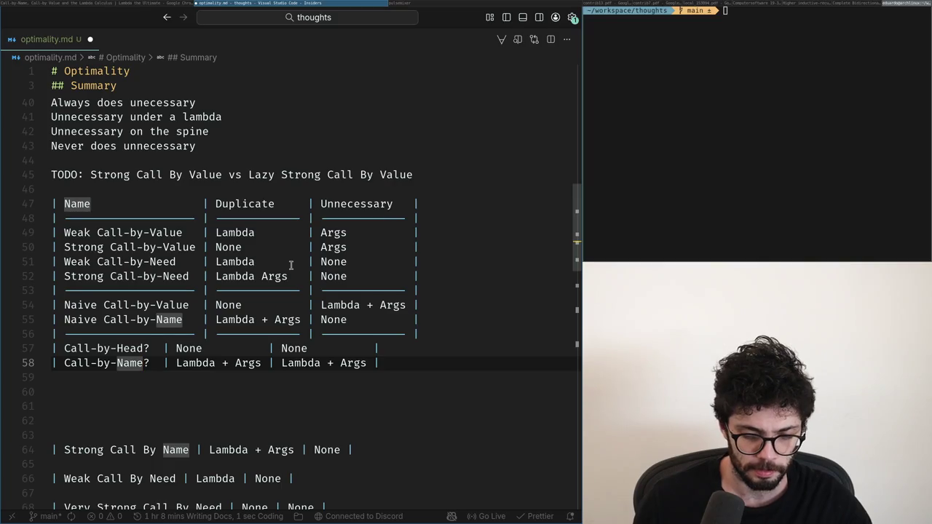
- Restore the last row as Eager Call-by-Name? and add a blank line below the table
key(BackSpace)
key(BackSpace)
key(BackSpace)
key(BackSpace)
text(Lazy)
key(BackSpace)
key(BackSpace)
key(BackSpace)
key(ctrl+z)
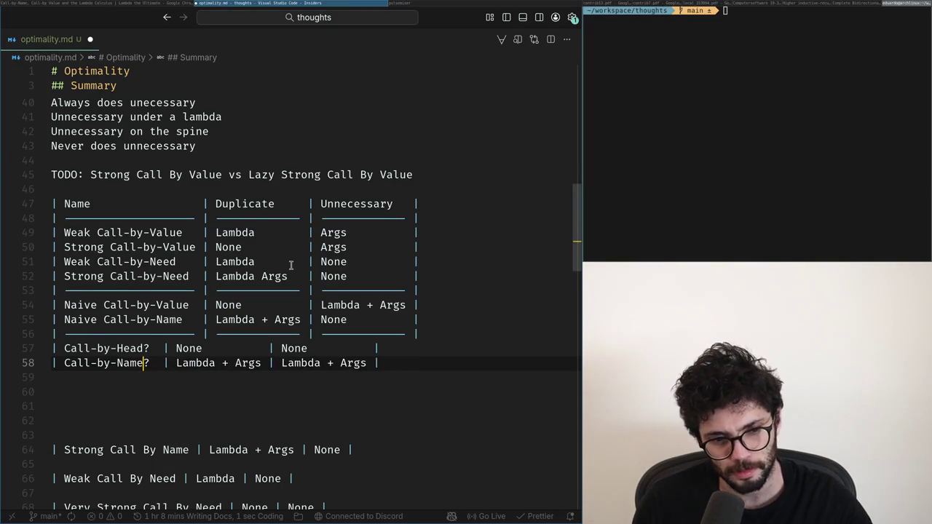
key(ctrl+z)
key(ctrl+z)
key(ctrl+z)
key(Down)
key(Down)
key(Down)
key(Return)
key(alt+Tab)
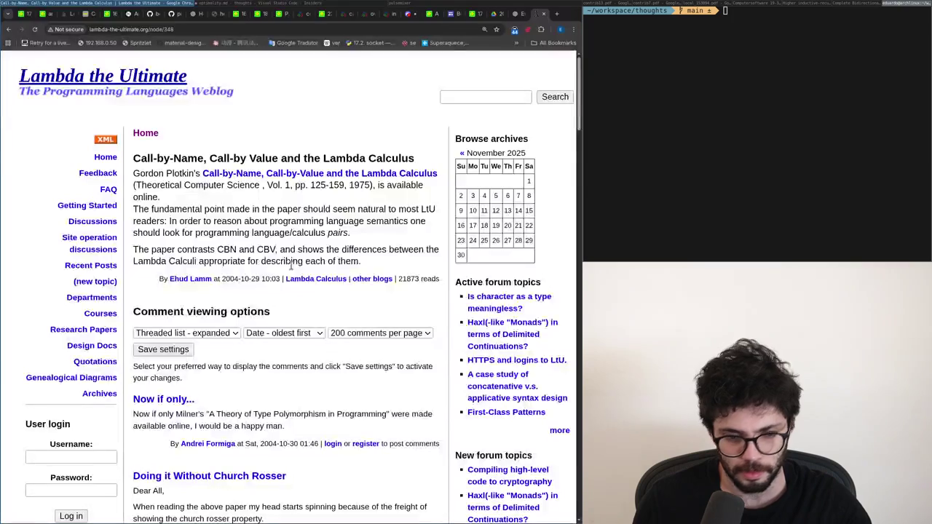
key(alt+Tab)
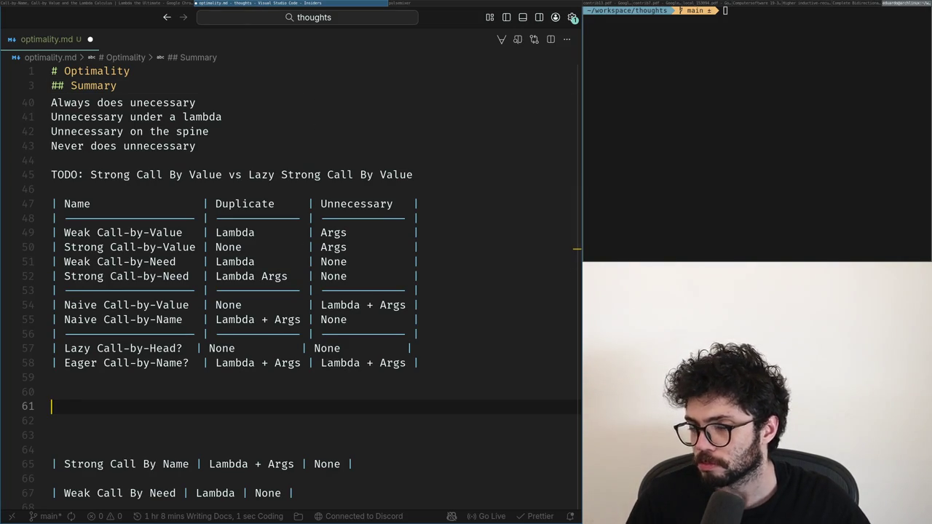
- Change Lazy Call-by-Head? to Lazy Call-by-Value? and compare with the Lambda the Ultimate article
click(195, 363)
click(172, 350)
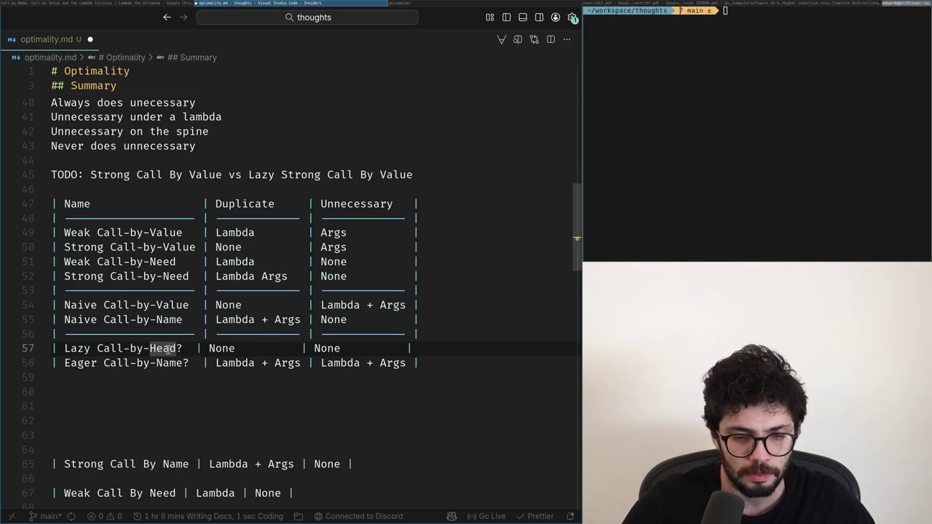
text(Value)
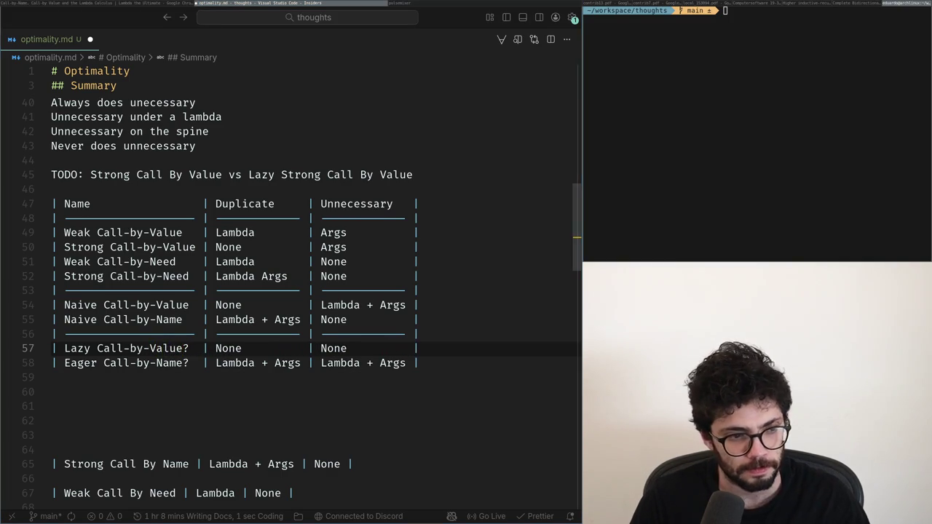
key(super+h)
scroll(291, 266, down, 5)
scroll(290, 266, up, 5)
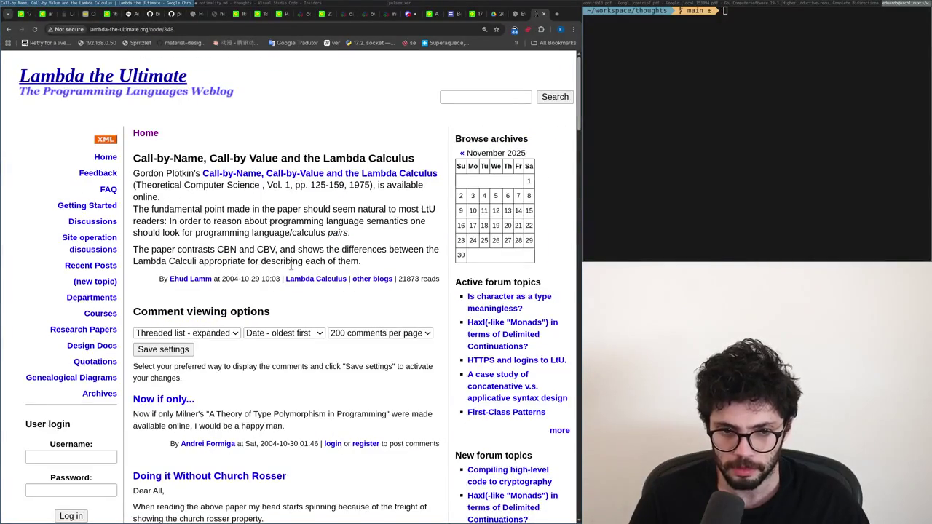
key(alt+Tab)
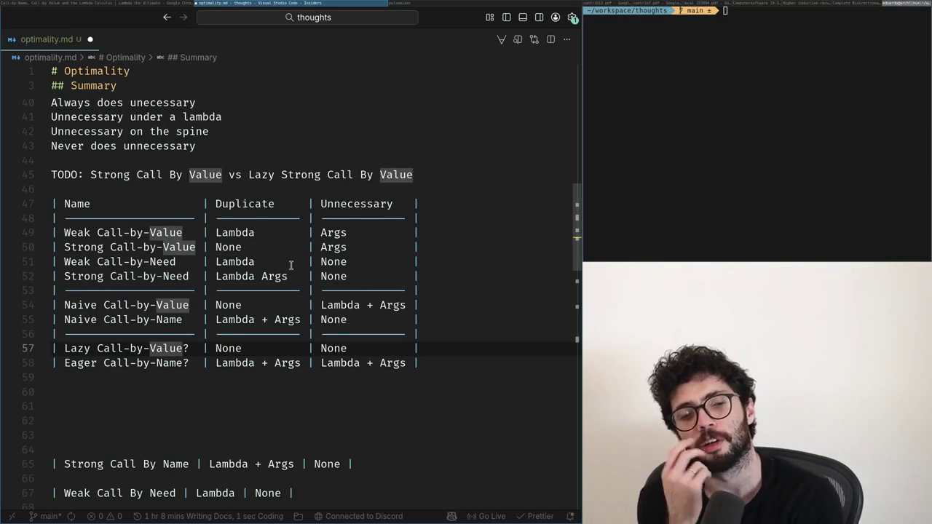
key(alt+Tab)
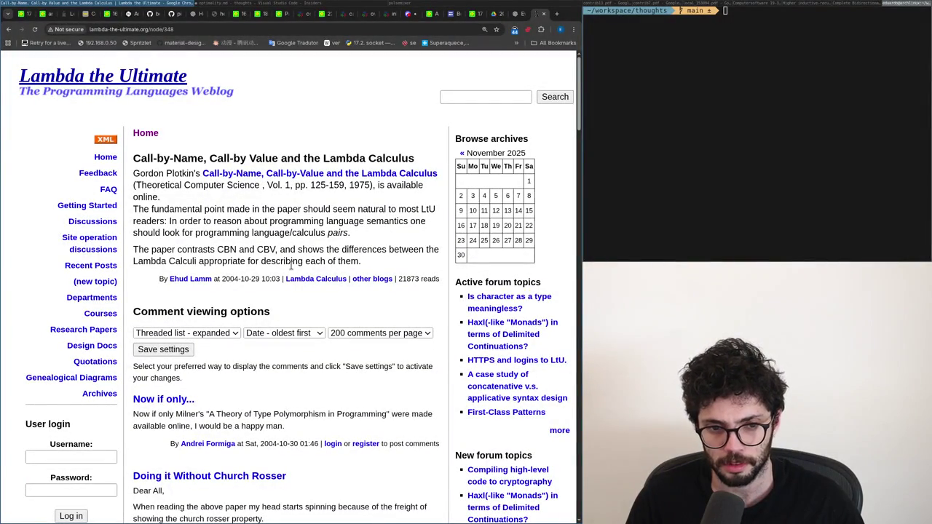
key(alt+Tab)
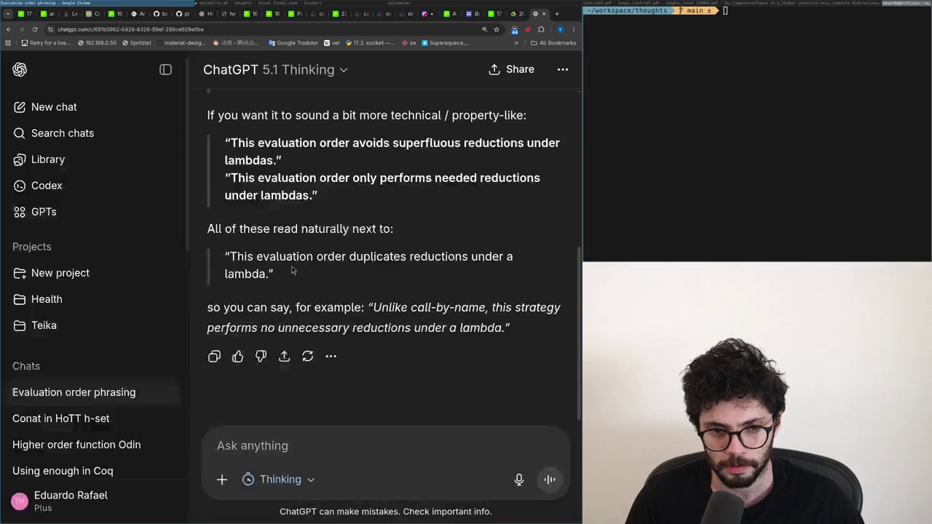
- Read ChatGPT's suggested phrasings in the Evaluation order phrasing chat
key(alt+Tab)
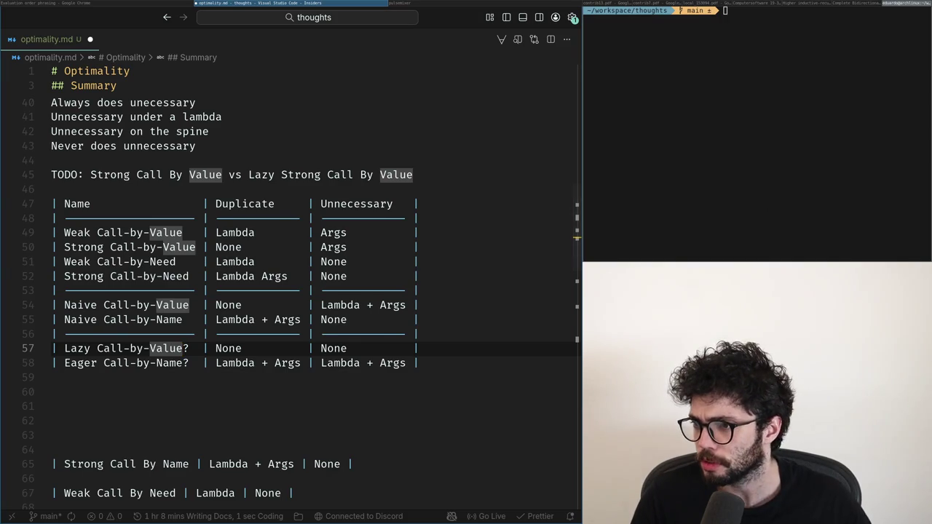
- Rename the last two rows to Optimal? and Maximal? and save the file
double_click(175, 347)
key(BackSpace)
key(BackSpace)
key(BackSpace)
key(BackSpace)
key(ctrl+BackSpace)
key(ctrl+BackSpace)
text(Opt?)
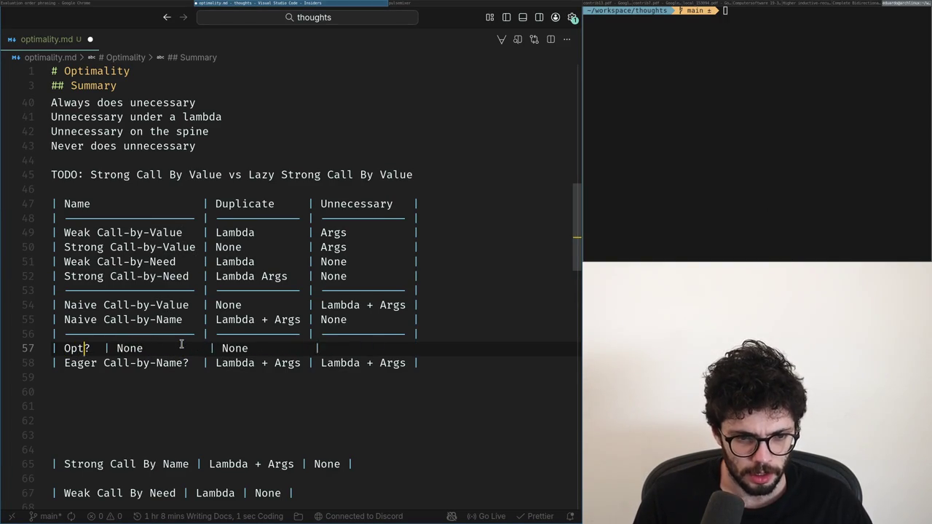
text(imal)
key(Down)
key(ctrl+Delete)
key(ctrl+BackSpace)
key(ctrl+BackSpace)
key(ctrl+BackSpace)
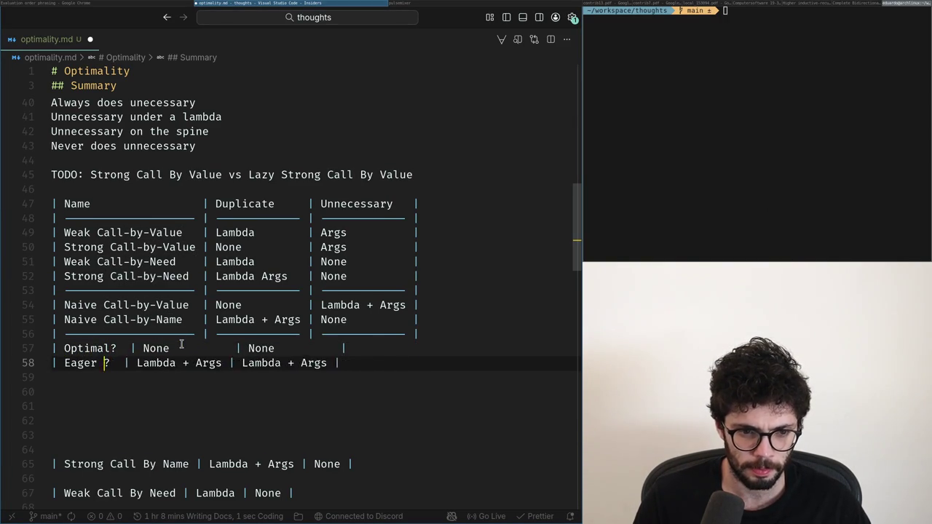
key(ctrl+BackSpace)
text(Maximal)
key(ctrl+s)
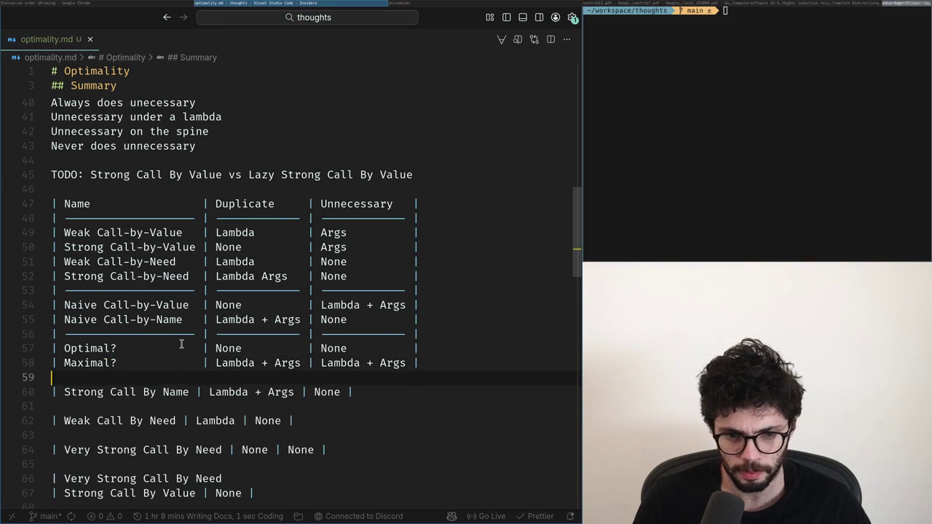
- Leave a blank line below the strategy table
key(Return)
key(Return)
key(Return)
key(Up)
key(Up)
key(Down)
key(BackSpace)
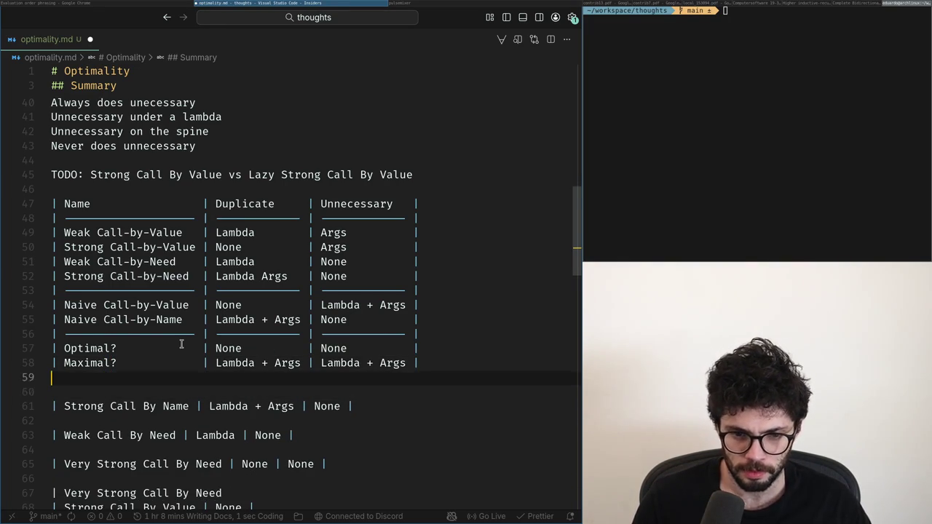
key(Return)
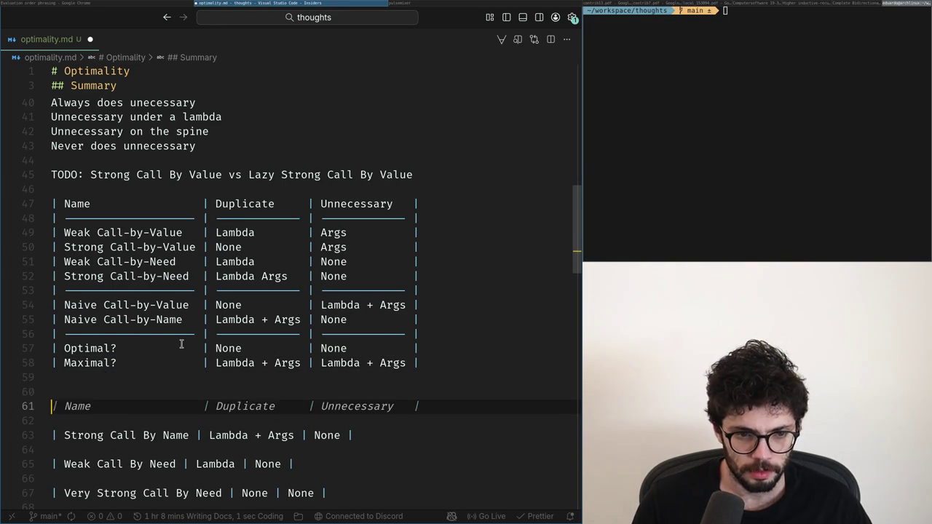
- Capture a screenshot of the strategy table region and copy it to the clipboard
key(Print)
drag(45, 191, 428, 378)
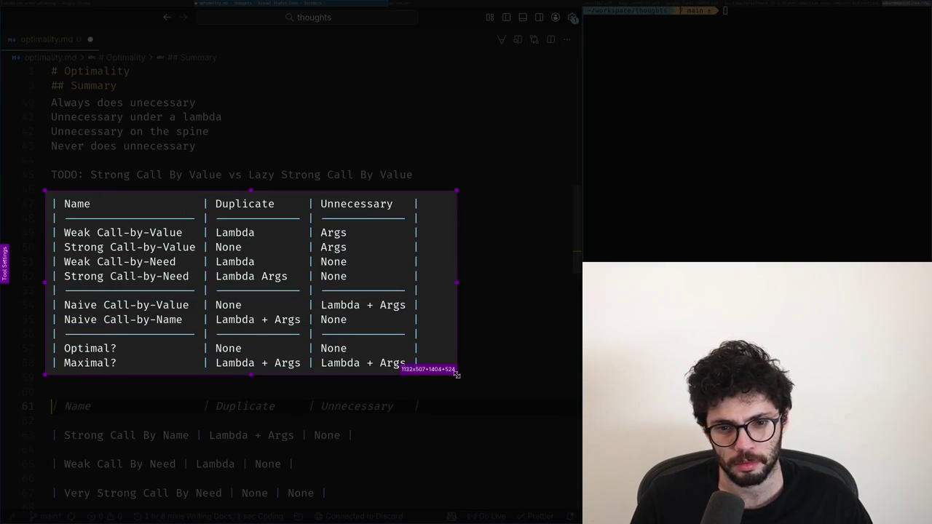
key(ctrl+c)
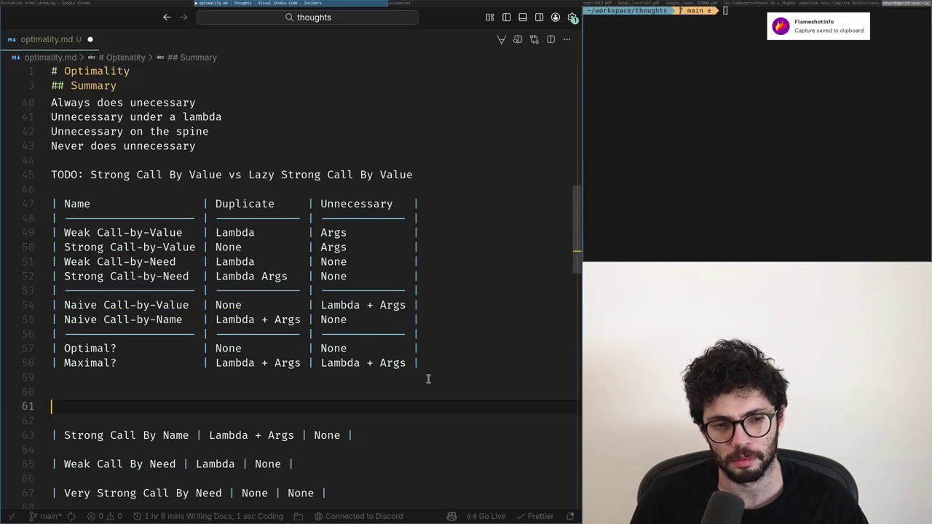
key(alt+Tab)
key(ctrl+1)
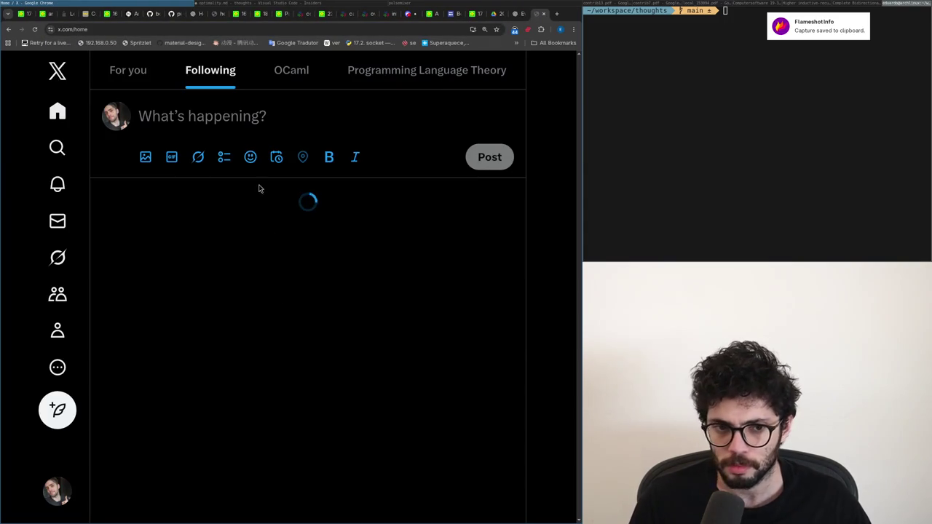
- Start a new X post and paste the strategy table screenshot into it
click(249, 132)
key(ctrl+v)
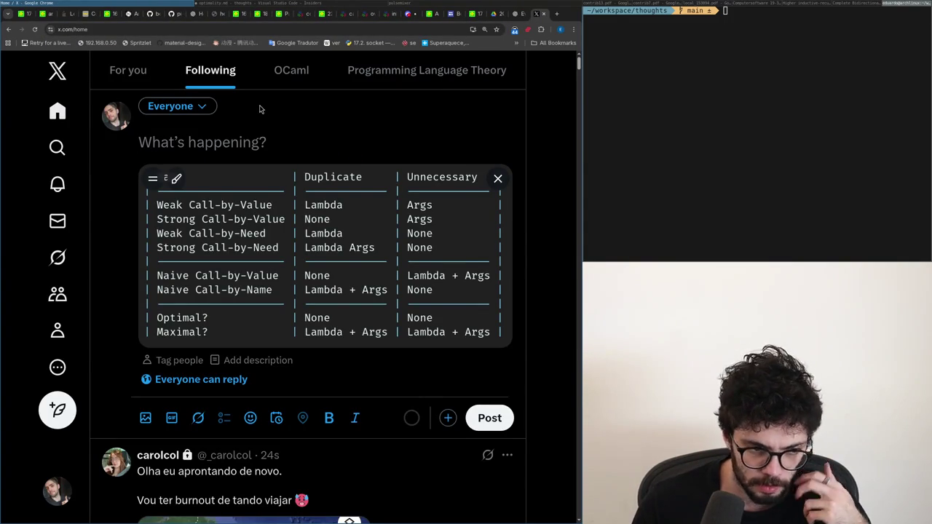
scroll(269, 112, down, 3)
scroll(334, 135, up, 3)
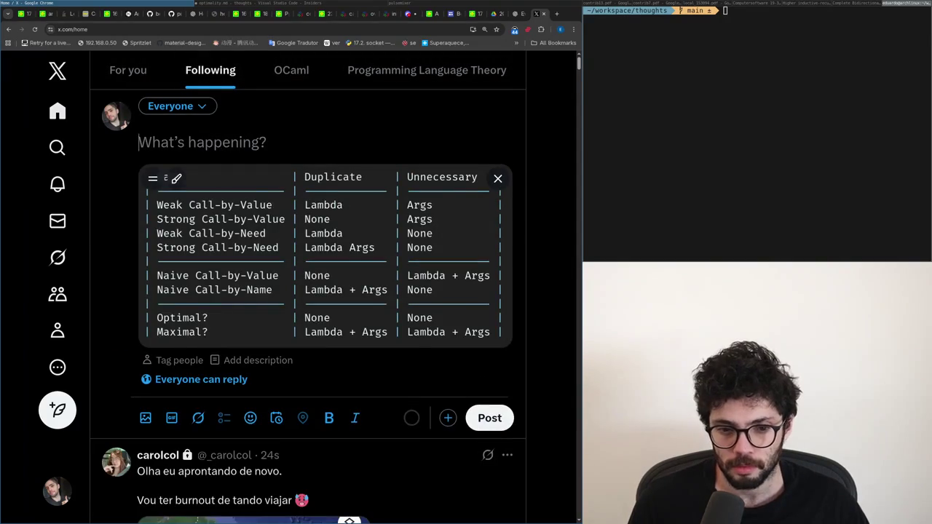
click(176, 153)
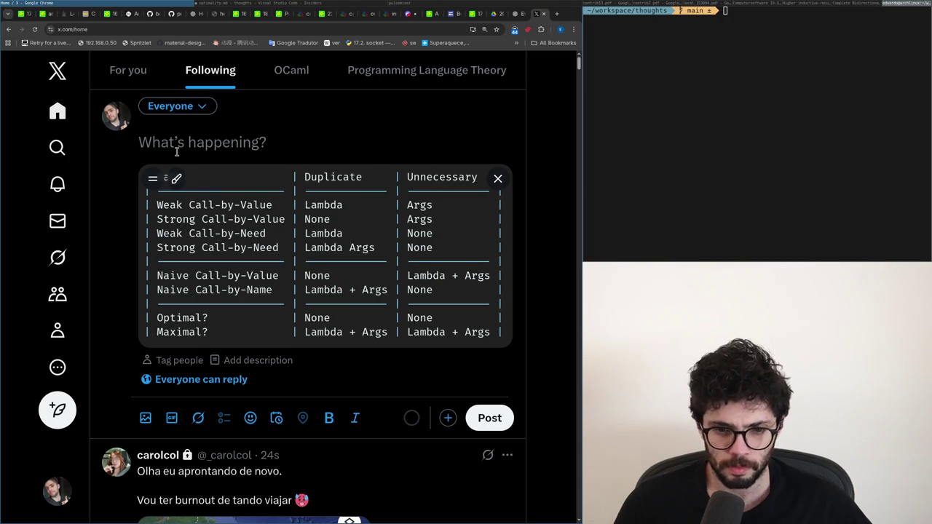
scroll(252, 299, down, 3)
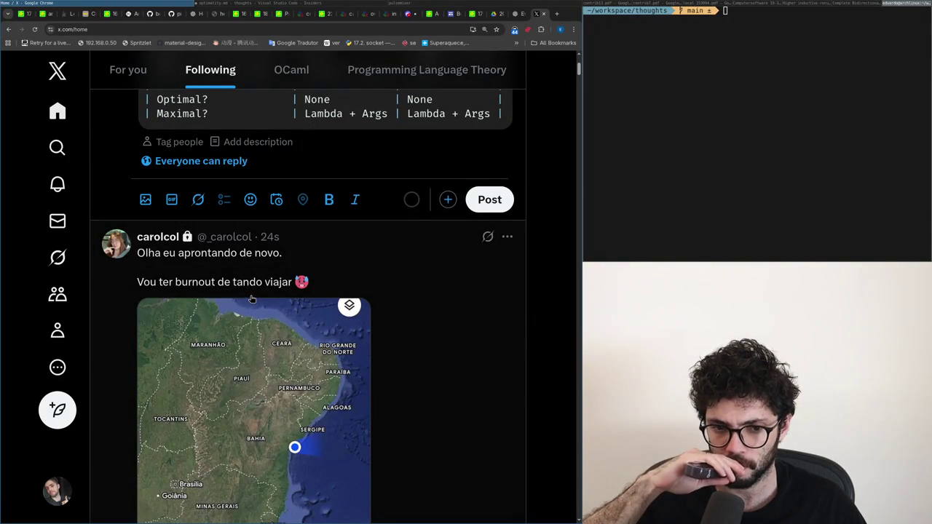
scroll(252, 299, up, 3)
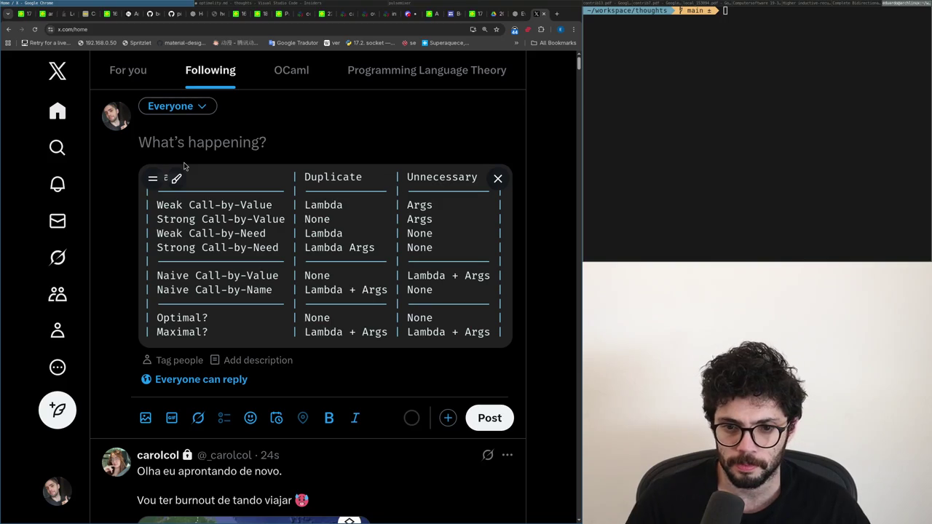
- Draft the post text, rewriting it until it begins 'I need'
text(It's quite nice that the)
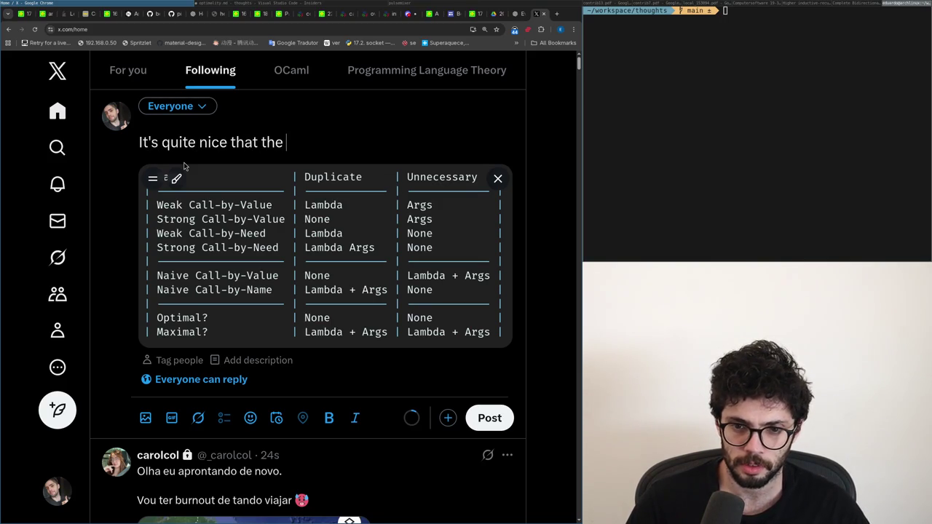
key(ctrl+a)
key(BackSpace)
text(It')
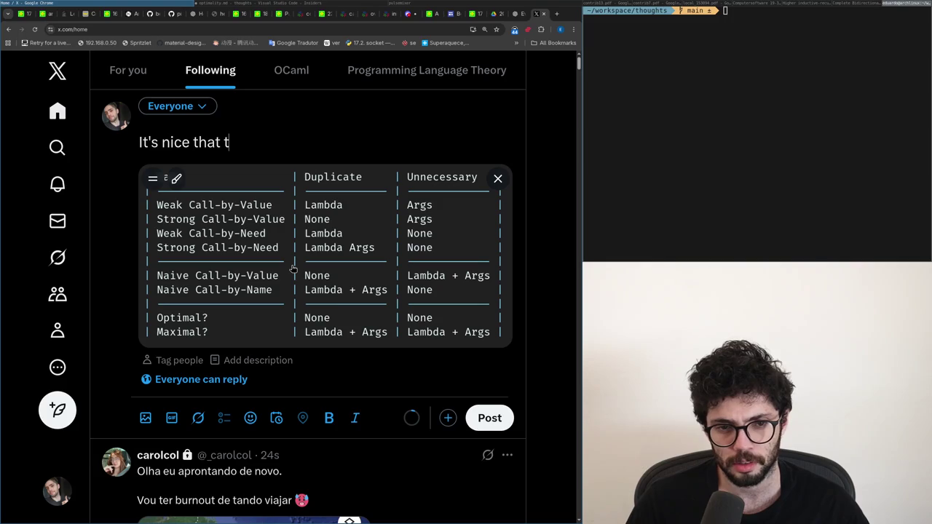
key(ctrl+a)
key(BackSpace)
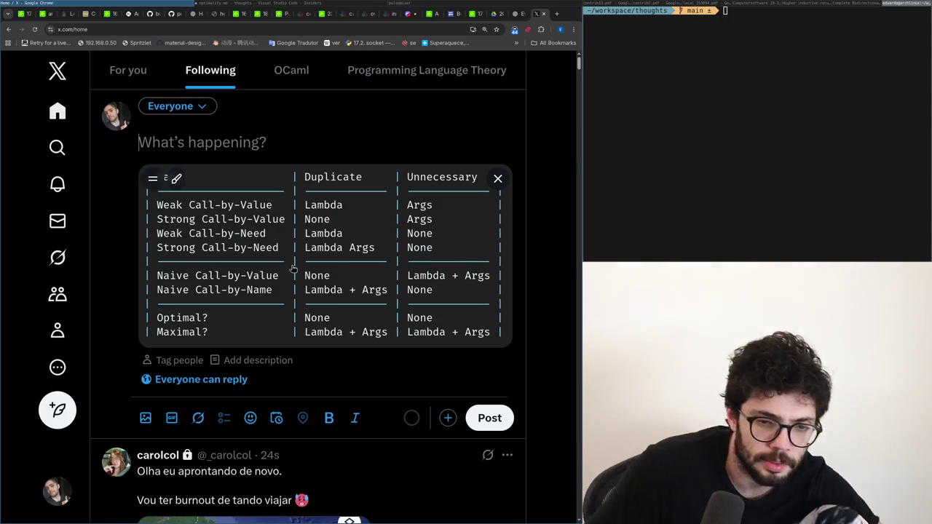
text(I need)
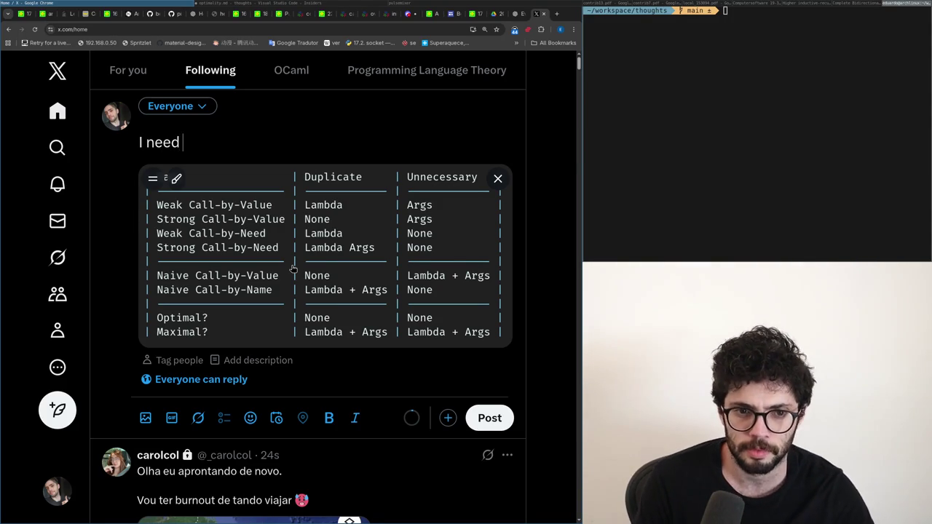
- Look back at the optimality.md notes, then open a private browser window
key(alt+Tab)
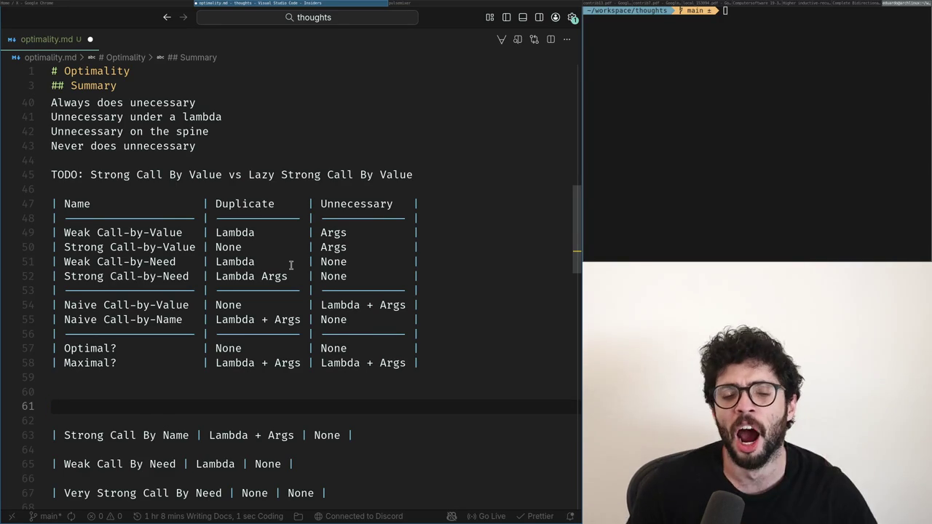
key(super+Left)
key(ctrl+shift+n)
- Search Google for 'call by head value strategy' and read the expanded AI overview
text(call by head )
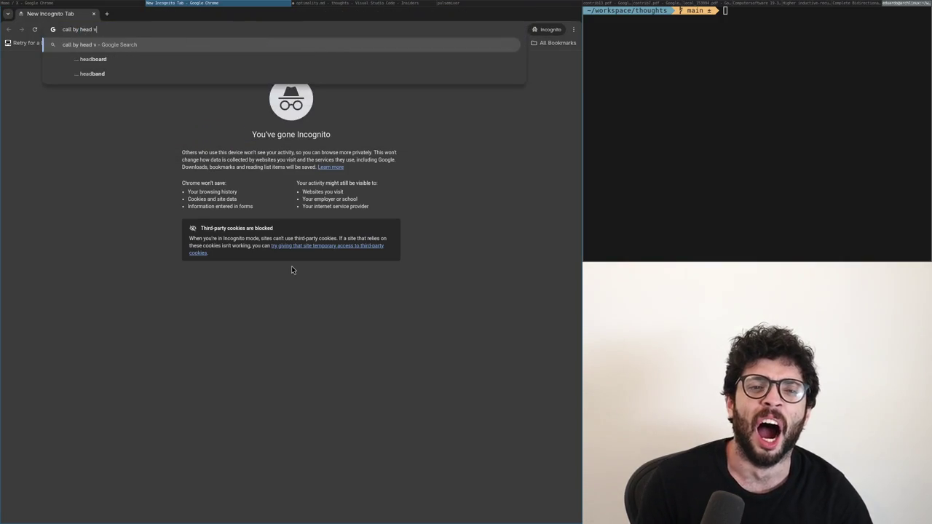
text(value st)
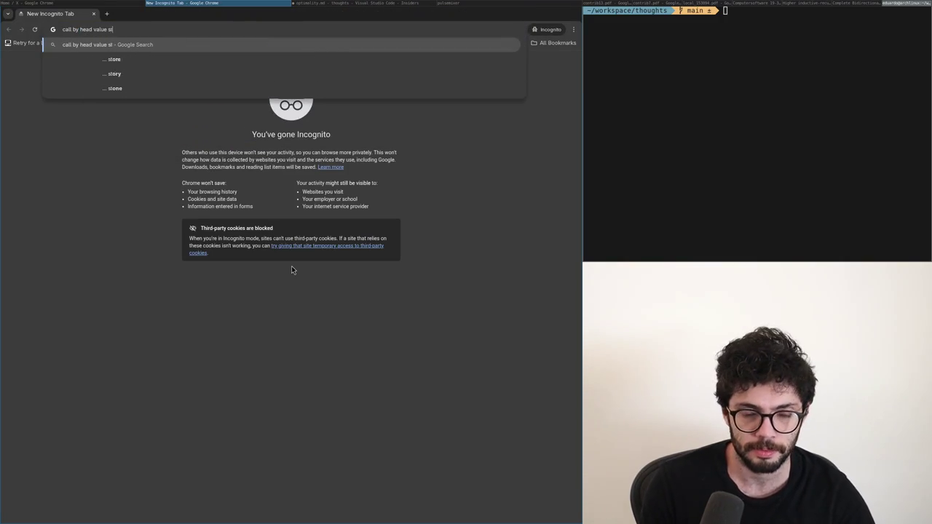
text(rategy)
key(Return)
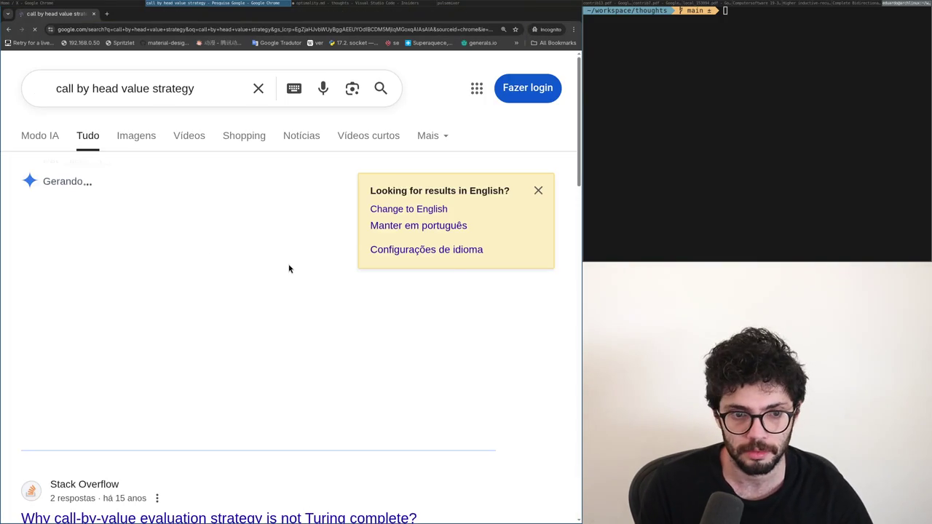
scroll(233, 241, down, 1)
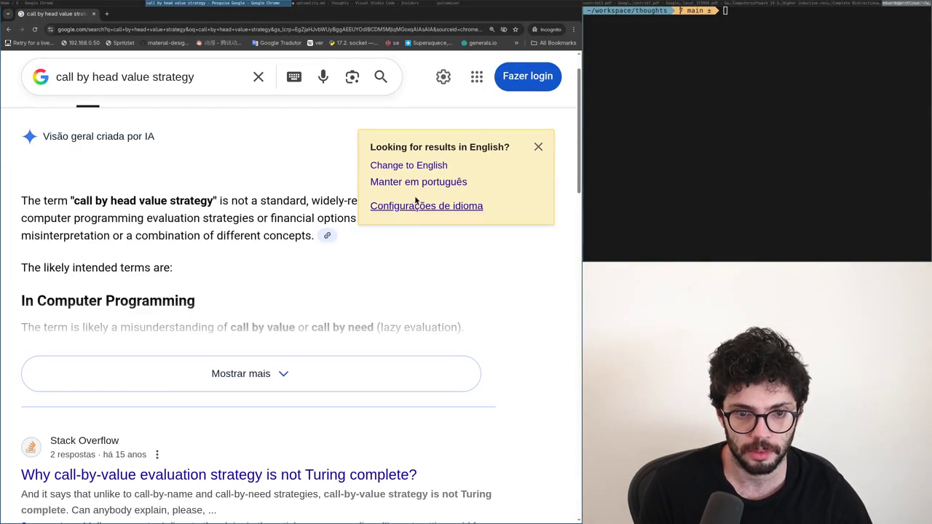
click(540, 147)
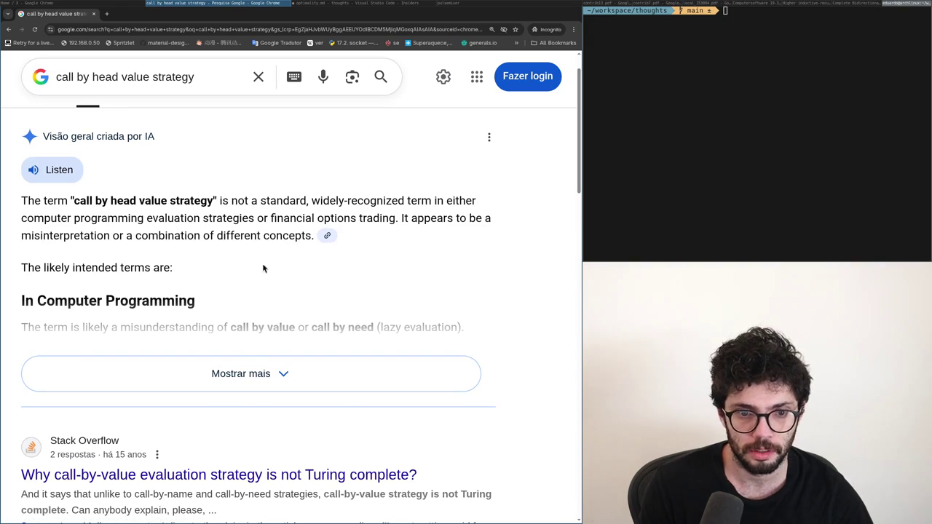
click(283, 374)
key(ctrl+w)
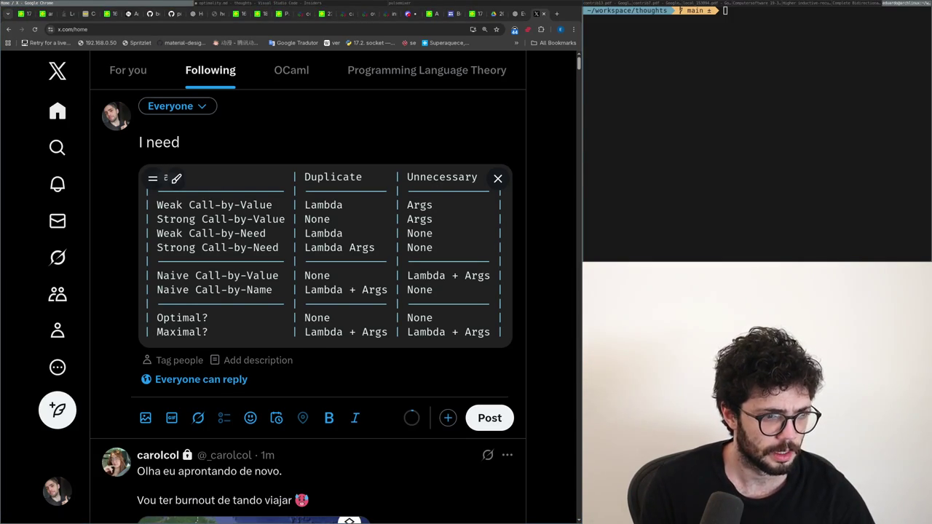
key(super+Right)
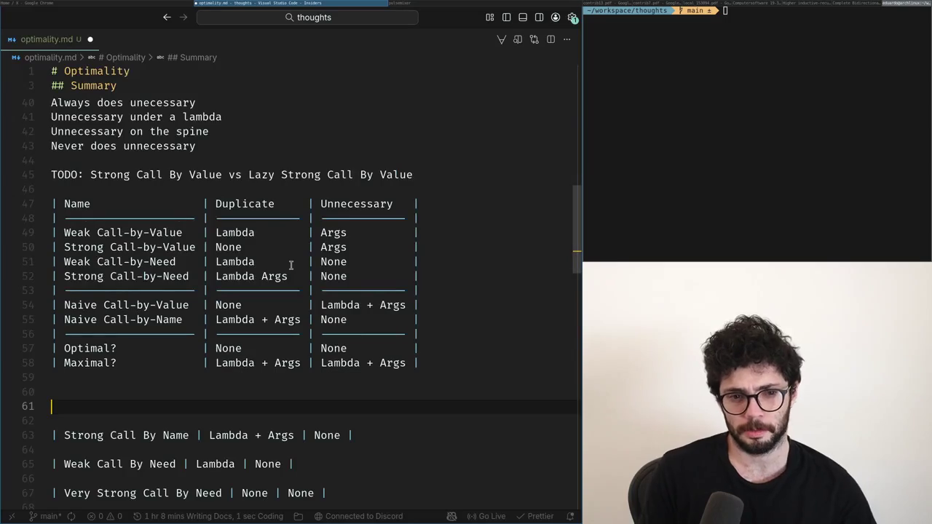
- Rename rows Optimal? and Maximal? to Call-by-Head-Value? and Call-by-Spine-Value?, saving each
key(Up)
key(Up)
key(Up)
key(Up)
key(ctrl+shift+Right)
key(BackSpace)
text(Call-by-)
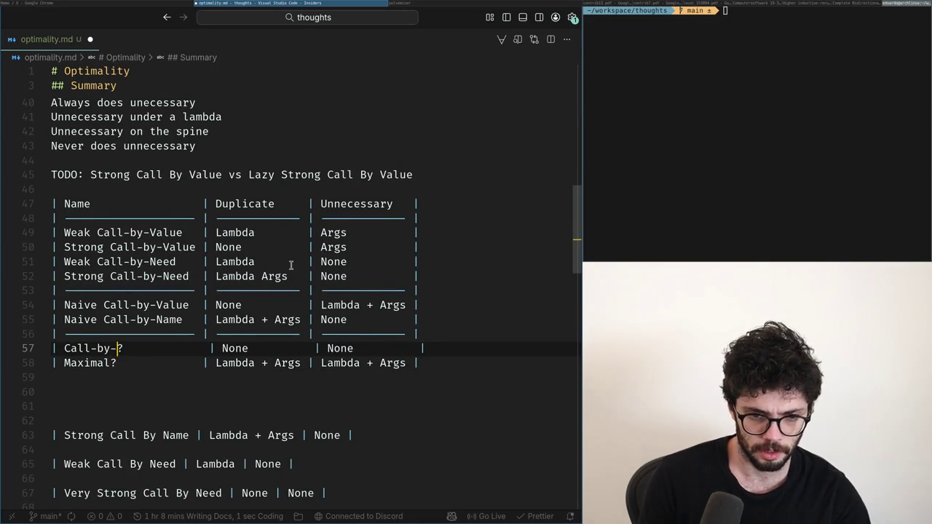
text(Head-Value)
key(ctrl+s)
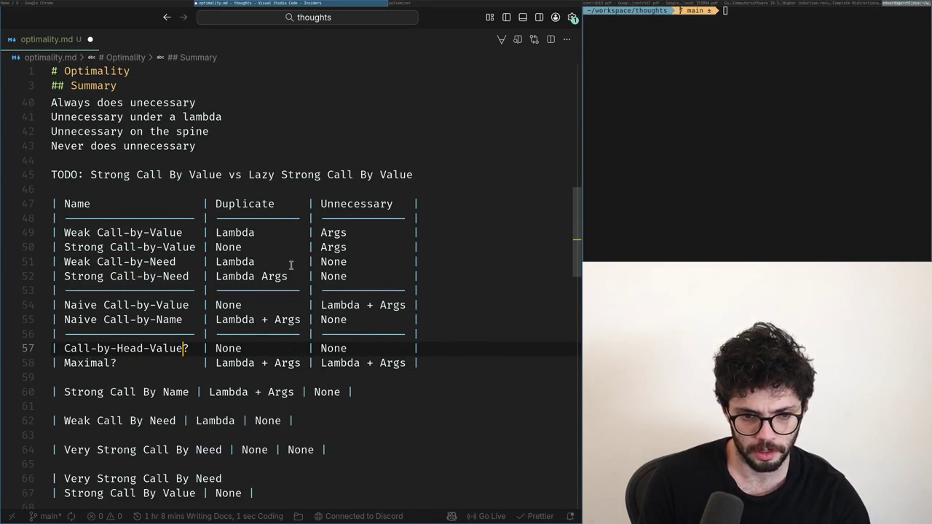
key(ctrl+Right)
key(ctrl+shift+Left)
text(Call-by-Spine-Value)
key(ctrl+s)
- Add an empty line beneath the strategy table
key(Down)
key(Up)
key(Up)
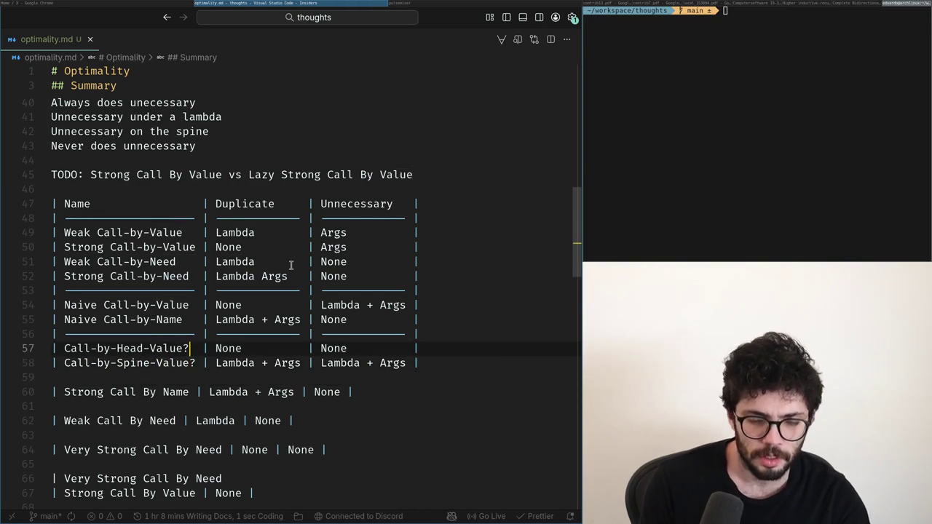
key(End)
key(Down)
key(Down)
key(Up)
key(Up)
key(Down)
key(Down)
key(Return)
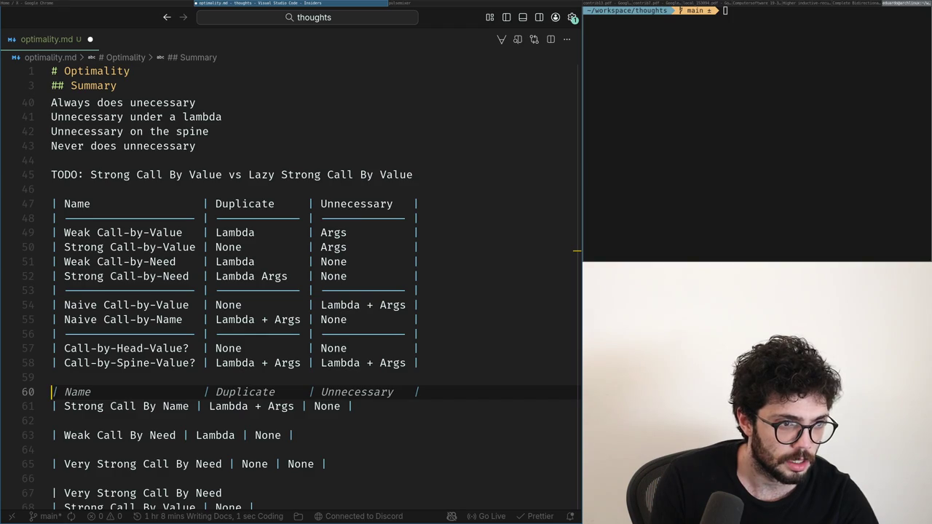
key(Escape)
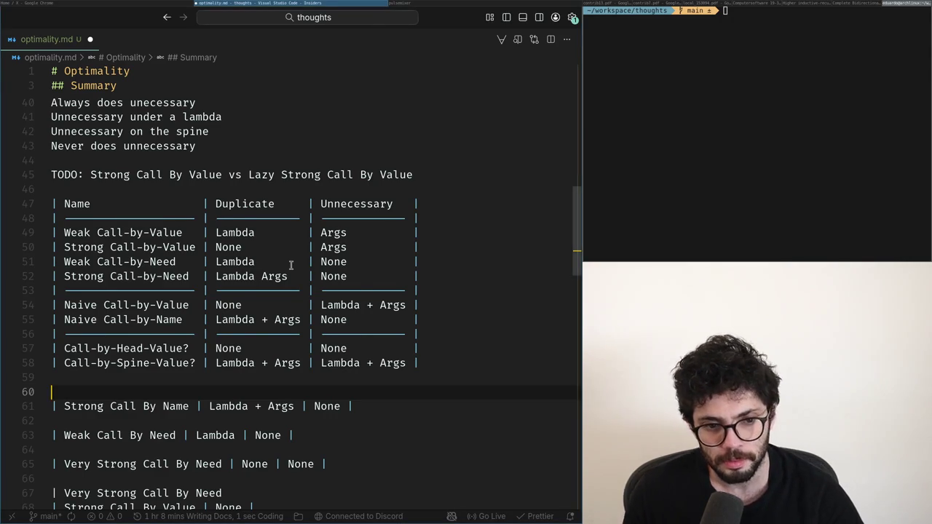
key(super+Left)
key(alt+Tab)
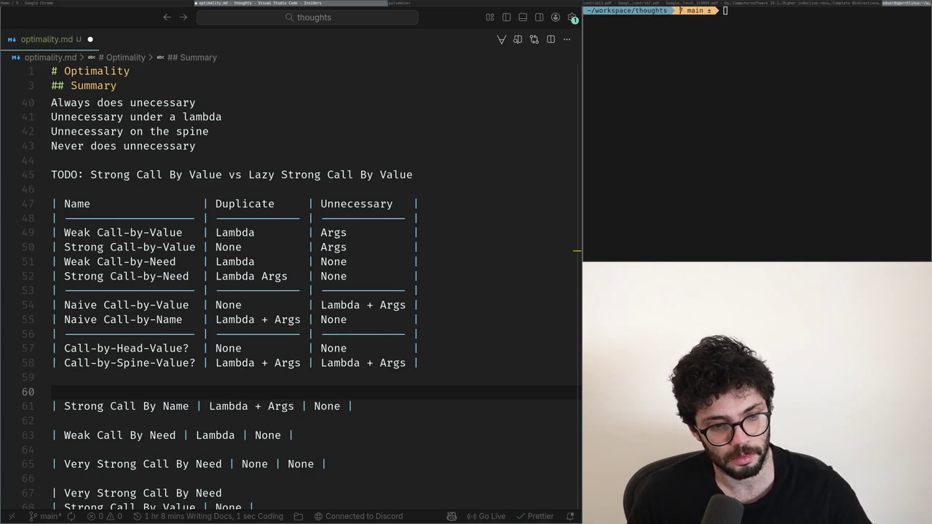
key(Up)
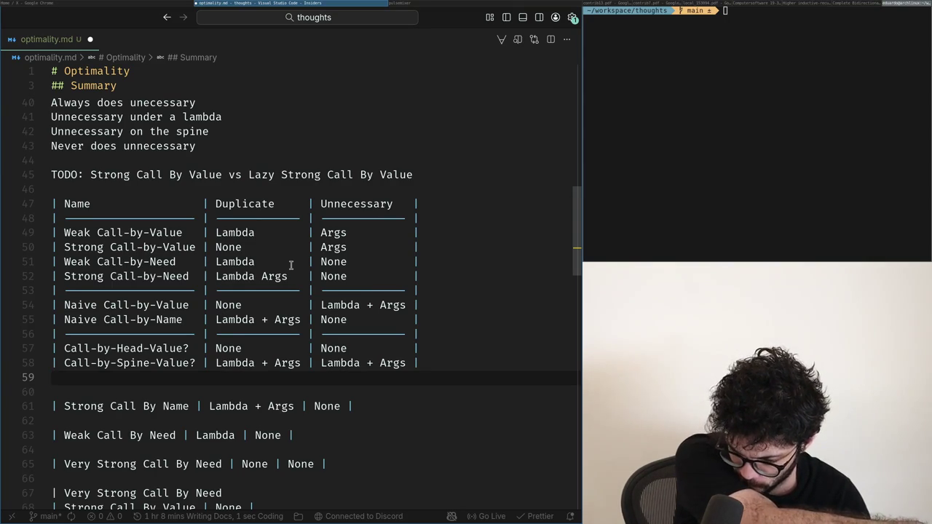
double_click(172, 346)
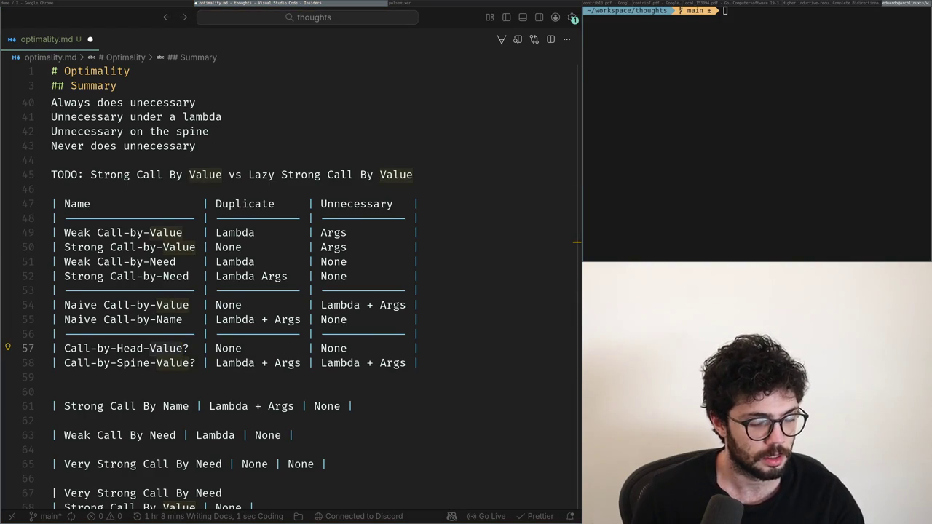
key(super+Left)
key(super+Right)
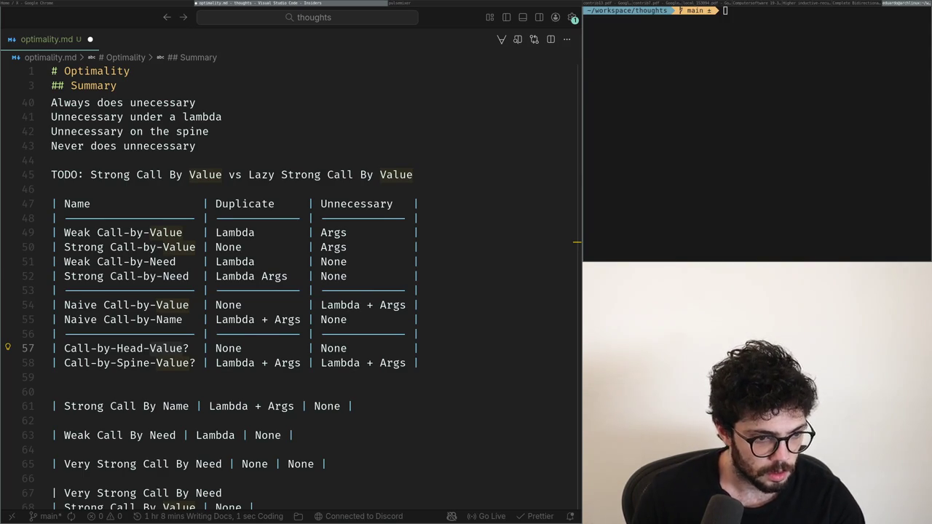
key(alt+Tab)
key(alt+Tab)
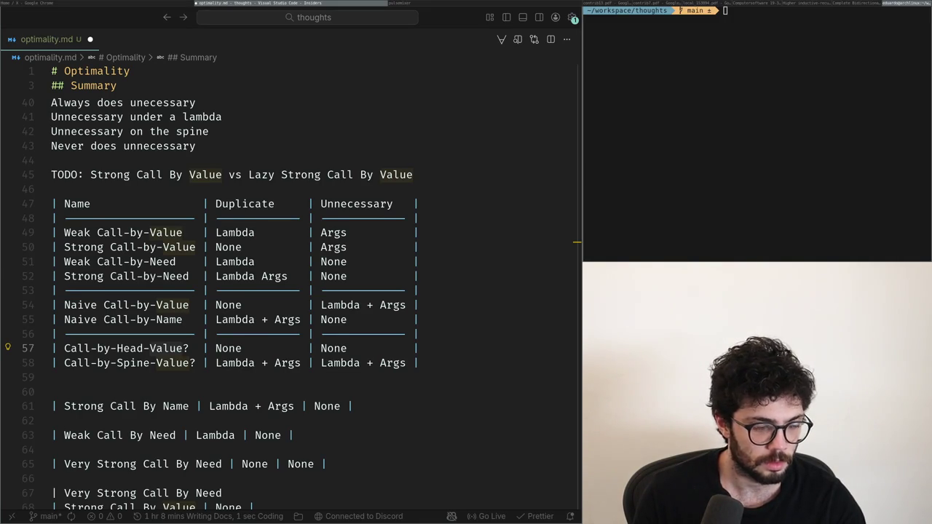
key(super+Left)
key(super+Right)
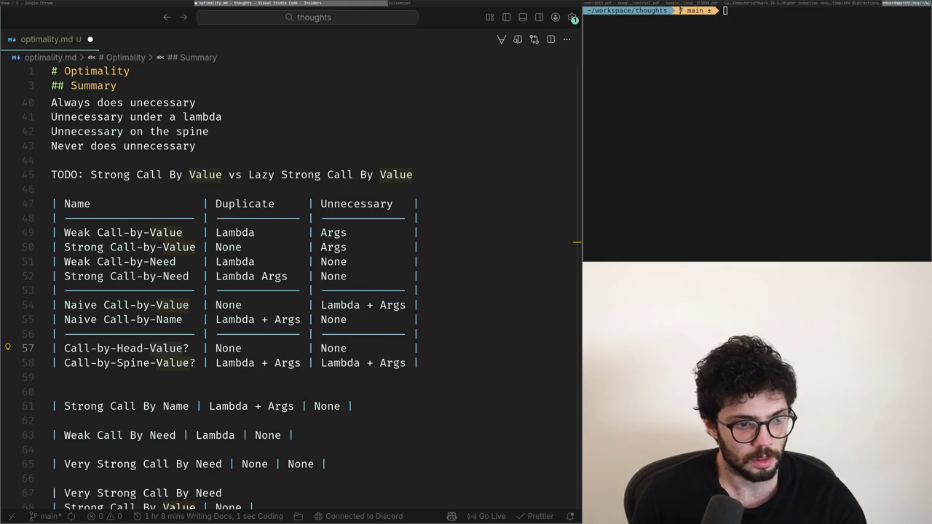
key(super+Left)
key(super+Right)
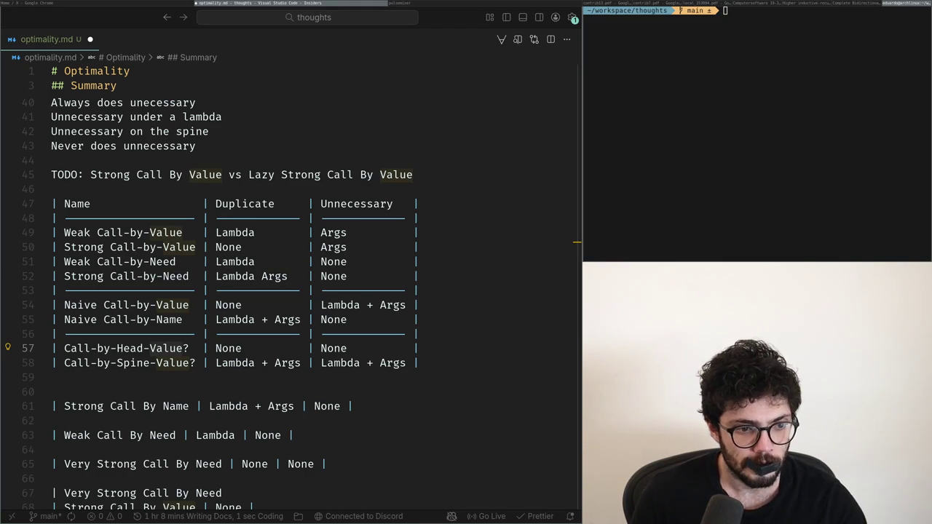
key(alt+Tab)
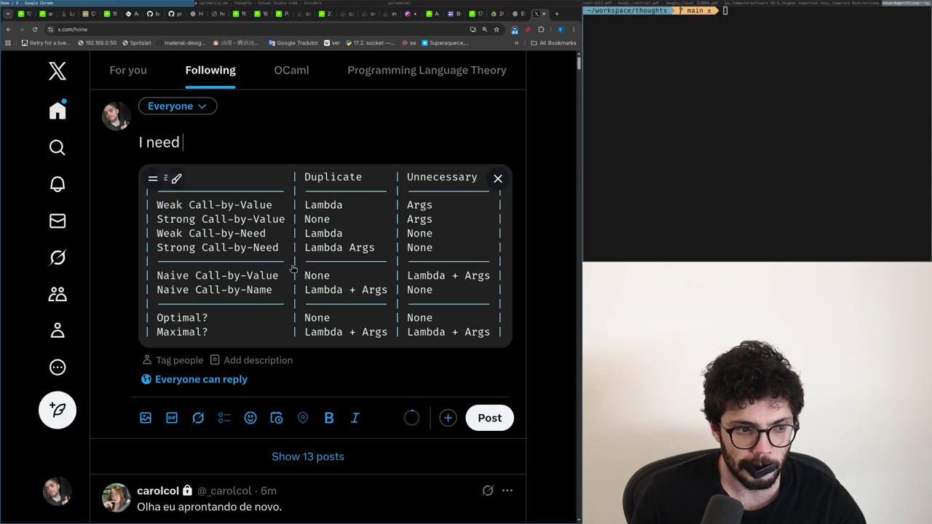
key(alt+Tab)
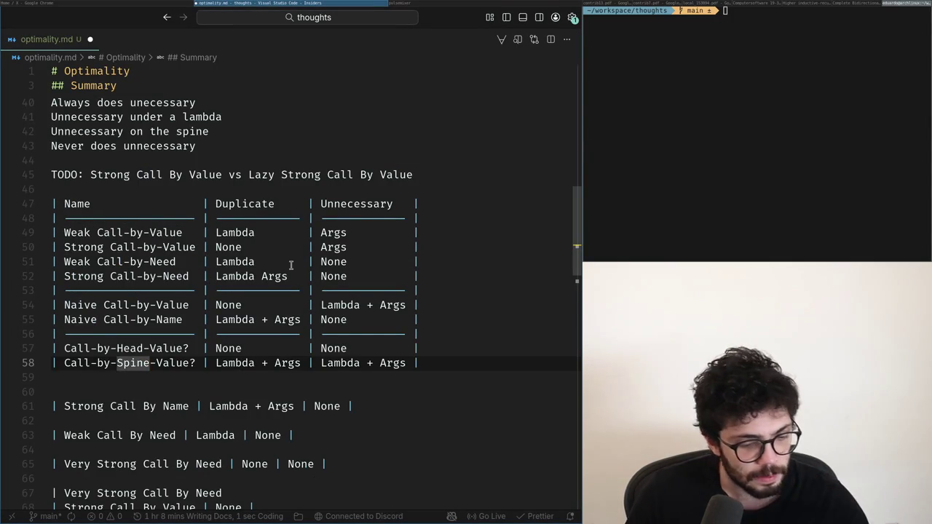
- Rebuild the Head row label as Call-by-Head-Value, then change it to Call-by-Lazy-Value
key(w)
key(w)
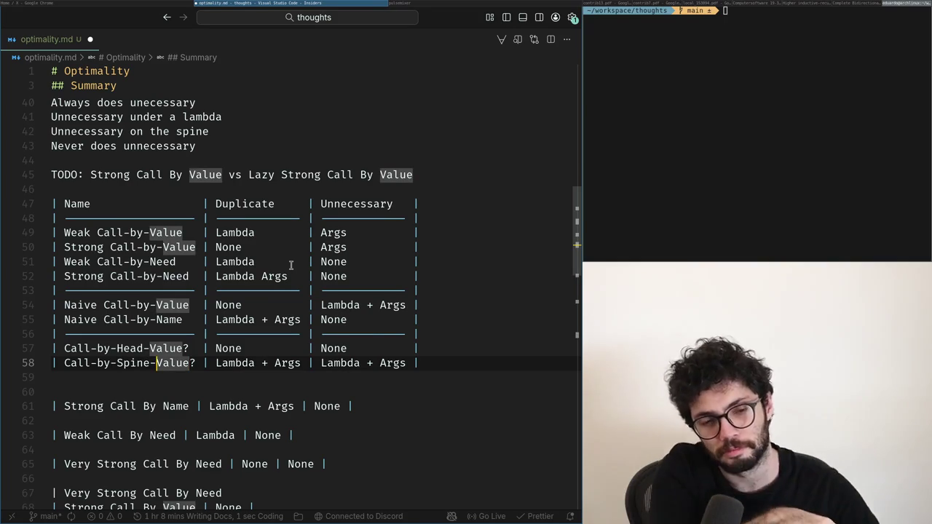
key(k)
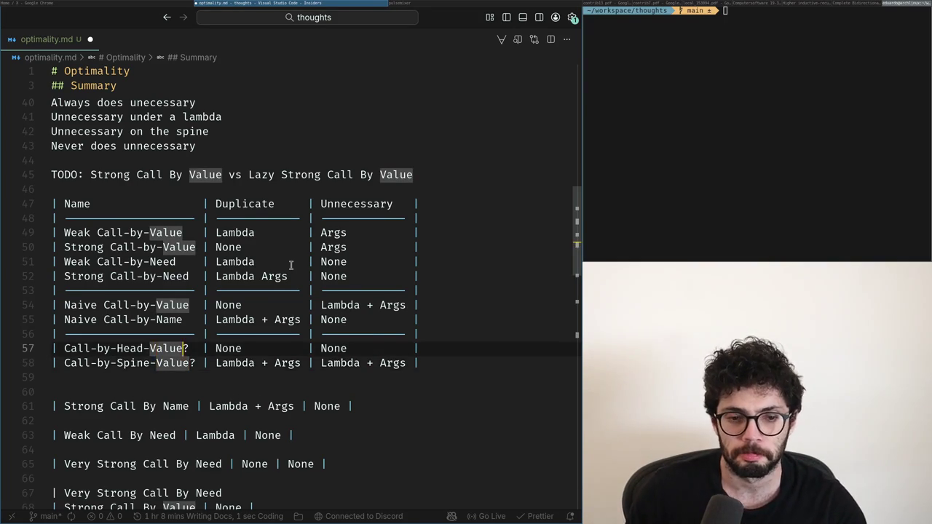
key(c)
key(t)
key(question)
key(BackSpace)
key(BackSpace)
key(BackSpace)
text(-by-Head-Value)
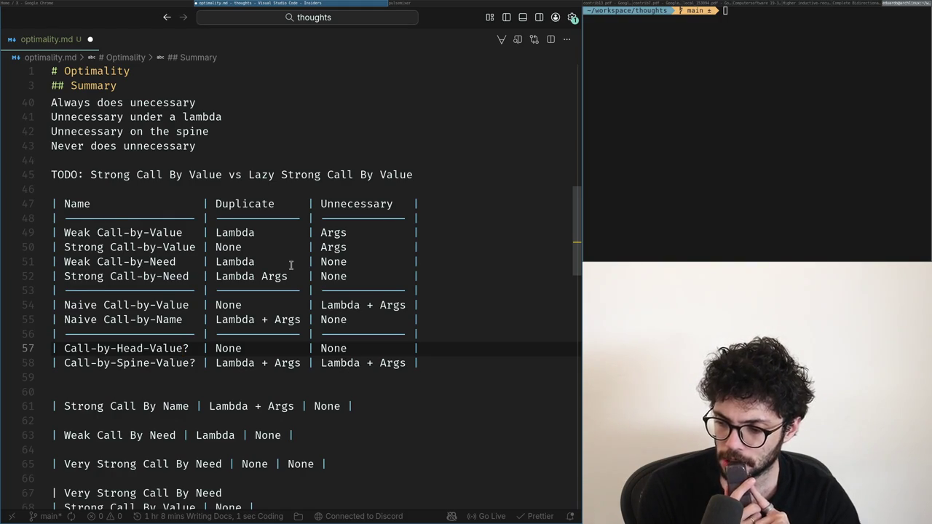
key(ctrl+Left)
key(ctrl+Left)
key(ctrl+shift+Right)
key(BackSpace)
text(Lazy)
- Compare the table with the X draft, leaving the Spine row label unchanged
key(super+Left)
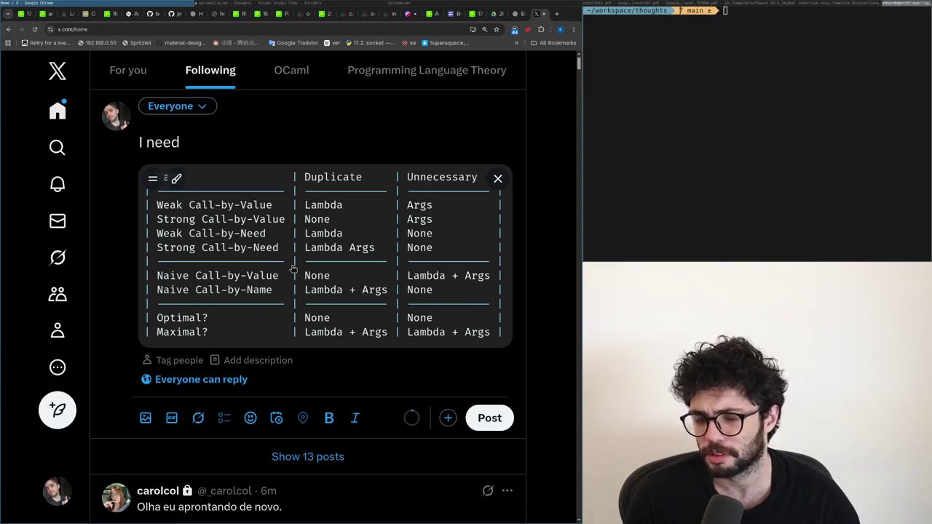
key(alt+Tab)
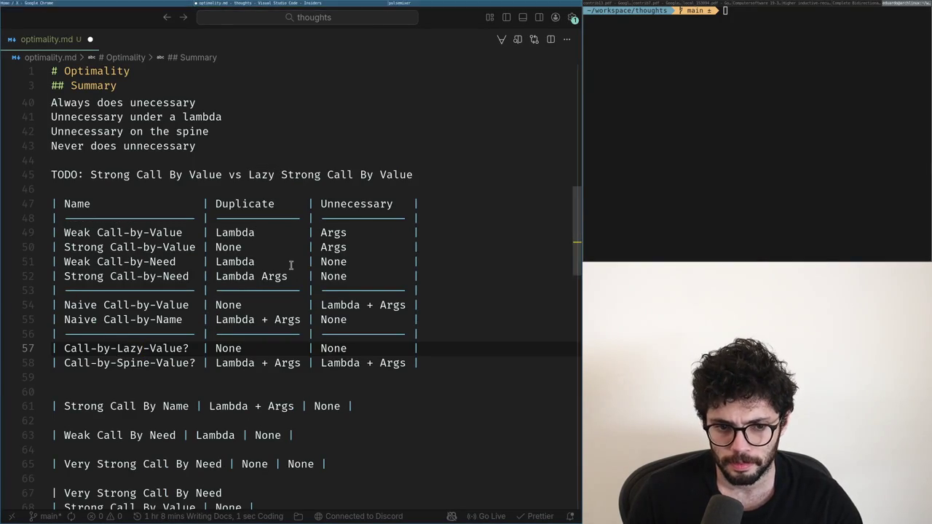
key(alt+Tab)
key(alt+Tab)
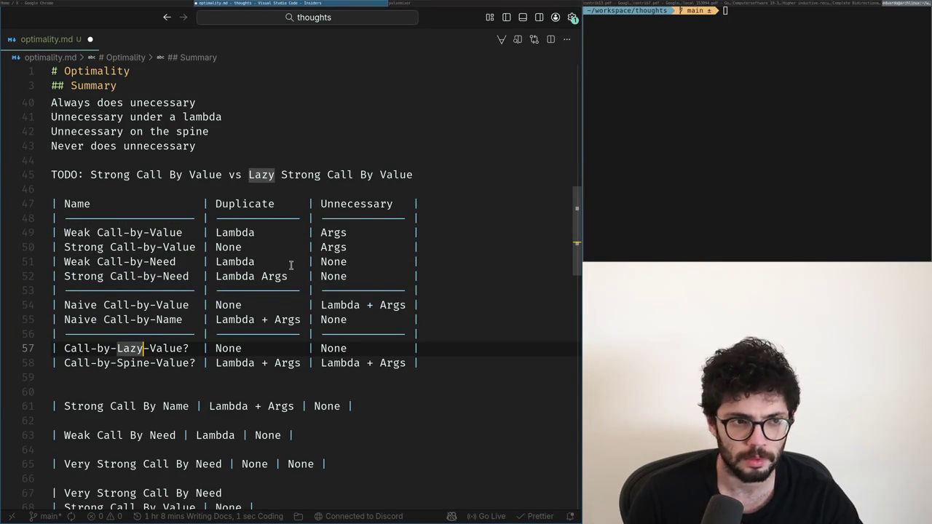
key(alt+Tab)
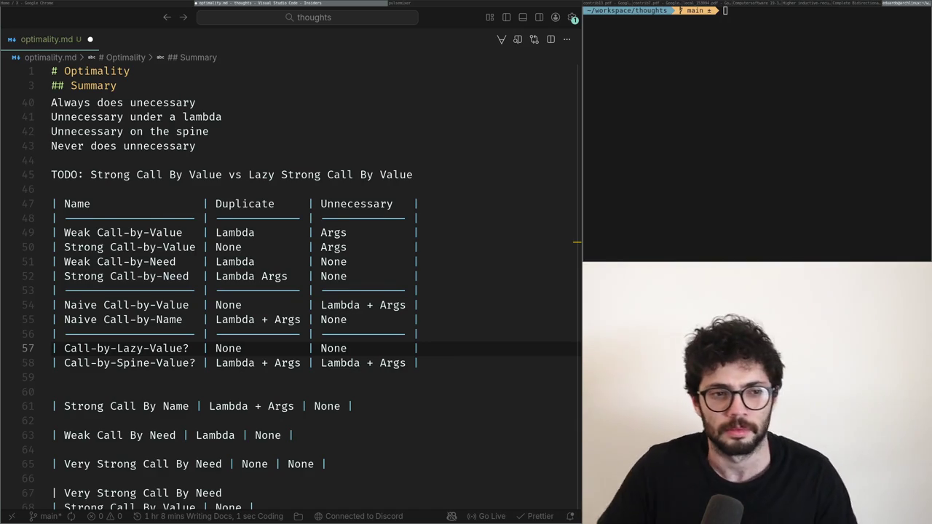
key(alt+Tab)
key(Down)
key(ctrl+BackSpace)
key(ctrl+z)
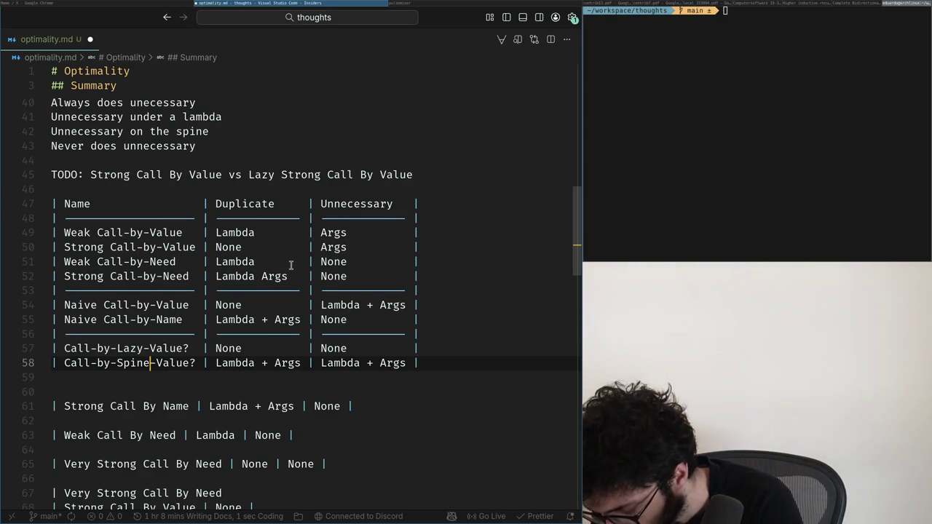
- Replace the Call-by-Lazy-Value label with 'Eval by'
key(Up)
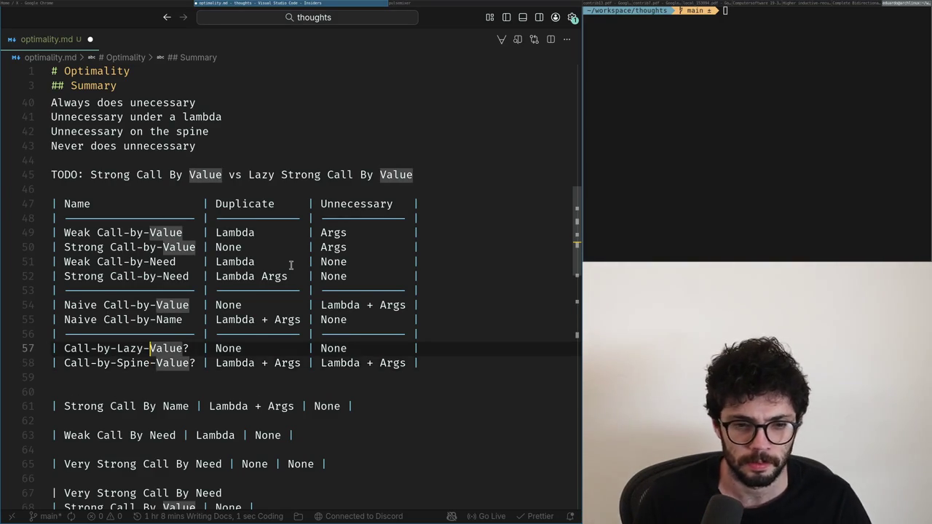
key(ctrl+shift+Left)
key(ctrl+shift+Left)
key(ctrl+shift+Left)
key(ctrl+shift+Left)
text(Eval)
key(ctrl+BackSpace)
key(ctrl+z)
key(ctrl+z)
text(Eval )
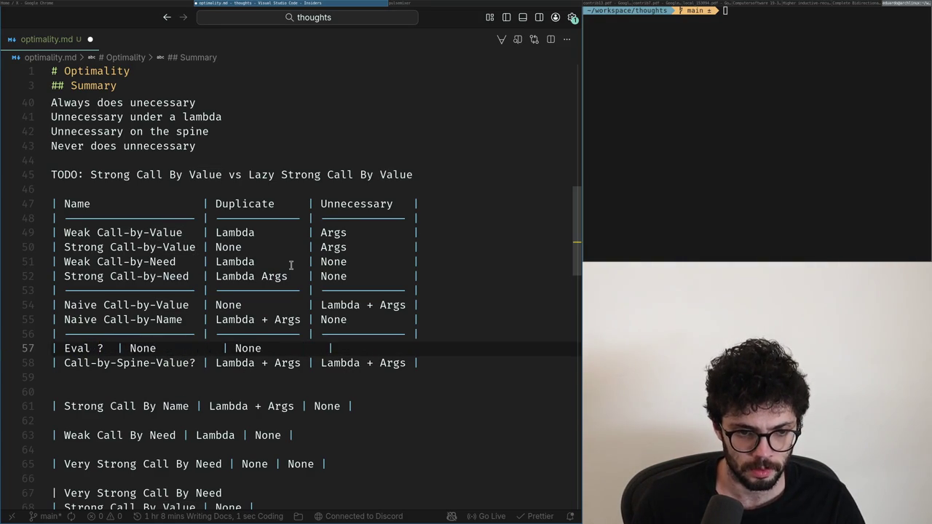
text(by)
- Try 'Head normaliz' as the row label, then clear it and check the X draft
key(BackSpace)
key(BackSpace)
key(BackSpace)
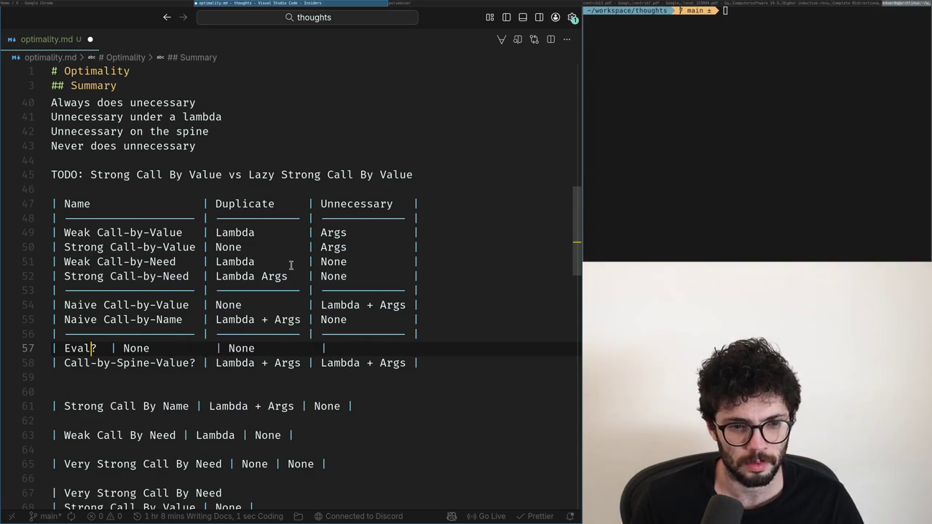
key(BackSpace)
key(BackSpace)
key(BackSpace)
text(Head normaliza)
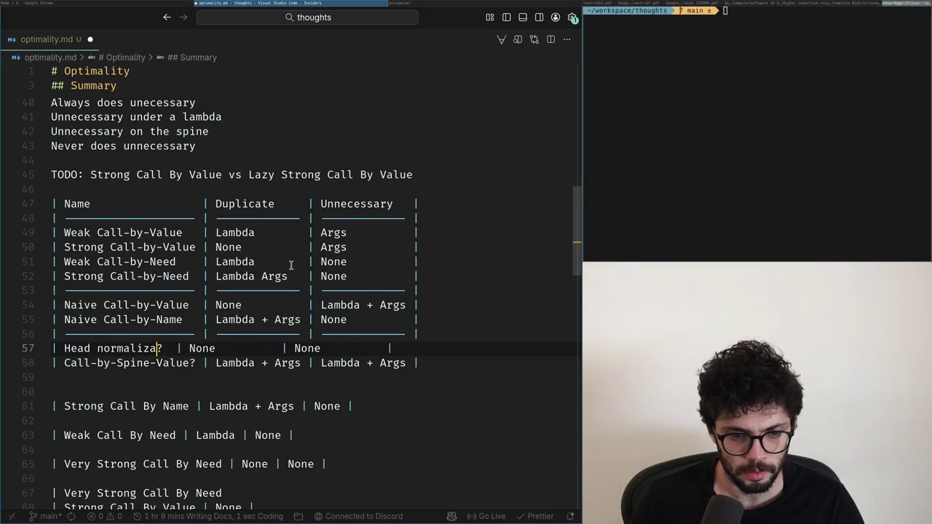
key(ctrl+BackSpace)
key(ctrl+BackSpace)
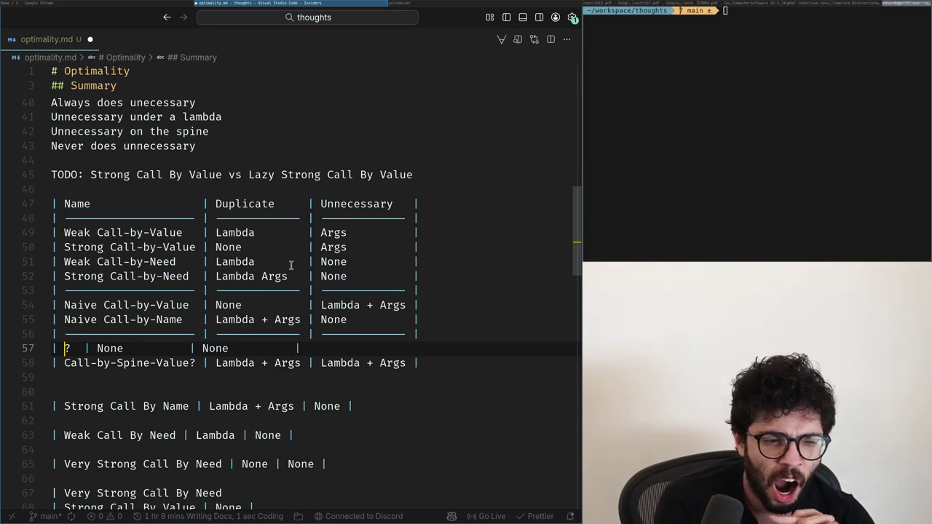
key(alt+Tab)
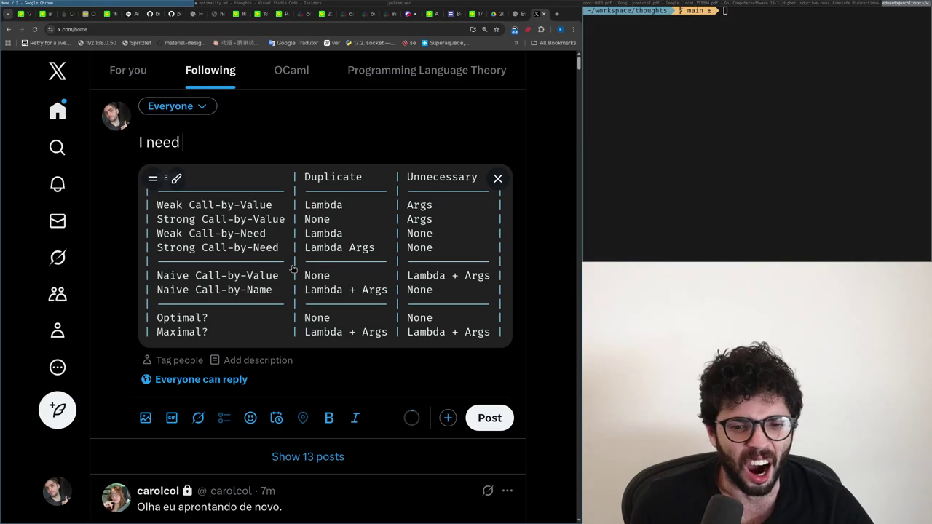
key(alt+Tab)
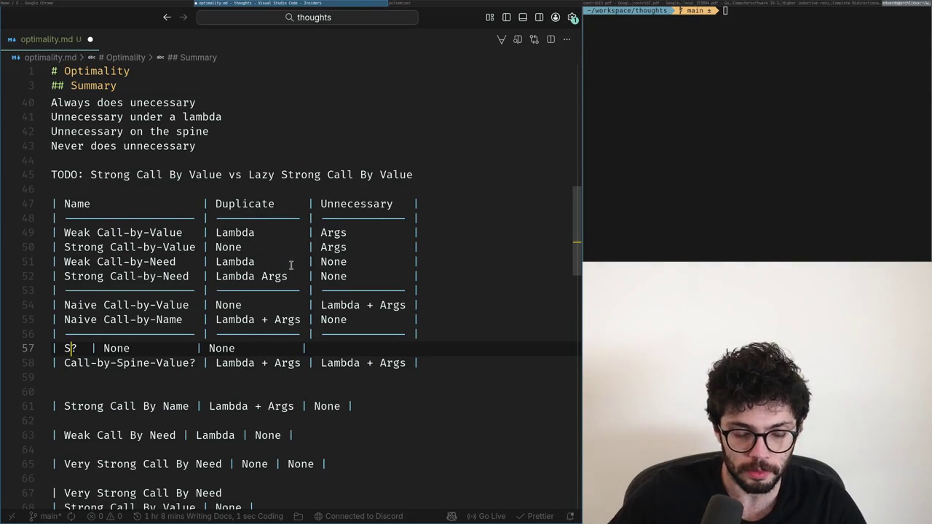
- Relabel the row as Head-sharing-only after several attempts
text(haring)
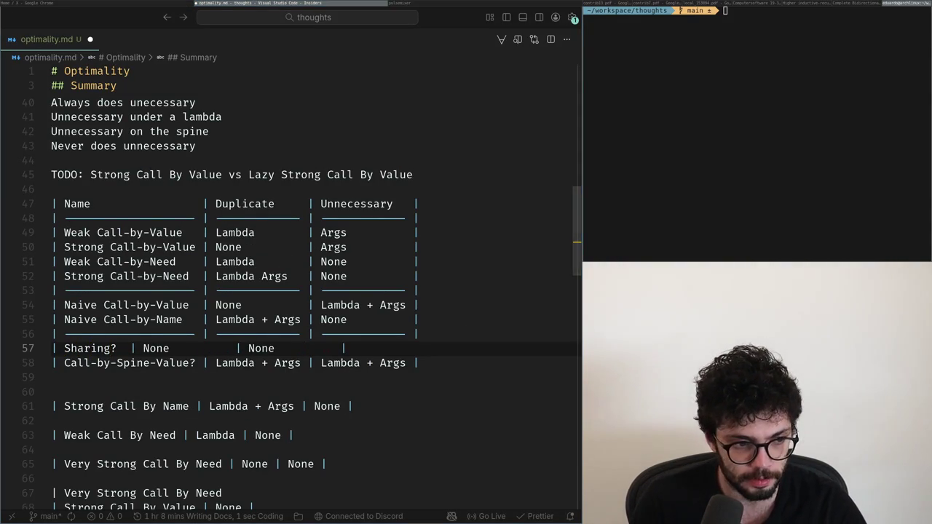
key(ctrl+shift+Left)
text(Head)
key(ctrl+BackSpace)
key(ctrl+z)
key(ctrl+BackSpace)
key(ctrl+z)
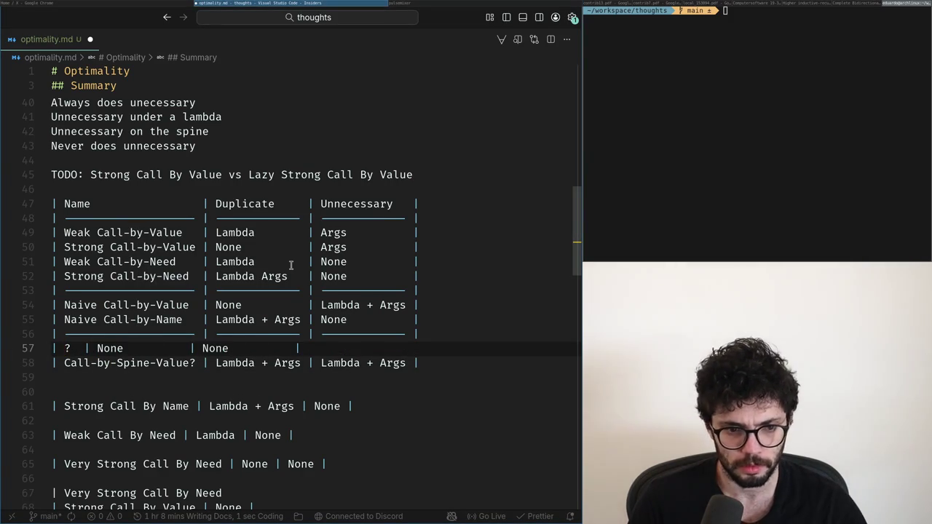
text(ead)
key(ctrl+BackSpace)
text(Head-sharing-only)
- Shorten the last row label to Call-by-Spine
key(Down)
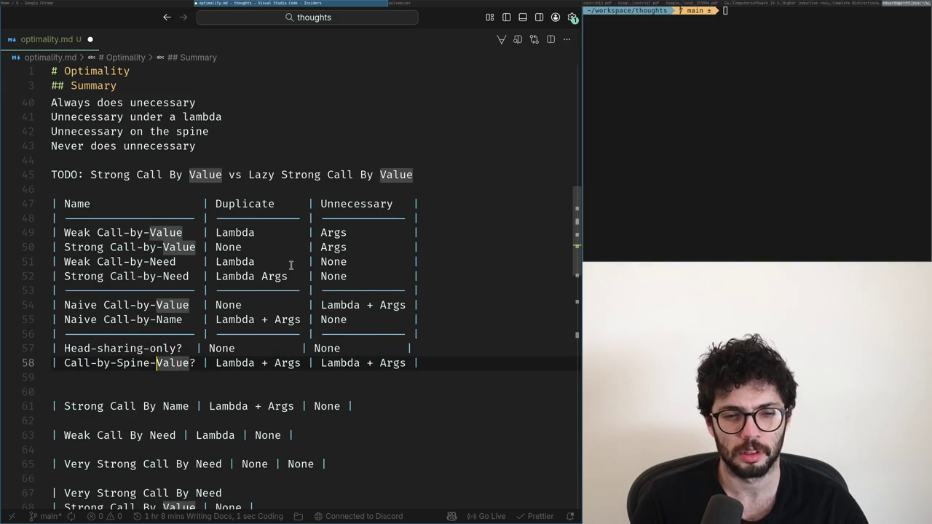
key(ctrl+Left)
key(ctrl+BackSpace)
key(ctrl+BackSpace)
key(ctrl+BackSpace)
key(ctrl+BackSpace)
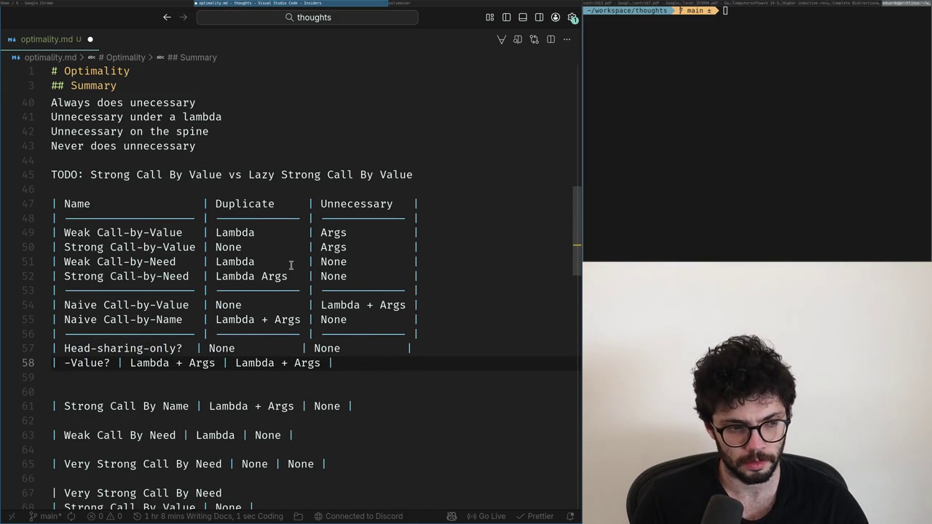
text(Call-by-Spine)
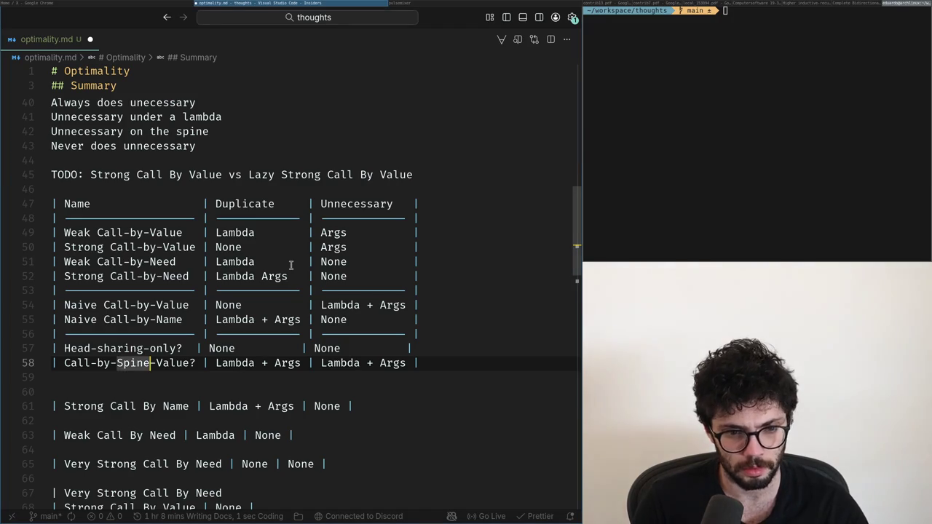
- Rename the two rows to Optimal? and Maximal?
key(Up)
key(ctrl+Right)
key(ctrl+BackSpace)
key(ctrl+BackSpace)
key(ctrl+BackSpace)
key(ctrl+BackSpace)
text(Optimal)
key(Down)
key(ctrl+Right)
key(ctrl+Right)
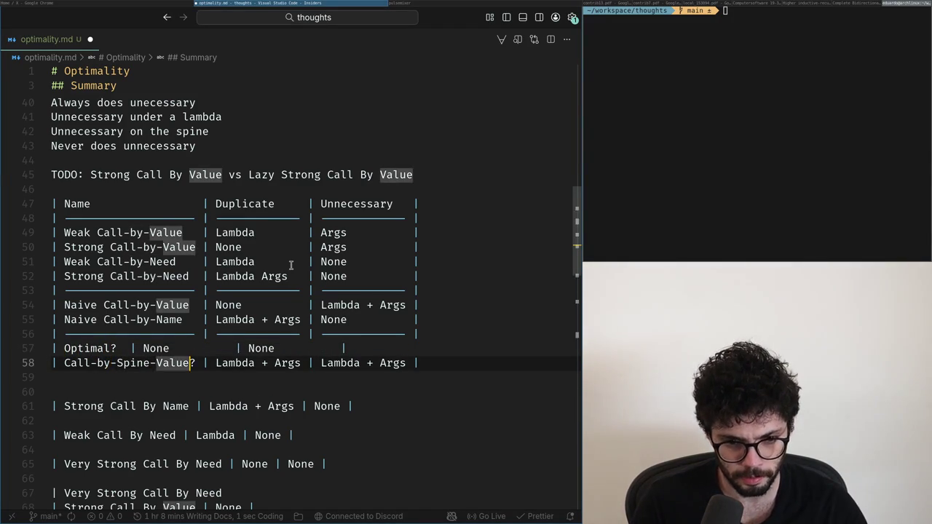
key(ctrl+BackSpace)
key(ctrl+BackSpace)
key(ctrl+BackSpace)
key(ctrl+BackSpace)
key(ctrl+BackSpace)
text(Maximal)
- Save the notes and add blank lines below the table
key(Down)
key(ctrl+s)
key(Up)
key(Return)
key(Return)
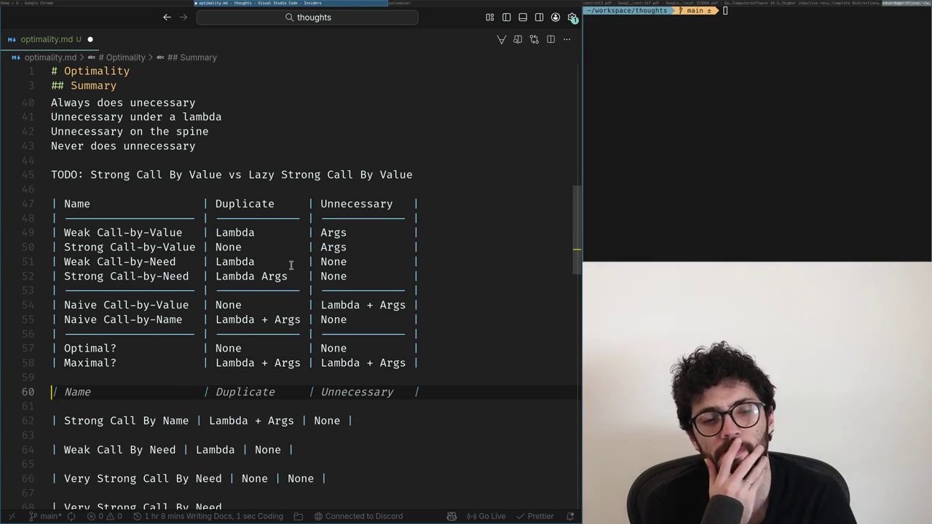
key(super+Left)
text(I need a)
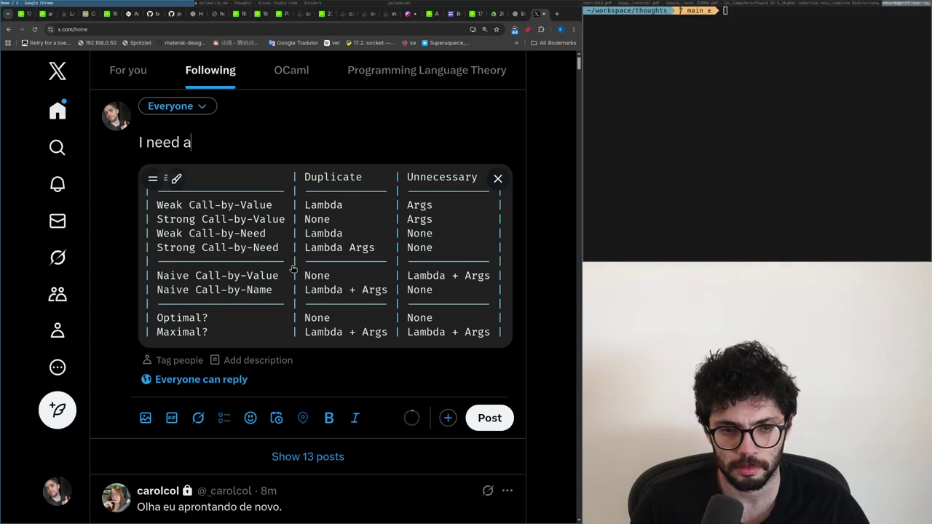
- Finish the X draft so it reads 'I need a better name for the optimal strategy here.'
text(better name for the)
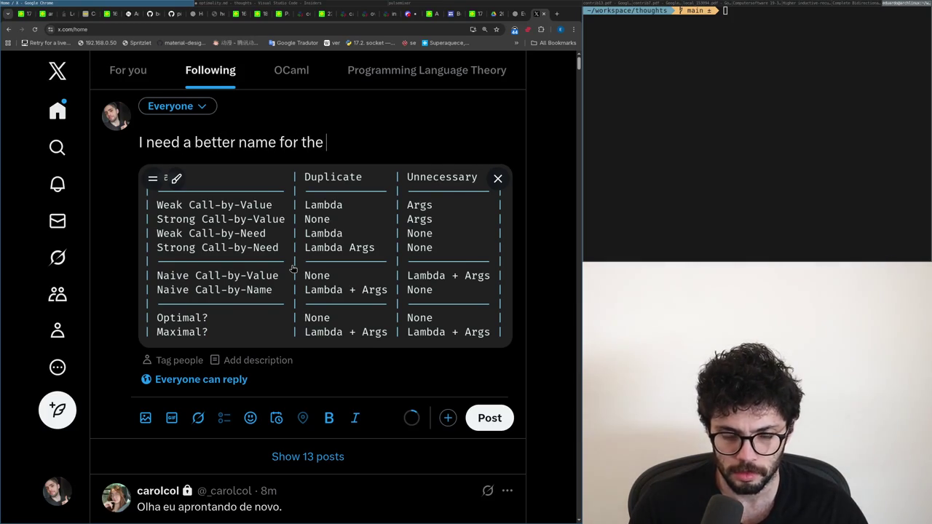
key(Right)
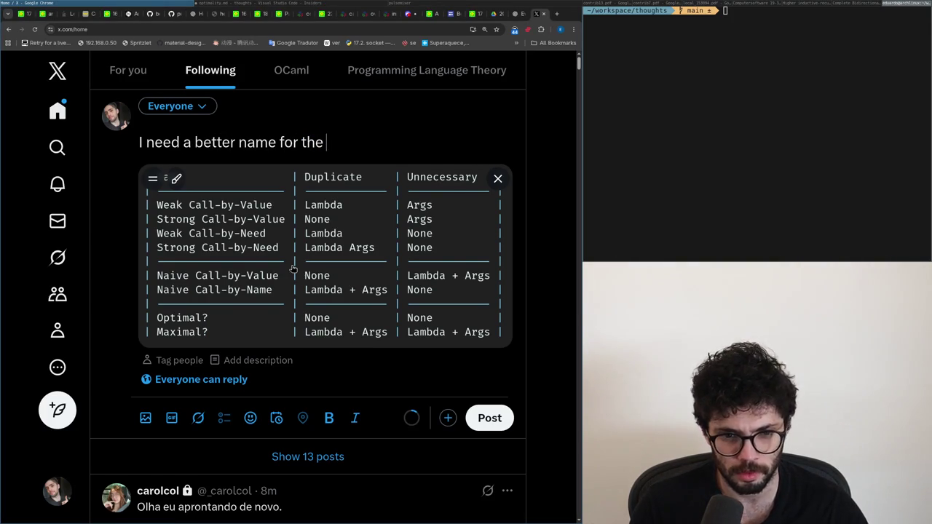
text(o)
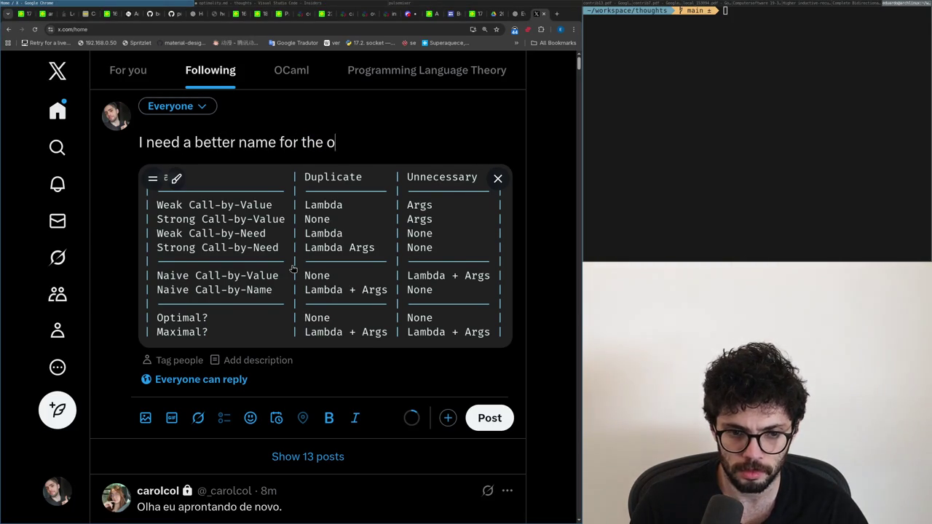
key(BackSpace)
key(BackSpace)
key(BackSpace)
text(optim)
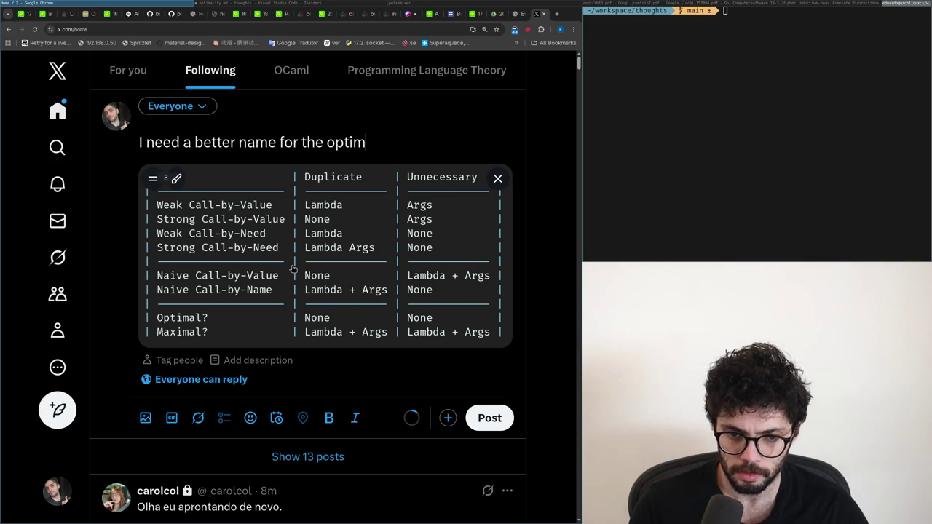
text(al s)
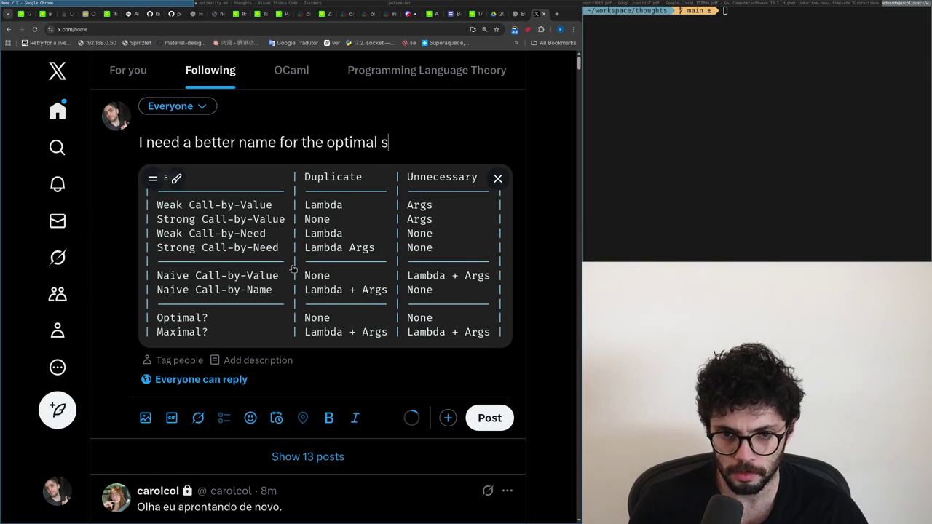
text(trategy here.)
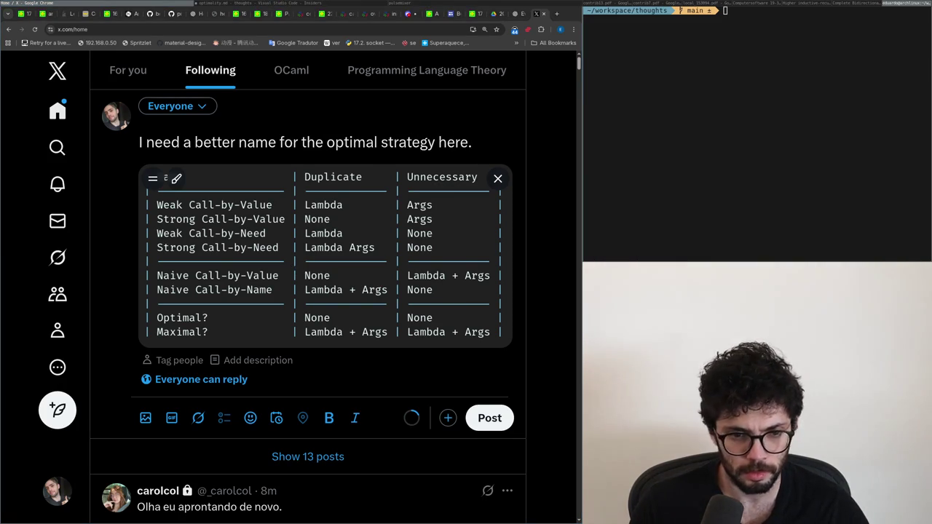
- Return to the optimality.md notes and start a new line below the table
key(alt+Tab)
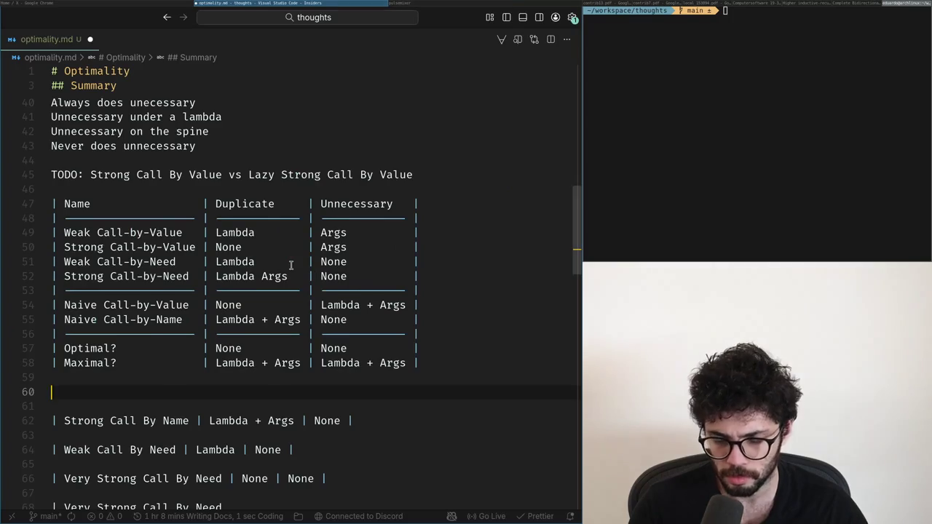
key(alt+Tab)
key(End)
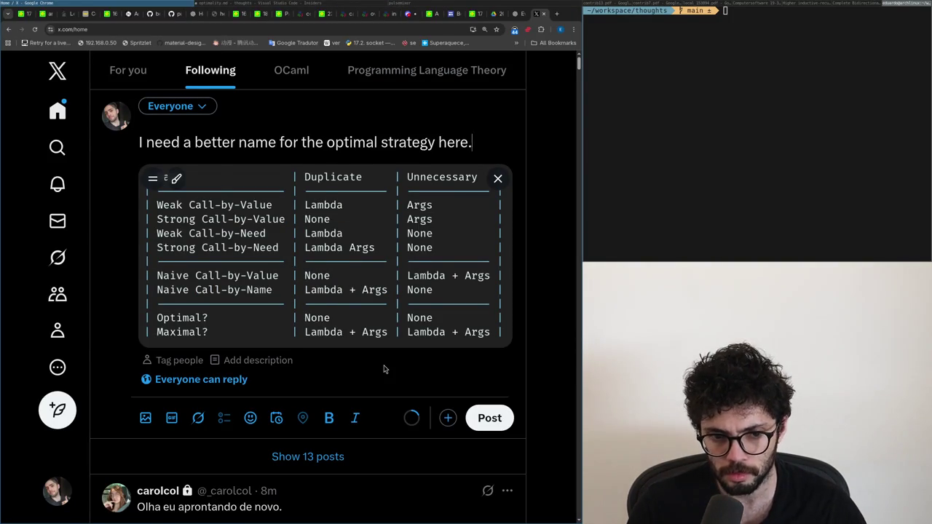
key(alt+Tab)
key(Return)
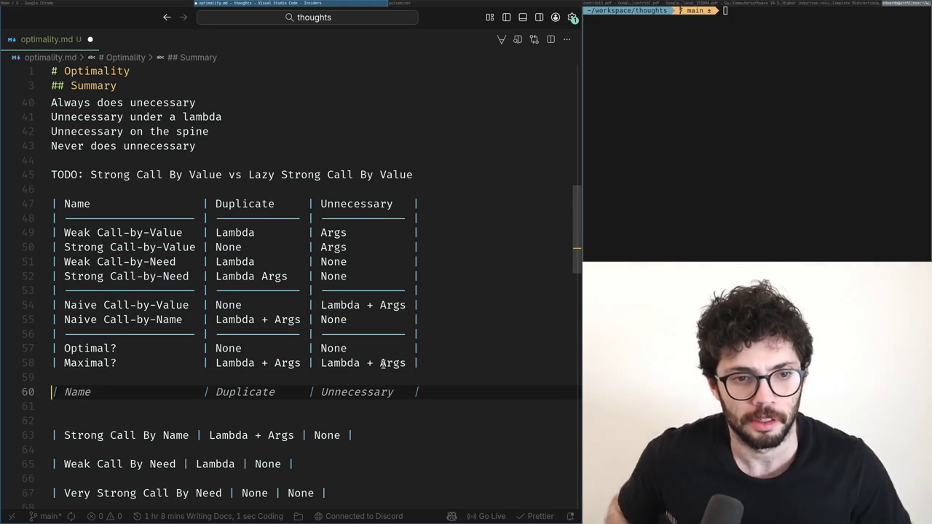
- Write the bullet '- First 4 are more or less standard.' and draft a second bullet
text(- )
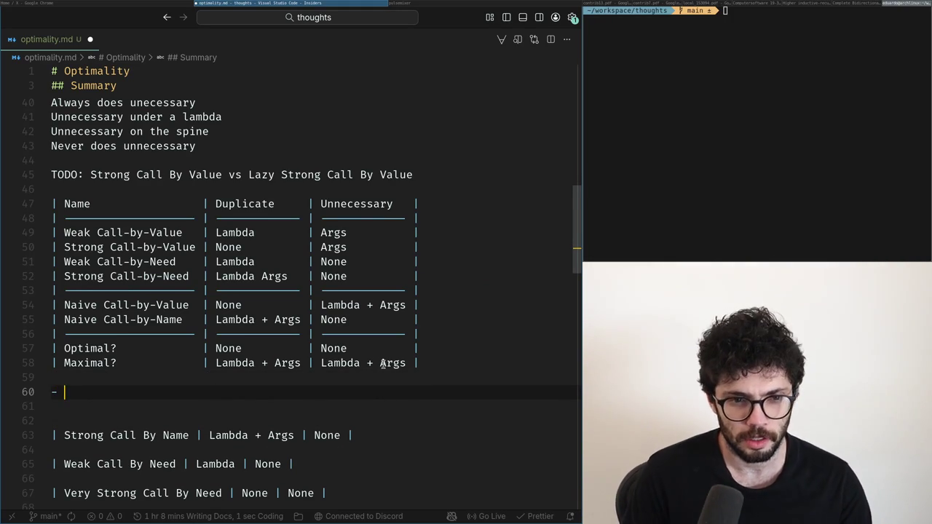
text(First 4 are more or less standa)
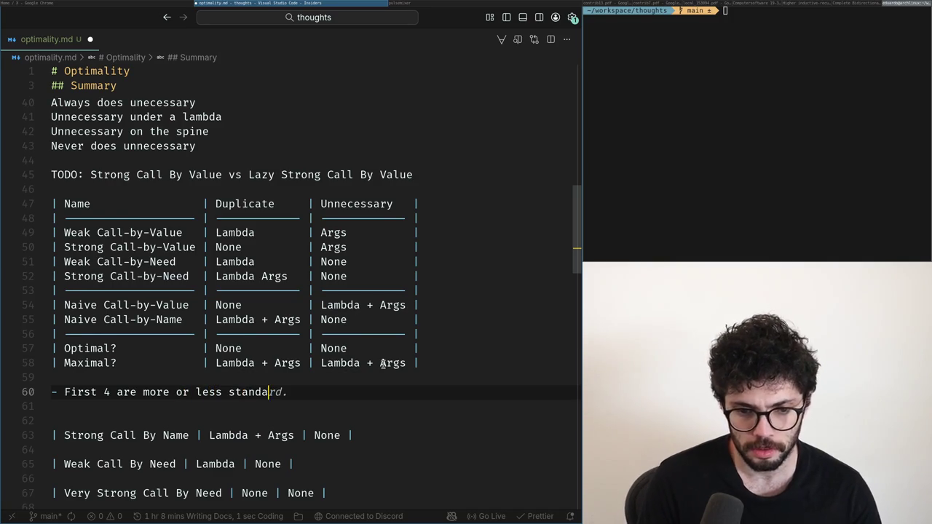
key(Return)
key(Return)
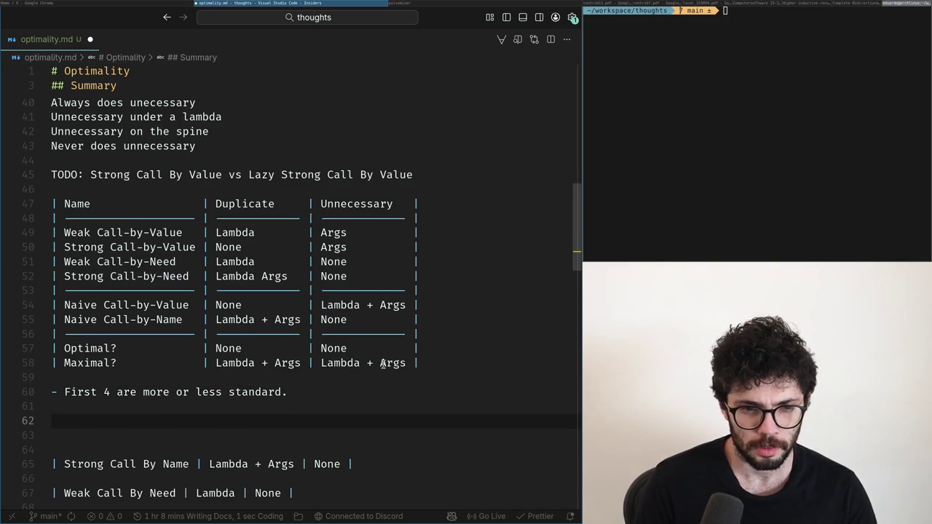
text(- )
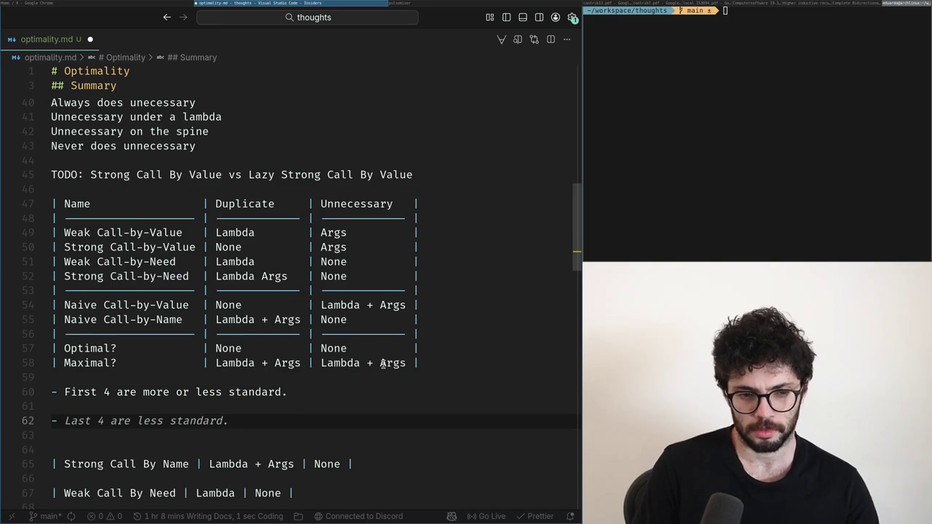
text(The)
text( last 4 )
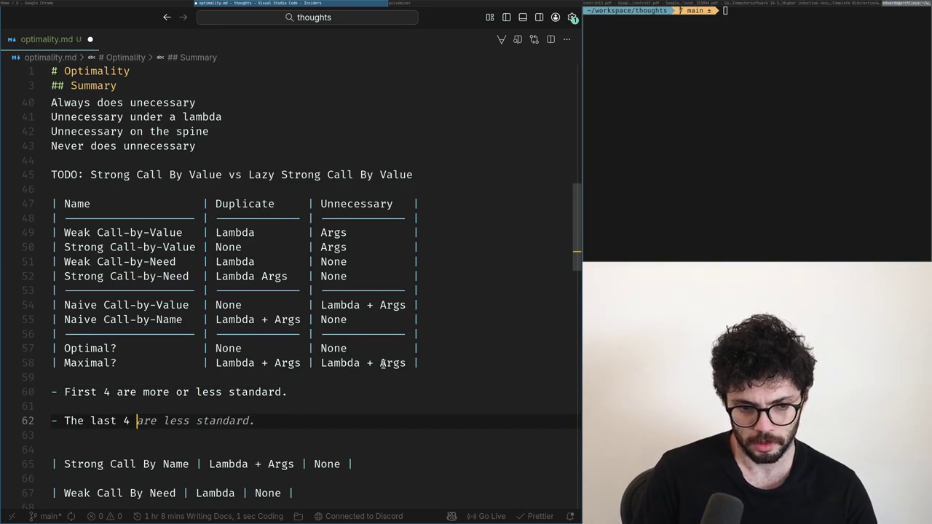
text(are conceptually kn)
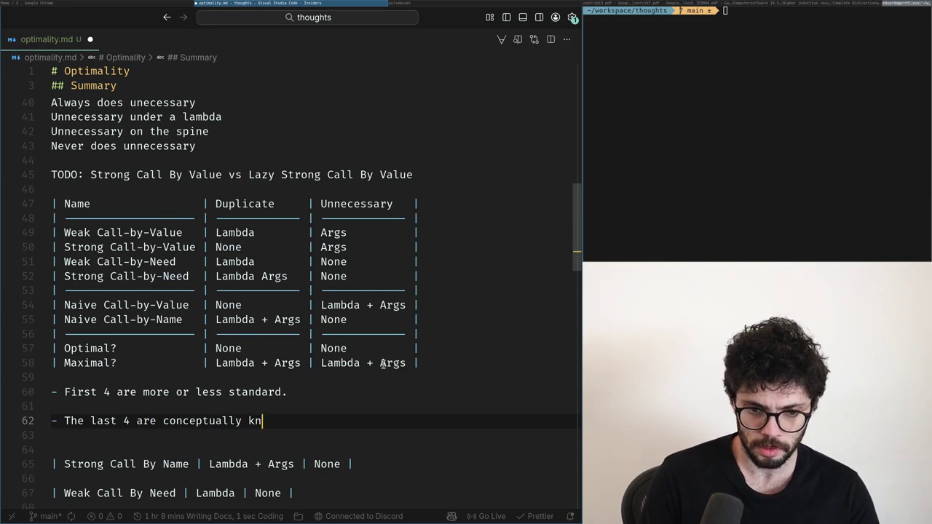
text(own but often)
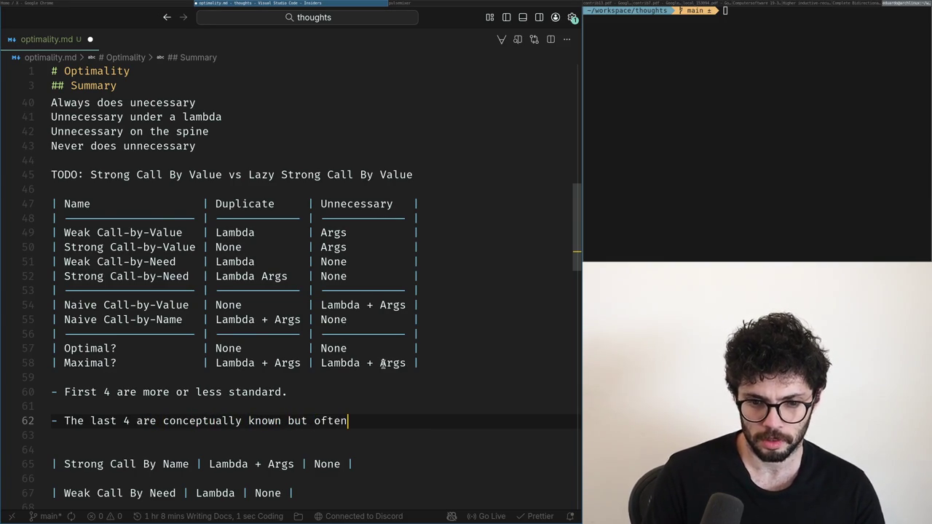
key(ctrl+shift+Left)
key(ctrl+shift+Left)
key(ctrl+shift+Left)
key(ctrl+shift+Left)
key(ctrl+shift+Left)
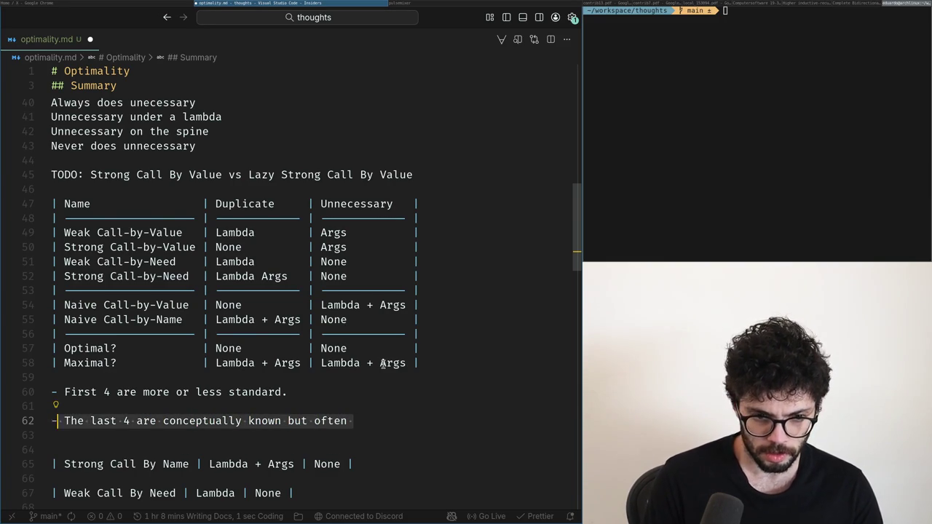
text(Naive)
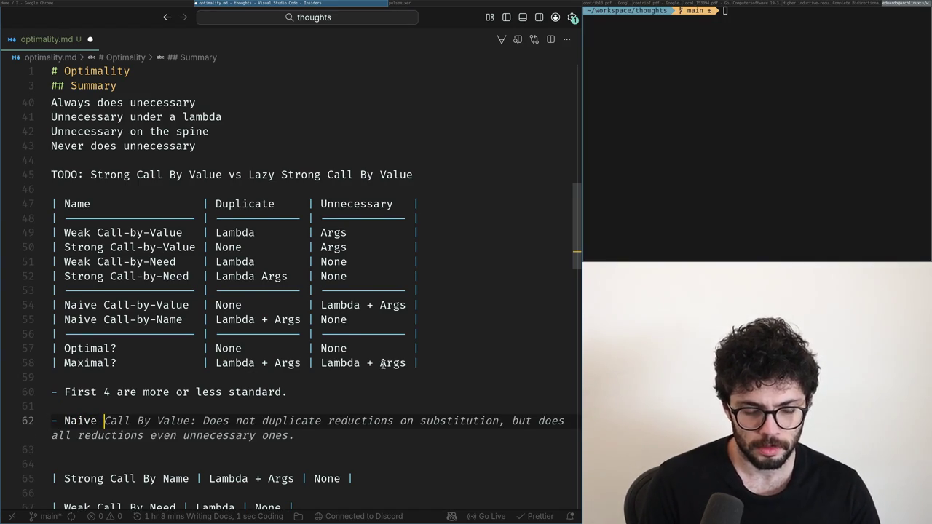
- Check the posted table on X, then erase the second bullet's text back to an empty '- '
key(alt+Tab)
click(491, 418)
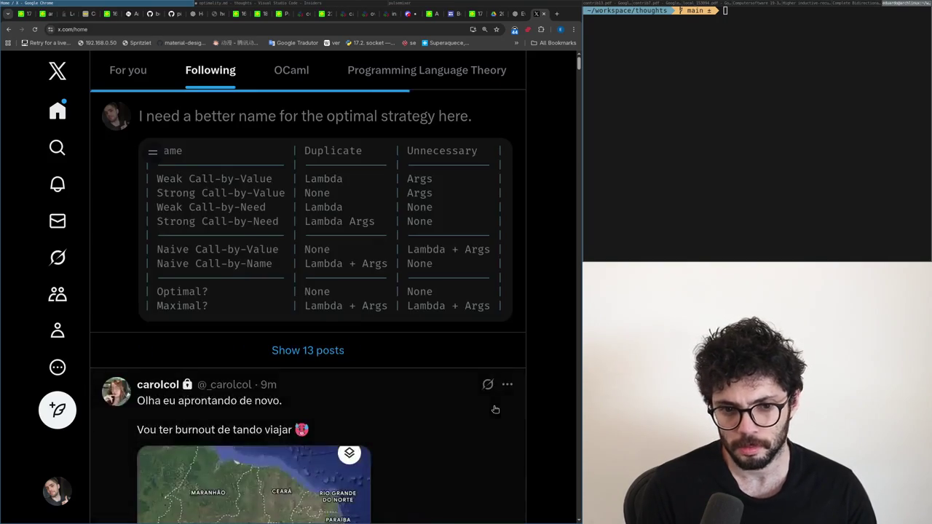
key(alt+Tab)
text(Call)
key(BackSpace)
text(-)
key(BackSpace)
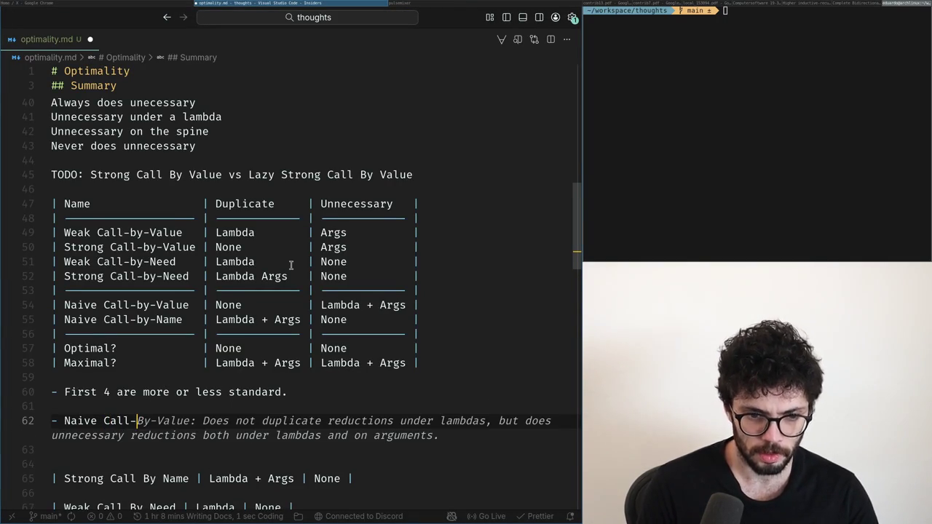
key(ctrl+BackSpace)
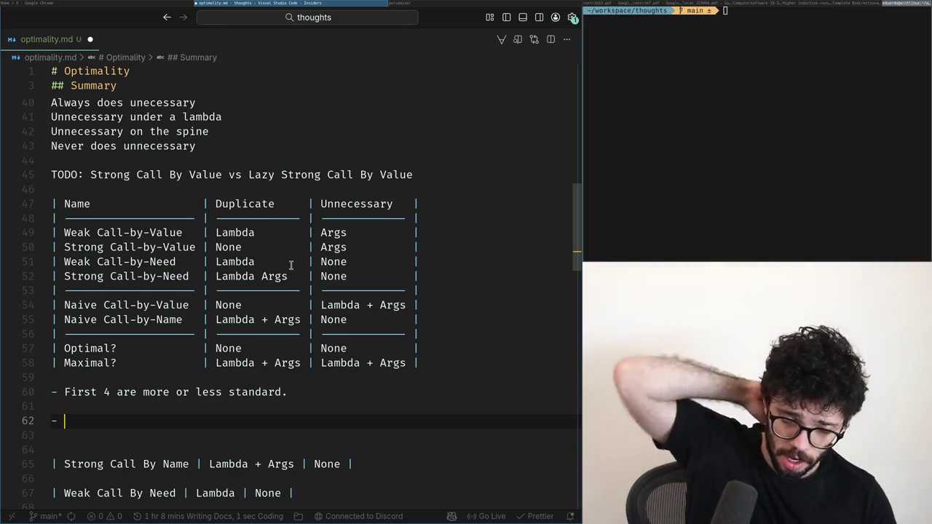
key(BackSpace)
key(BackSpace)
- Drop the bullet marker so 'First 4 are more or less standard.' is a plain sentence
scroll(290, 265, up, 5)
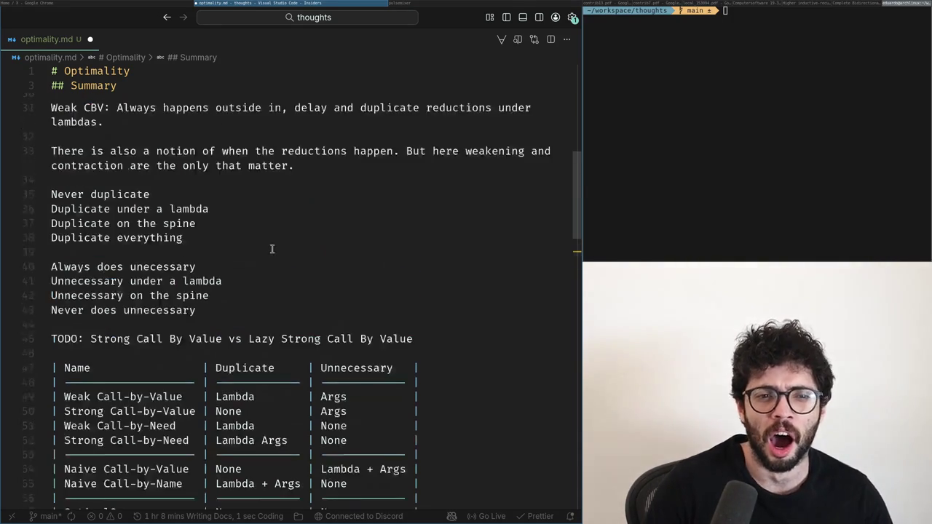
scroll(270, 246, up, 5)
scroll(271, 246, down, 10)
key(Up)
key(BackSpace)
key(BackSpace)
- Extend the note with ' and have known good implementations'
key(End)
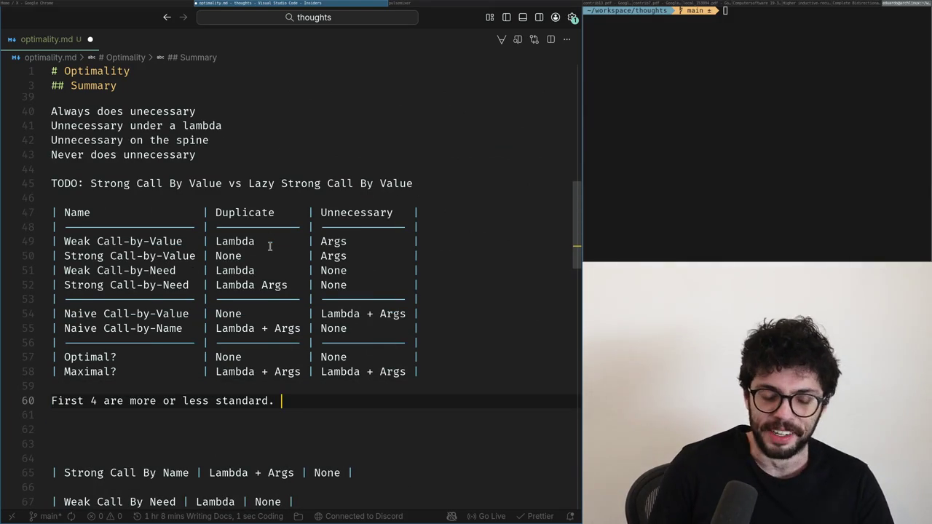
key(BackSpace)
text(an)
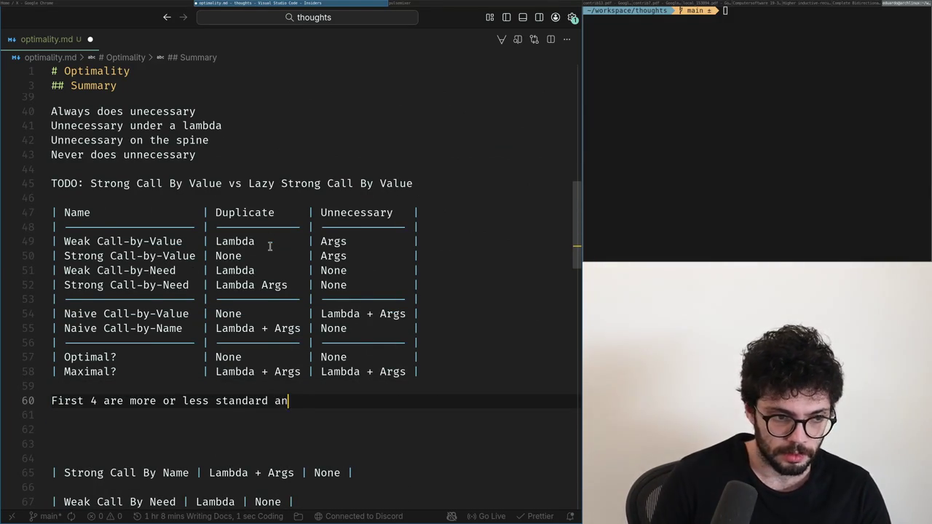
text( imp)
key(ctrl+BackSpace)
key(ctrl+BackSpace)
text(known good i)
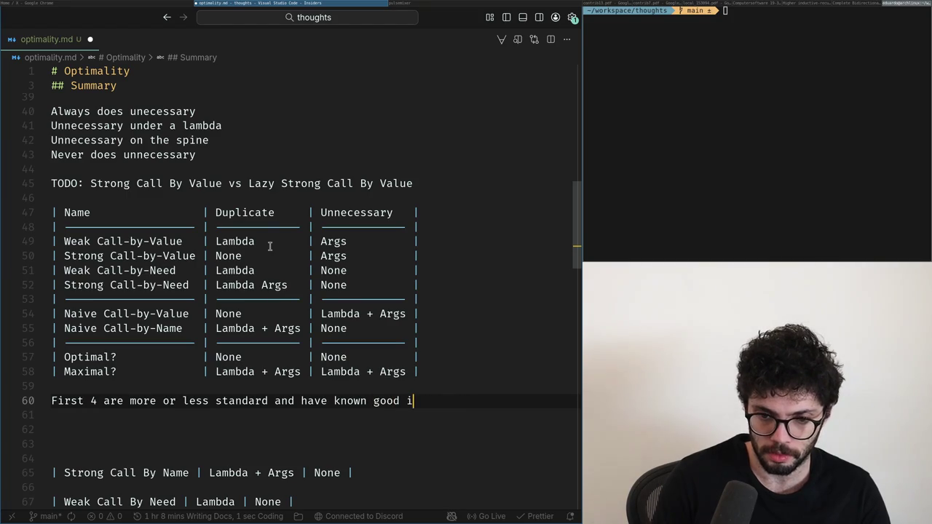
text(mplementations)
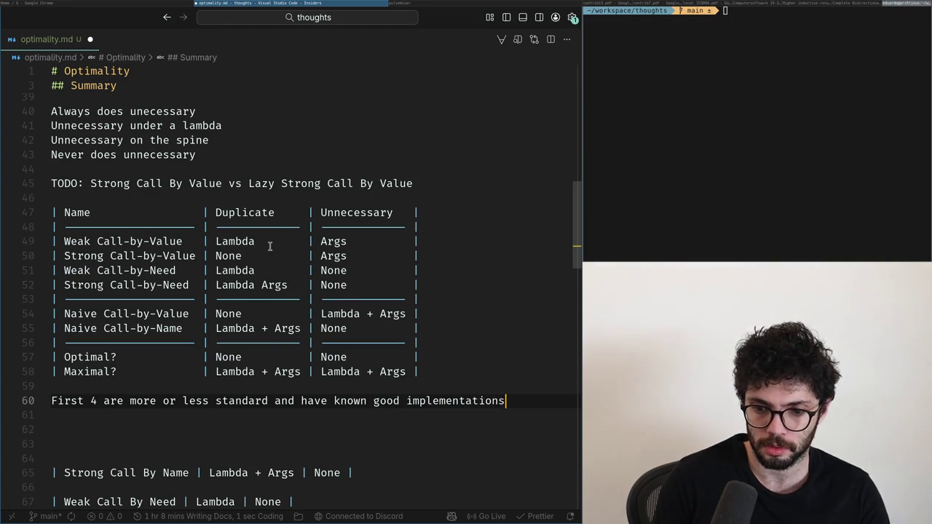
key(Return)
key(Return)
key(Up)
key(Up)
- Delete the good-implementations clause again so the note ends at 'standard.'
key(shift+End)
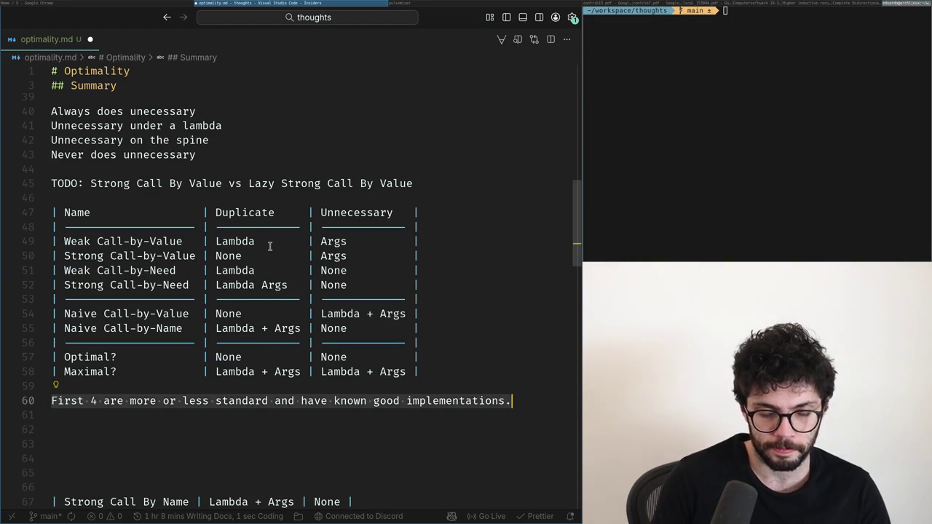
key(b)
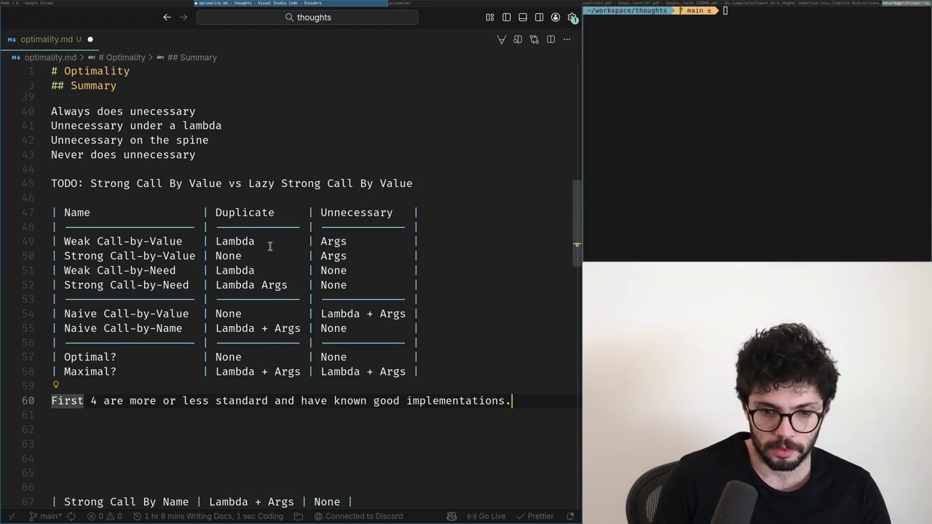
key(b)
key(b)
key(b)
key(b)
key(b)
key(b)
key(d)
key(t)
key(period)
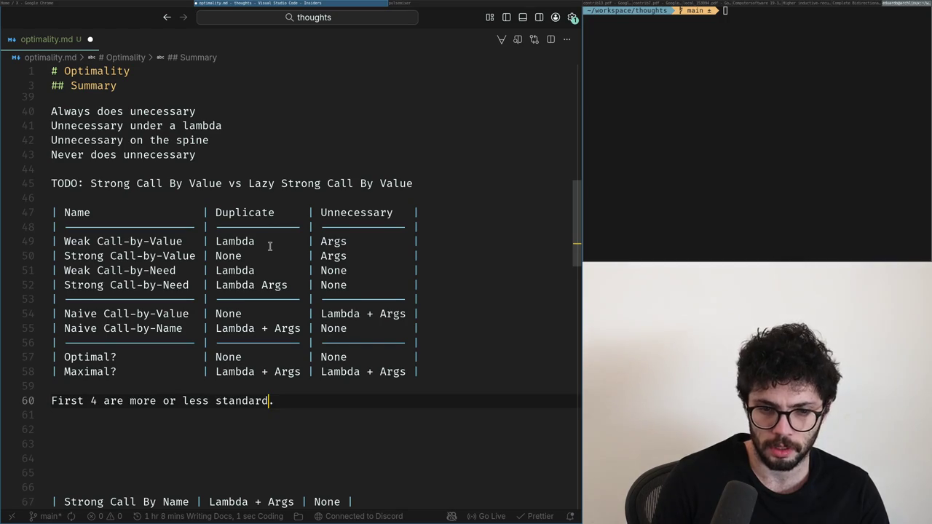
key(super+Left)
key(super+Right)
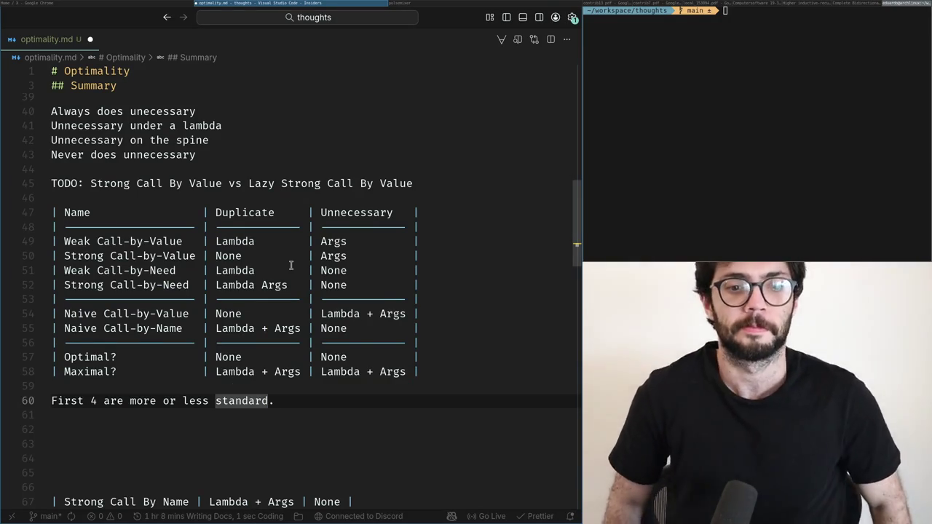
- Move Weak Call-by-Need under Weak Call-by-Value, add a separator row, and join the Strong rows
key(k)
key(k)
key(k)
key(k)
key(k)
key(k)
key(k)
key(k)
key(k)
key(c)
key(c)
key(Escape)
key(k)
key(k)
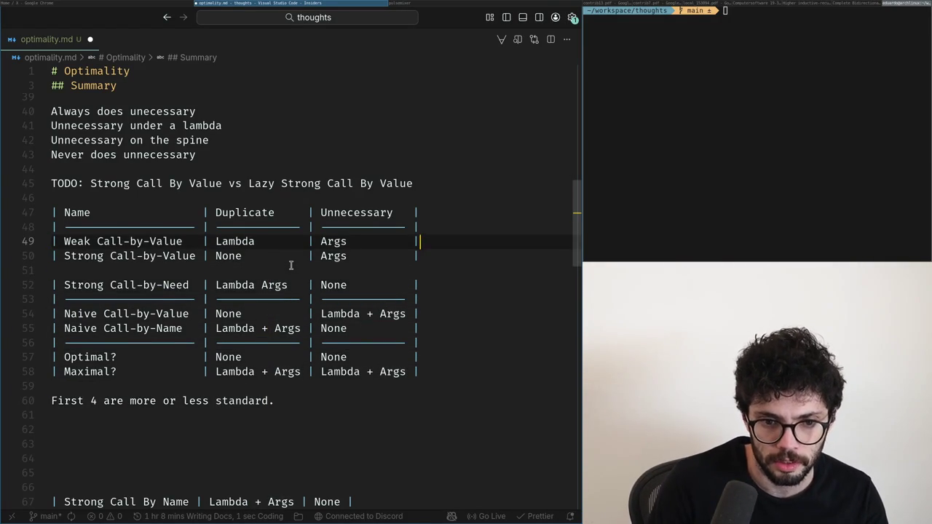
text(po-)
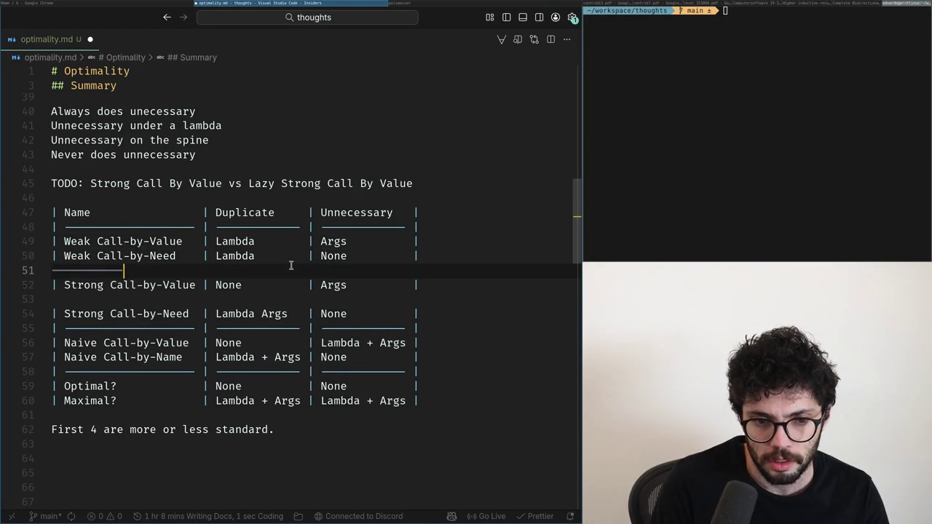
key(Escape)
key(u)
key(o)
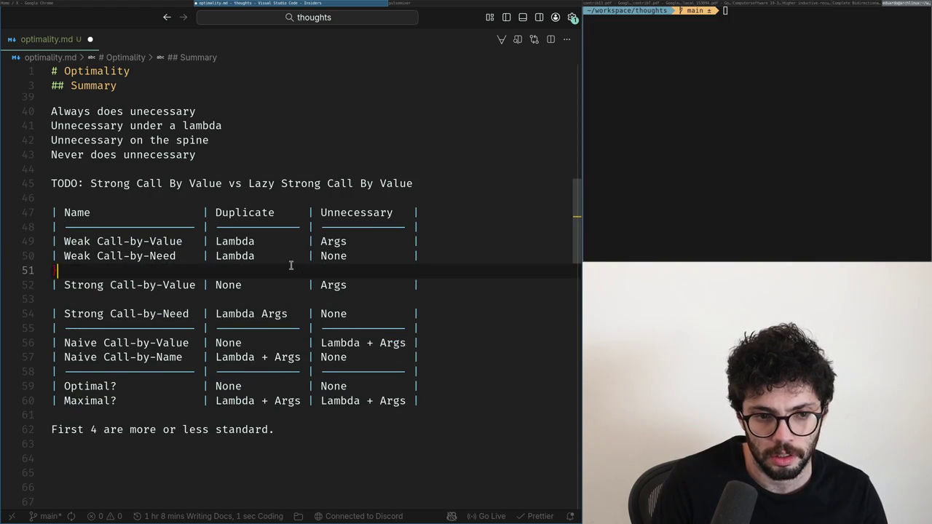
key(Tab)
key(Escape)
key(j)
key(shift+j)
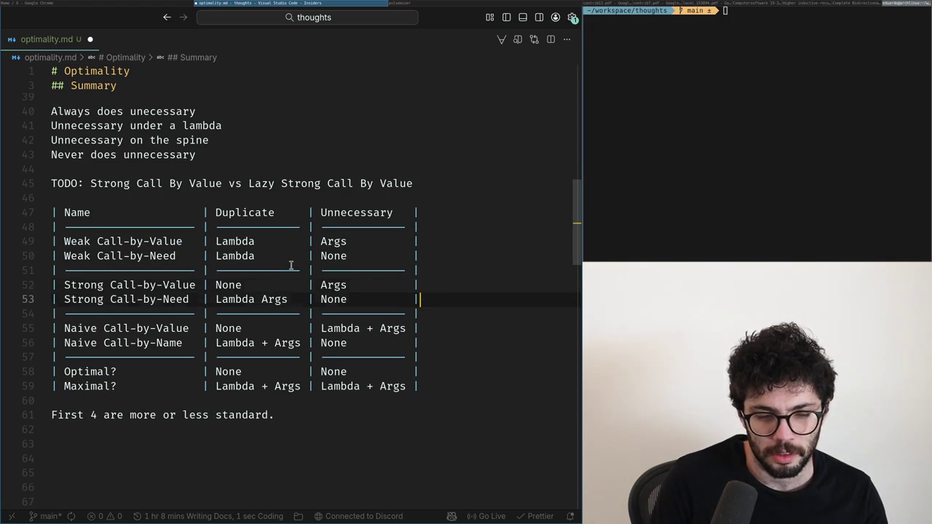
- Rewrite the summary sentence as 'First 2 are the standard in programming languages'
key(j)
key(j)
key(j)
key(j)
key(k)
key(j)
key(A)
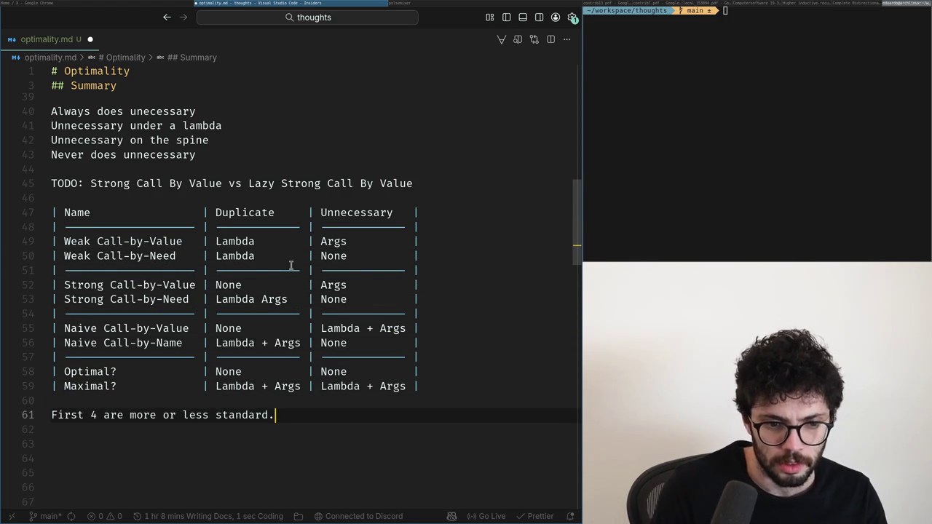
key(Escape)
key(c)
key(c)
text(First 2 are the standard in programming l)
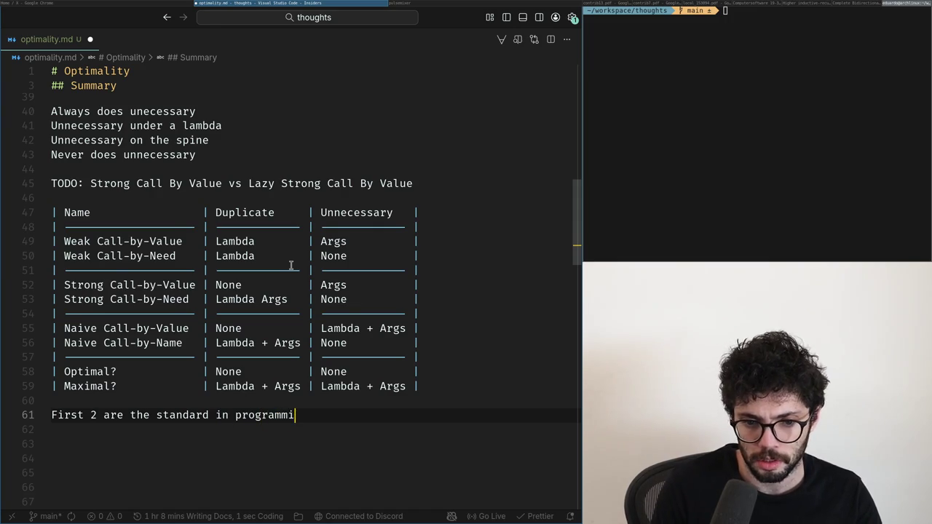
text(anguages.)
- Add a second line below it reading 'Next 2 are good for theorem provers.'
key(Return)
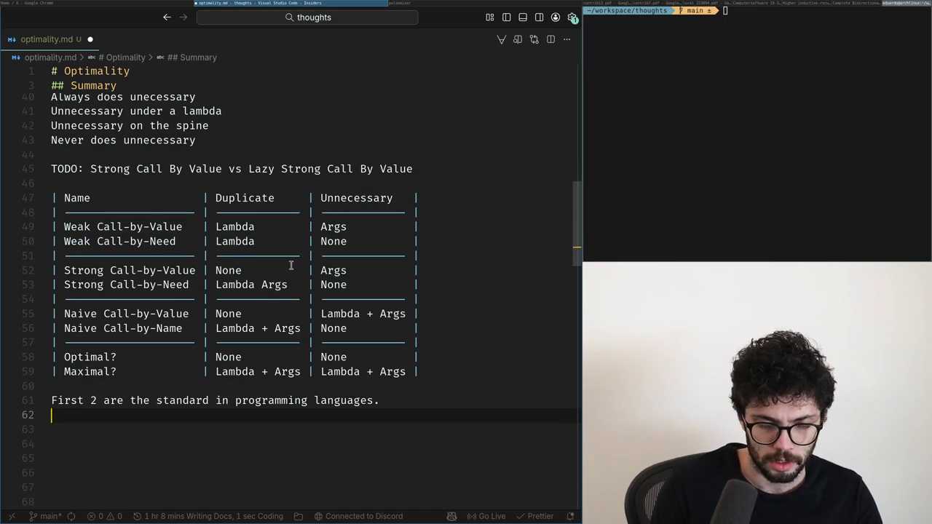
key(Return)
key(BackSpace)
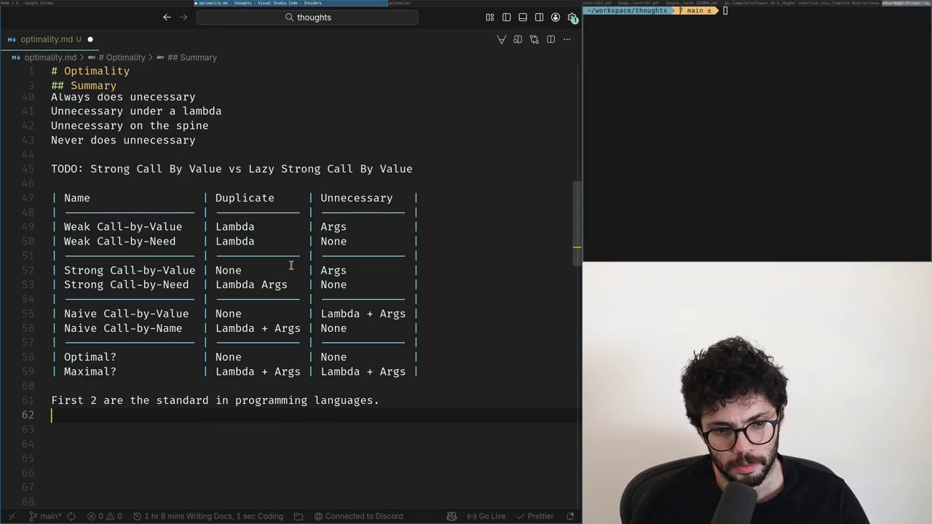
key(Up)
key(ctrl+Delete)
key(ctrl+z)
key(Down)
key(Down)
text(Next 2 are of)
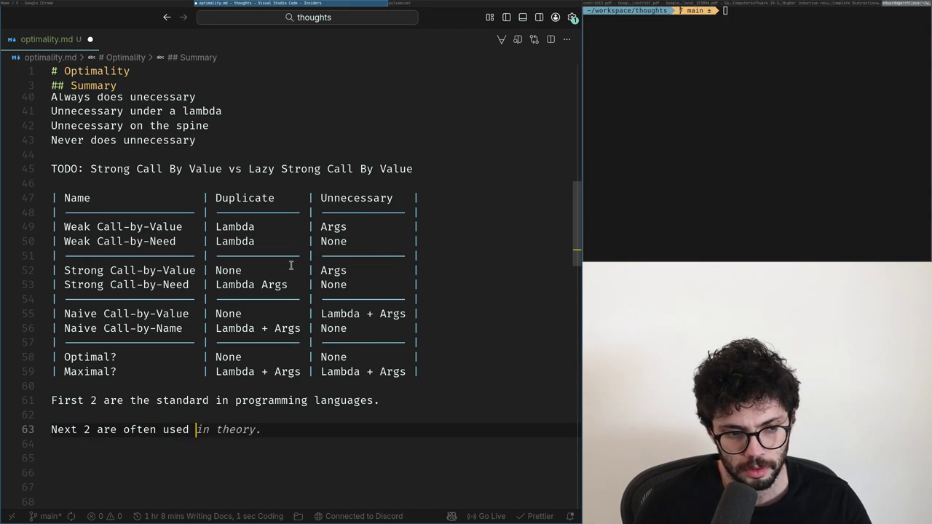
key(ctrl+BackSpace)
key(ctrl+BackSpace)
key(ctrl+BackSpace)
key(ctrl+BackSpace)
key(ctrl+BackSpace)
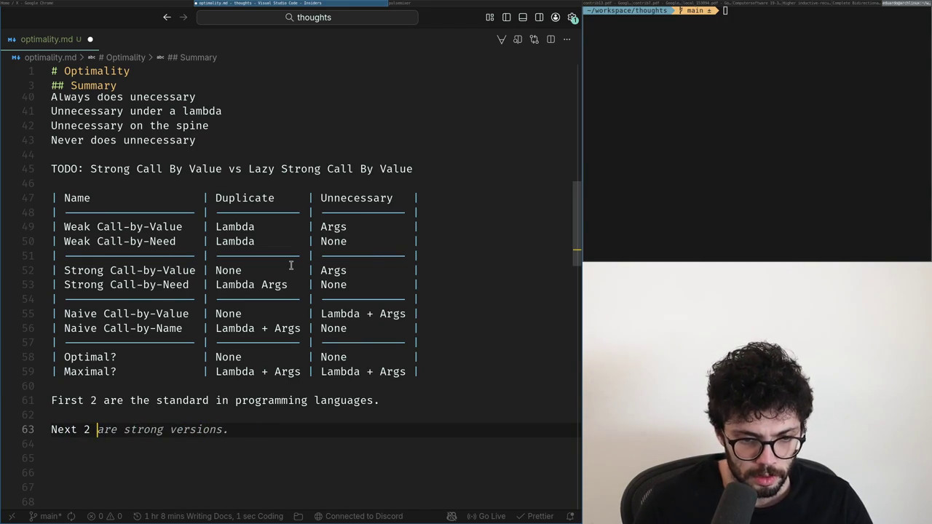
text(good for theorem provers.)
key(Return)
key(Return)
- Change 'Next 2' to 'Strong 2' in the theorem-provers note
key(Up)
key(Up)
key(ctrl+shift+Right)
key(BackSpace)
text(S)
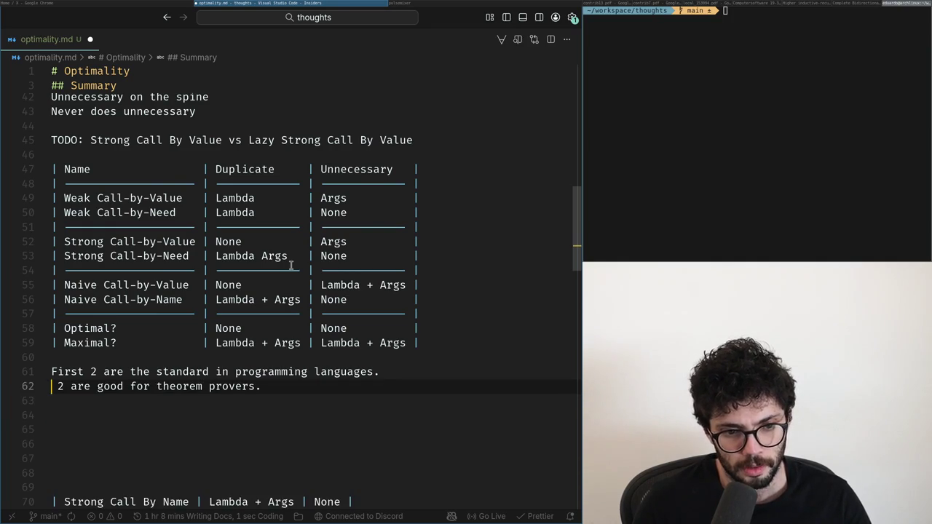
text(trong {)
text(Co)
key(BackSpace)
key(BackSpace)
key(BackSpace)
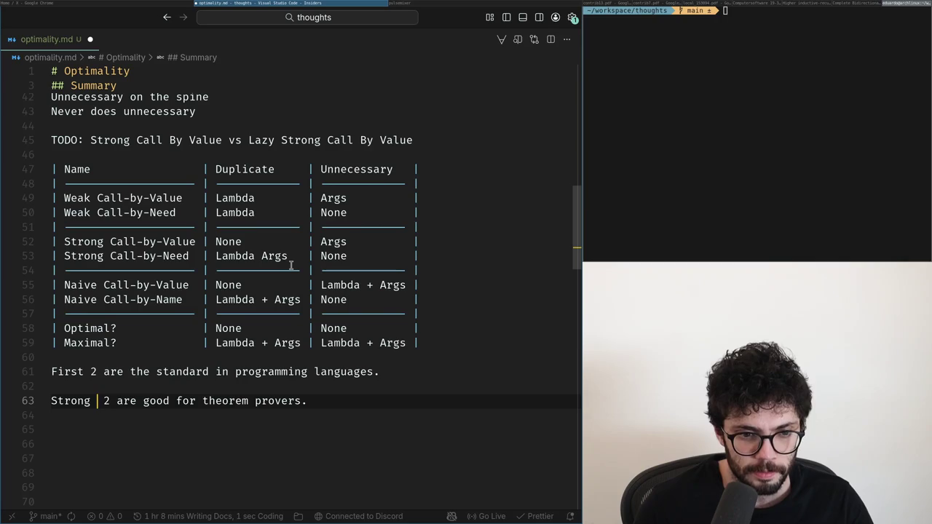
- Reword the first sentence to 'First 4 are more or less standard.'
key(Up)
key(Up)
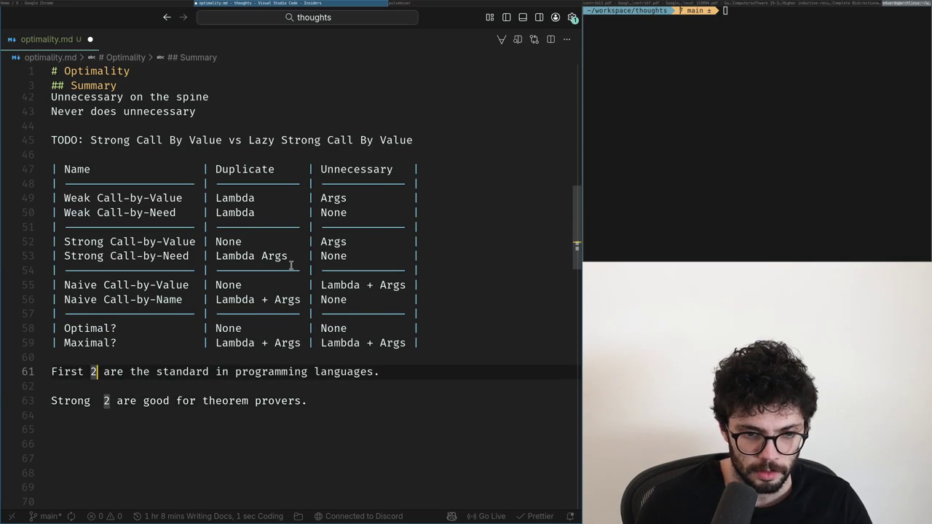
key(BackSpace)
text(4)
key(ctrl+Right)
key(ctrl+Right)
key(Right)
key(ctrl+shift+Right)
key(ctrl+shift+Right)
key(ctrl+shift+Right)
key(BackSpace)
key(ctrl+BackSpace)
key(ctrl+BackSpace)
text(are more)
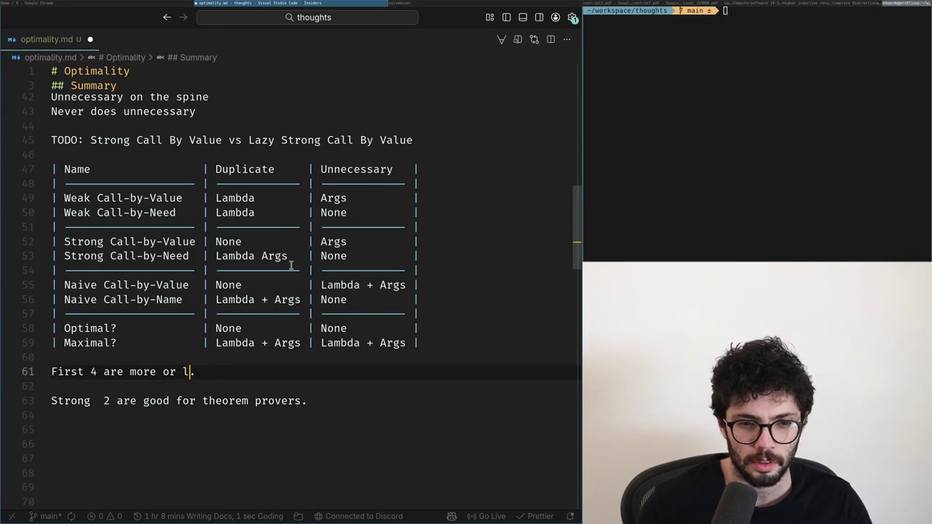
text(ard)
key(Down)
key(Down)
key(End)
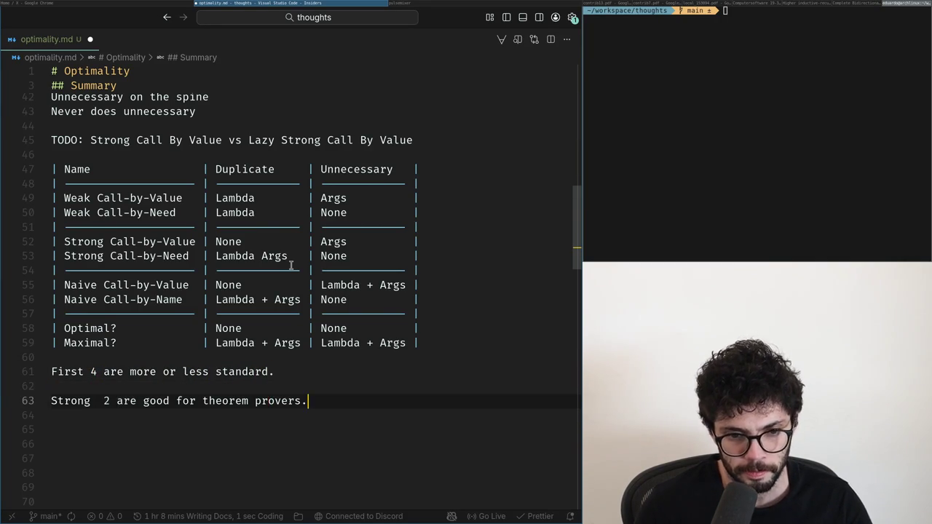
- Replace the theorem-provers line with the Naive Call By Value note about reducing under lambdas
key(shift+Home)
text(NH)
text(ive Ca)
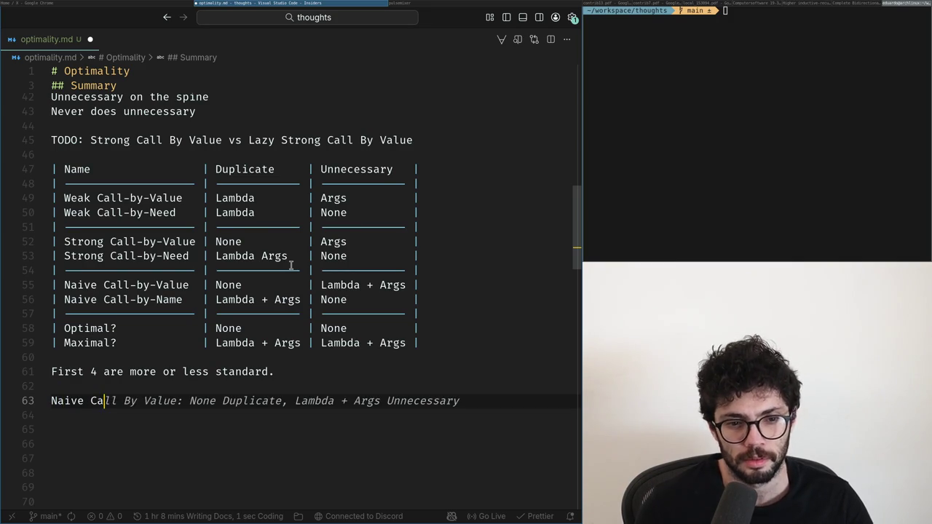
text(ue is )
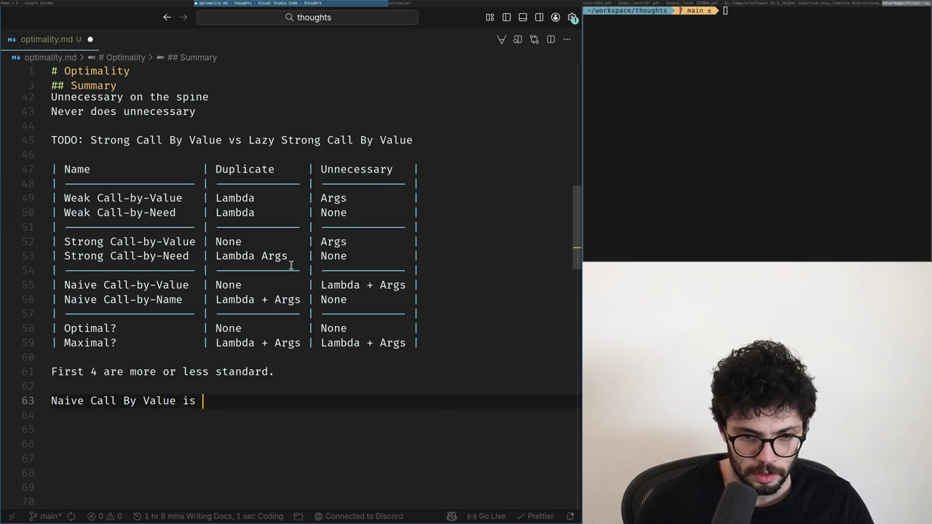
text(BV)
key(BackSpace)
text(V but)
key(Tab)
key(Return)
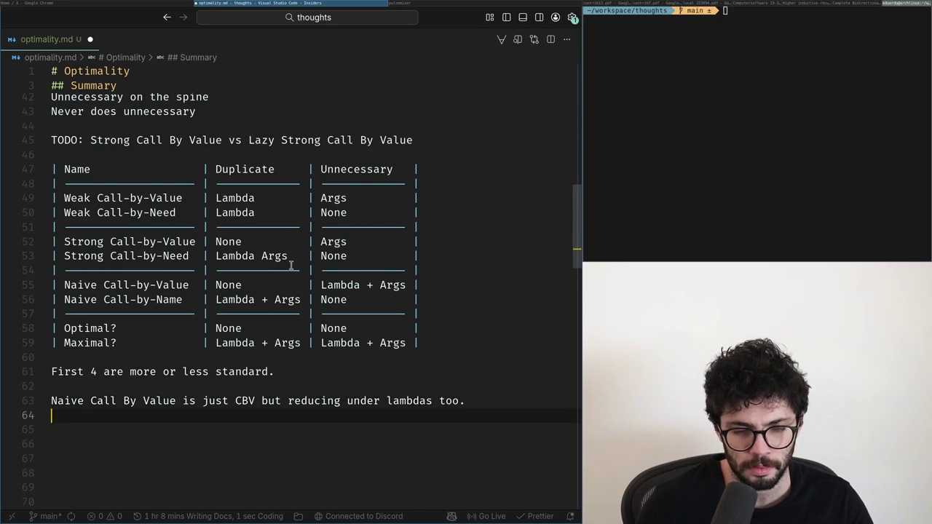
- Add 'Naive Call By Name is just traditional Call By Name.' and begin an Optimal note
key(Tab)
key(Home)
key(ctrl+Right)
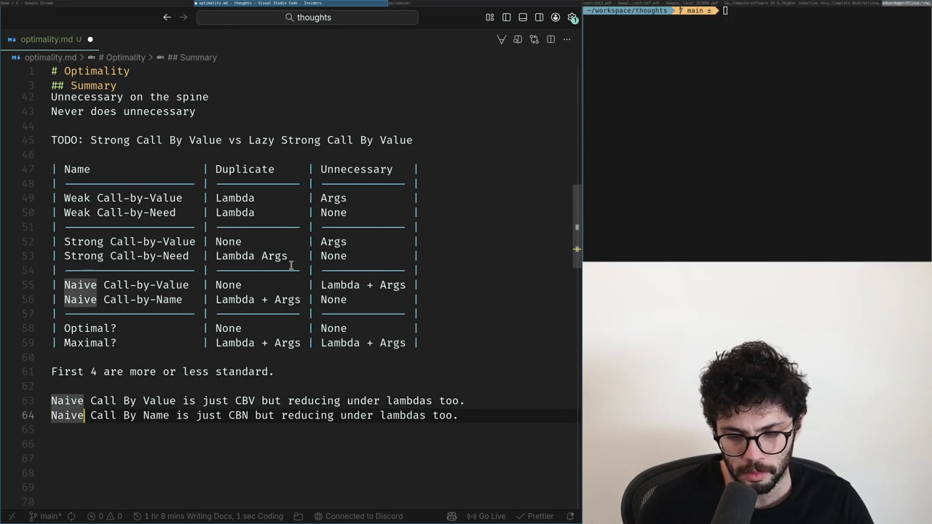
key(ctrl+Right)
key(ctrl+Right)
key(ctrl+Right)
key(ctrl+Left)
key(ctrl+Left)
key(ctrl+Left)
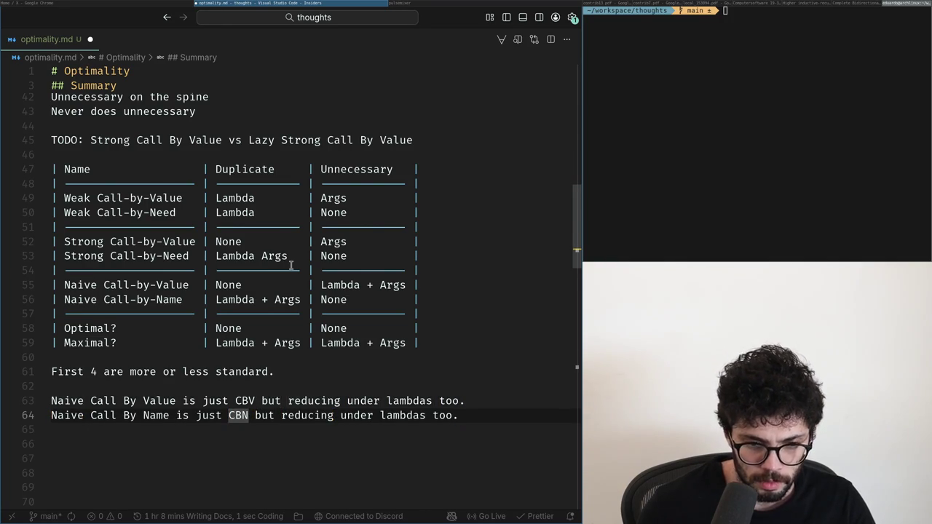
key(ctrl+Left)
key(ctrl+Right)
key(Right)
key(ctrl+shift+Right)
key(ctrl+shift+Right)
key(ctrl+shift+Right)
key(BackSpace)
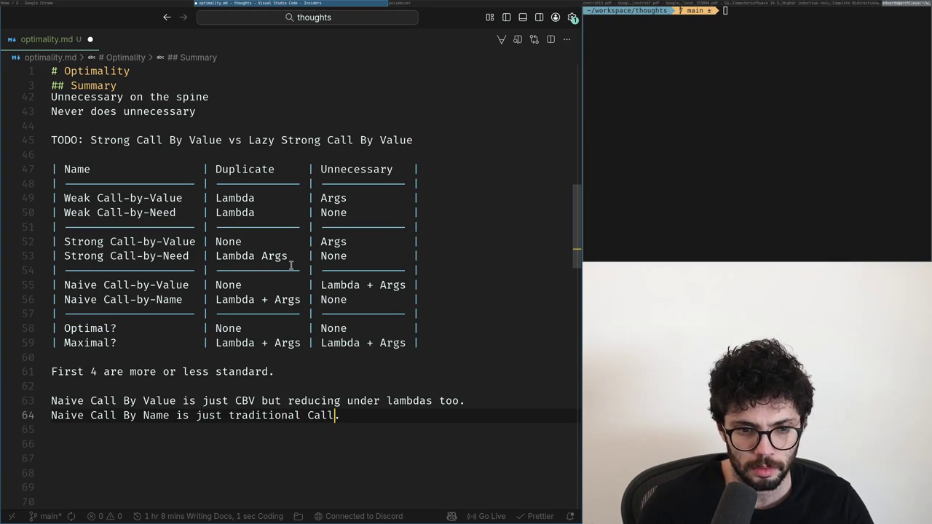
text(e)
key(End)
key(Return)
key(Return)
text(O)
text(mal )
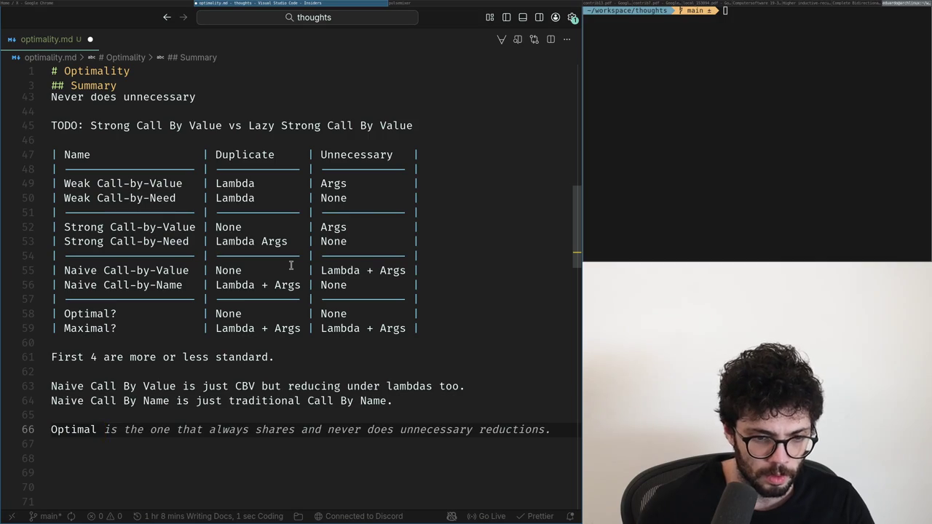
text(is the one tha)
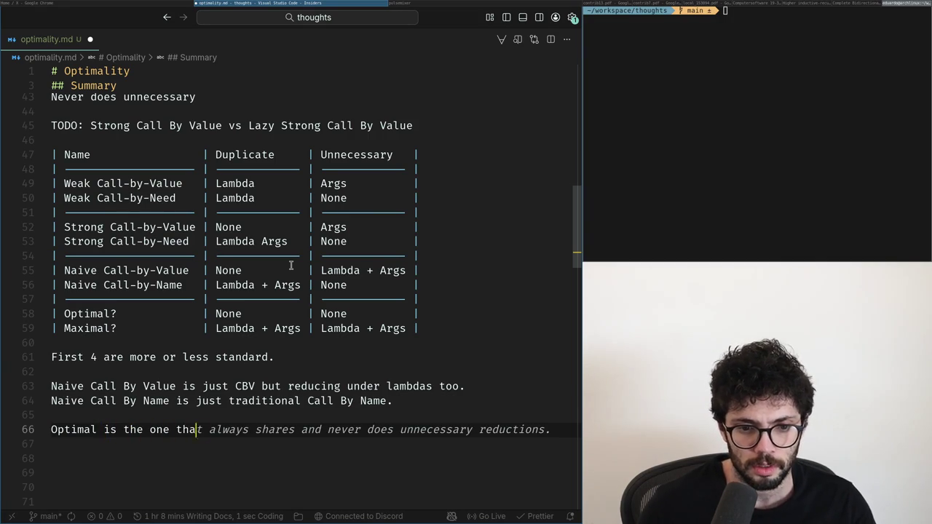
text(t never duplicates)
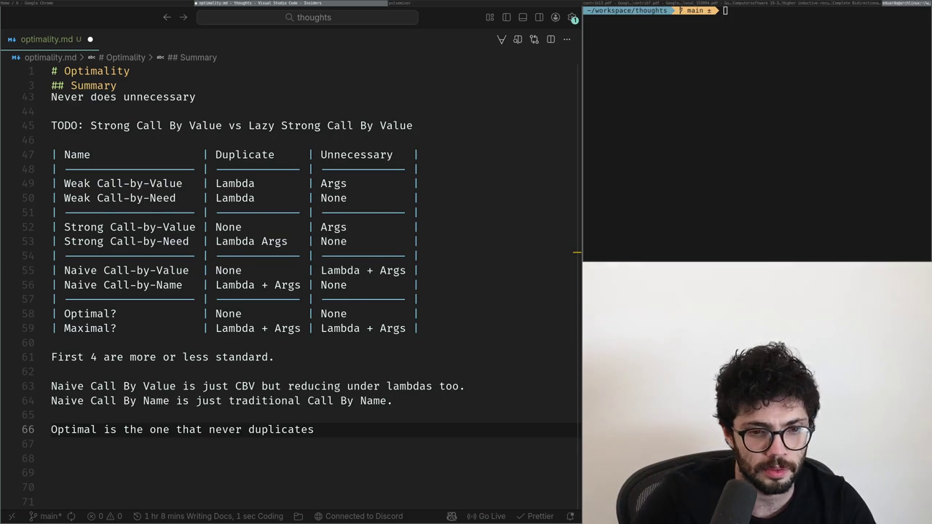
- Define Optimal with ', the shortest possible path for reductions' and start a Maximal line
key(ctrl+shift+Left)
scroll(290, 265, down, 1)
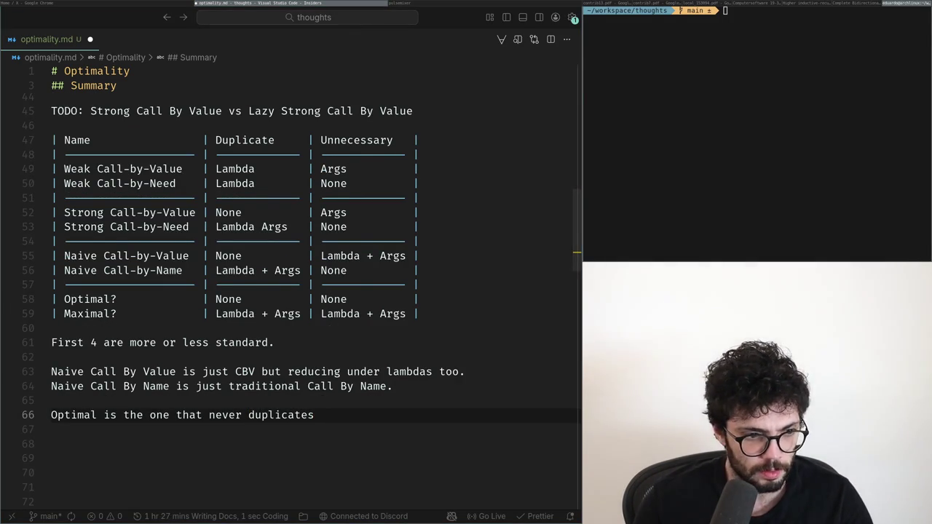
key(Right)
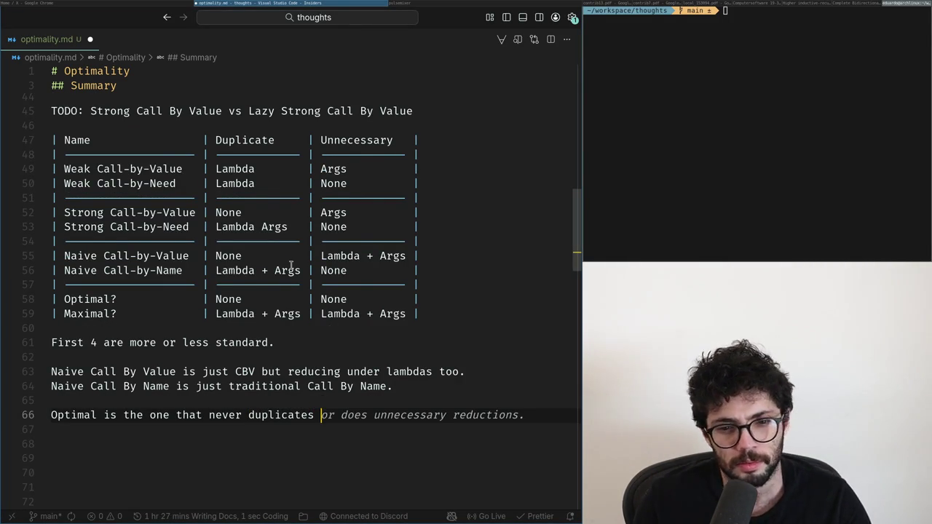
key(Tab)
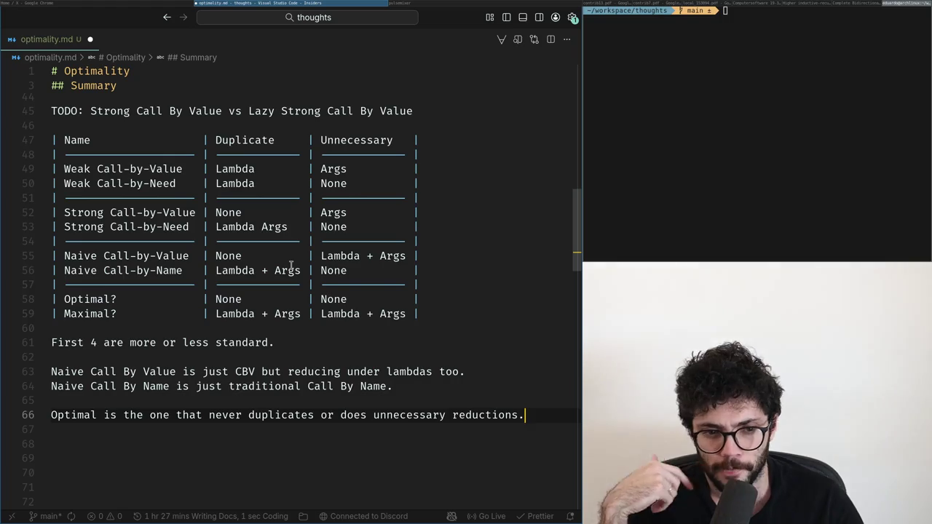
key(Return)
text(M)
text(al is t)
text(t)
key(Up)
key(End)
key(Left)
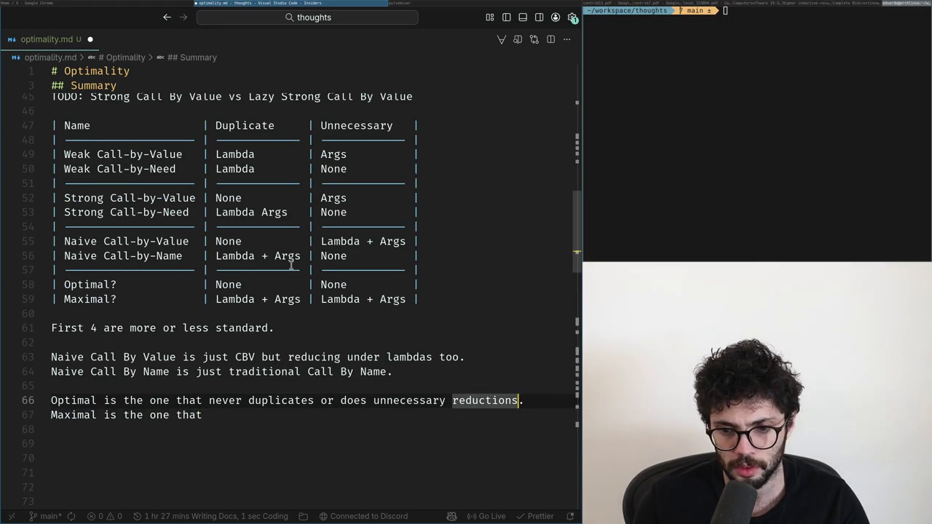
text(, the shortest possible)
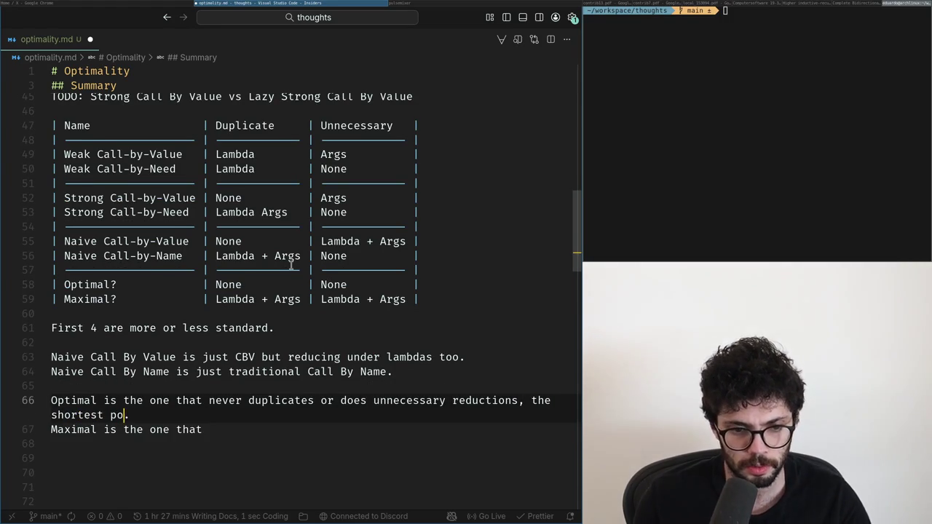
text( path for reduct)
text(ions)
- Complete the Maximal definition as the longest reduction path and start the 'My argument,' line
key(Down)
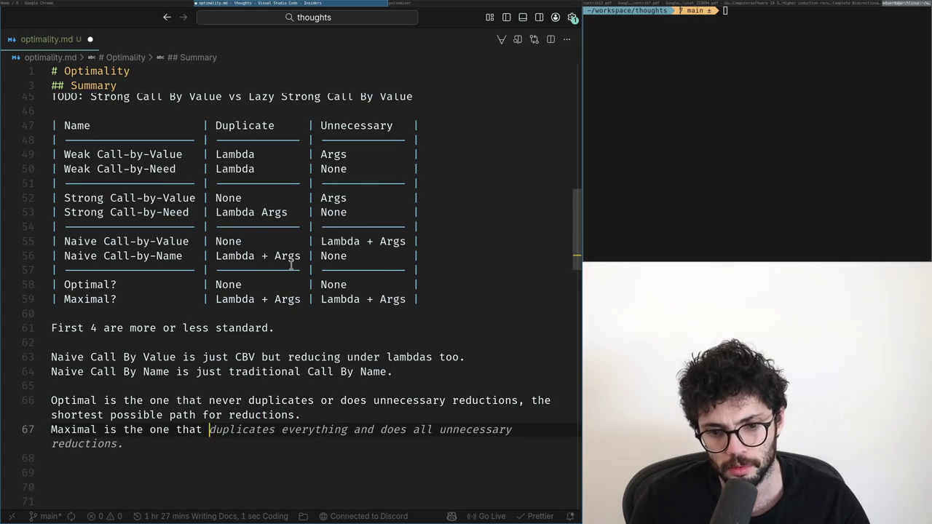
key(Tab)
text(, the )
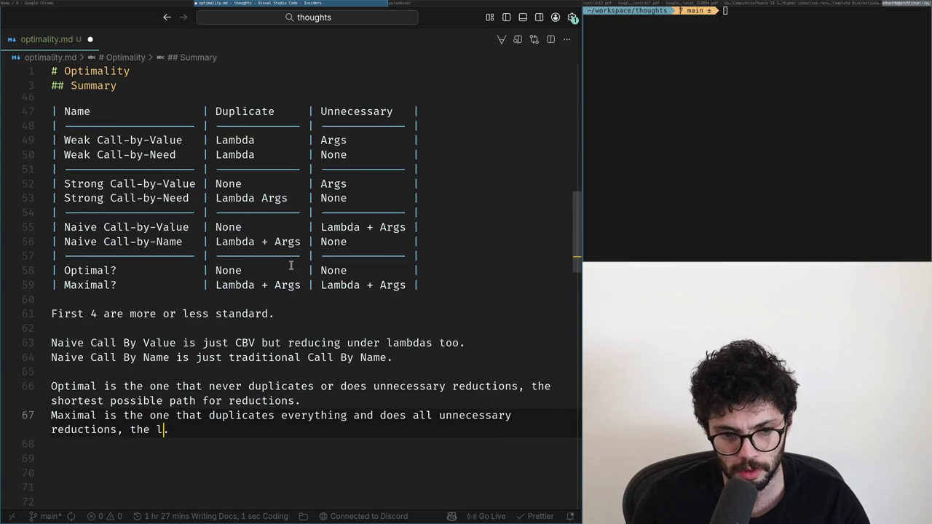
text(st poss)
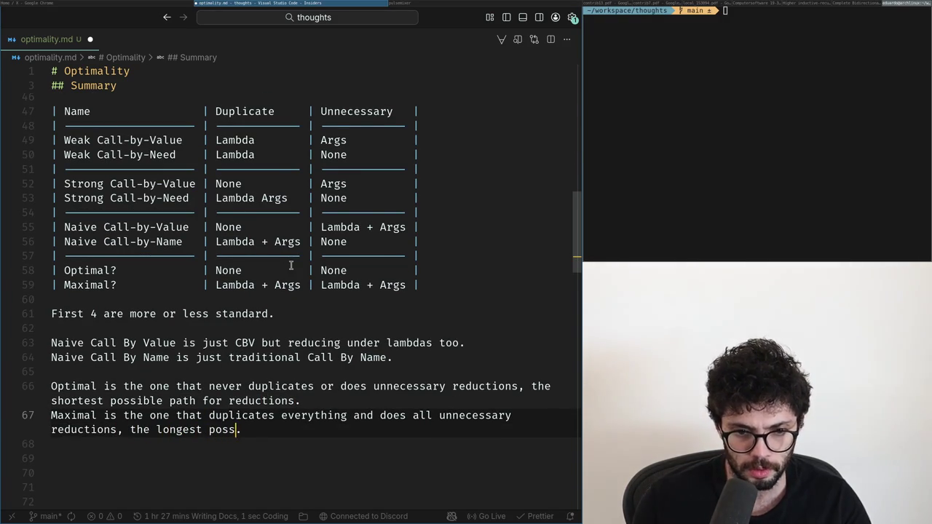
text(h for reductions)
key(alt+Tab)
key(alt+Tab)
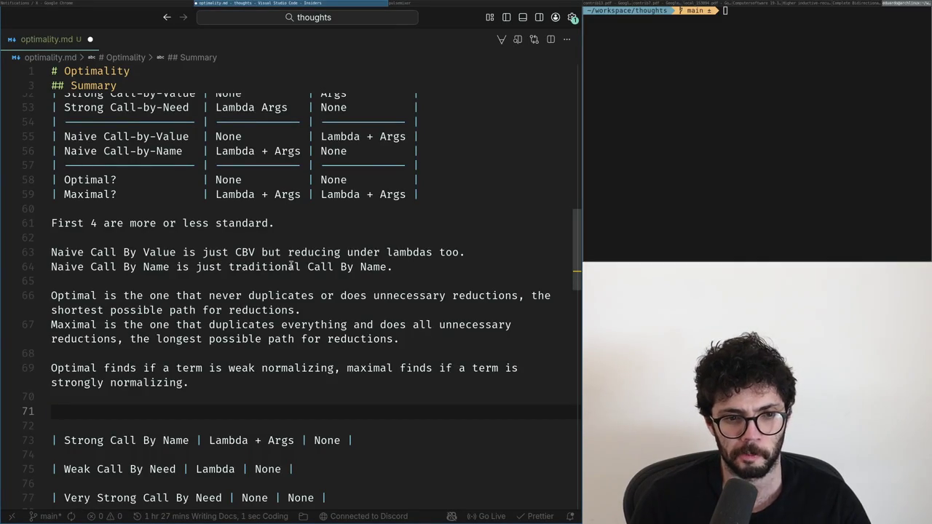
key(BackSpace)
key(BackSpace)
key(BackSpace)
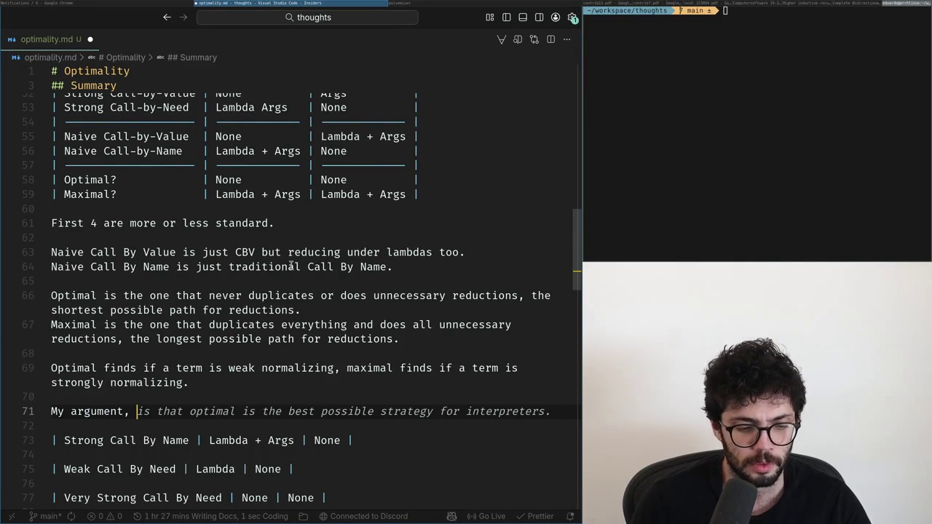
text(by starti)
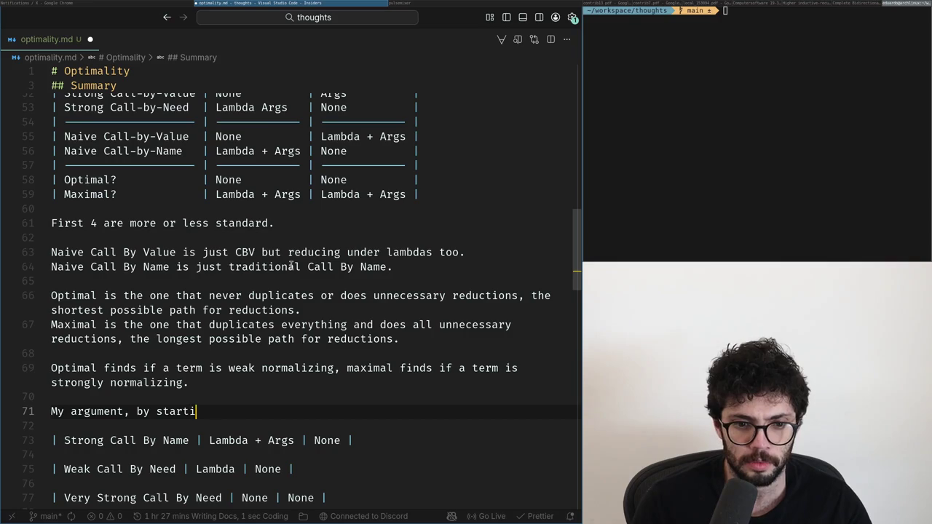
- Replace the 'by starting' wording so line 71 reads 'My argument, all the other ones', then view X
key(ctrl+BackSpace)
key(ctrl+BackSpace)
key(ctrl+BackSpace)
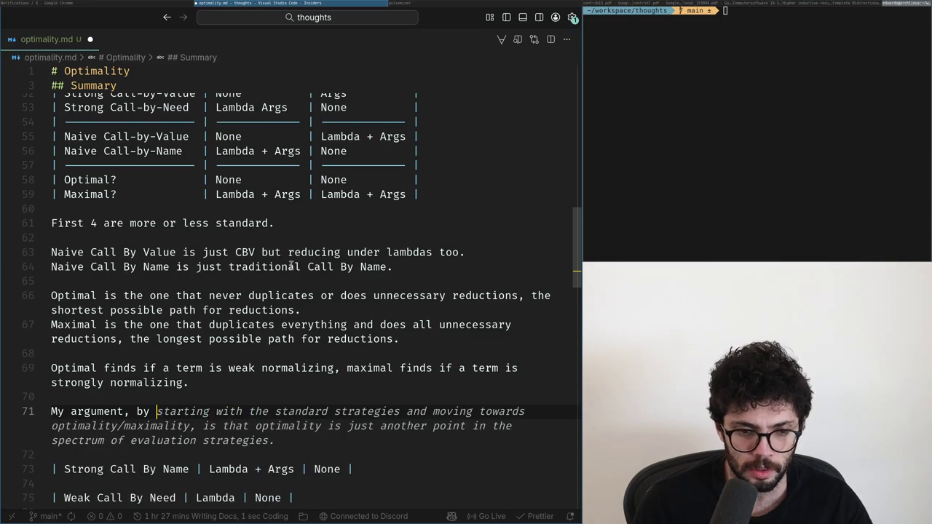
key(ctrl+BackSpace)
key(BackSpace)
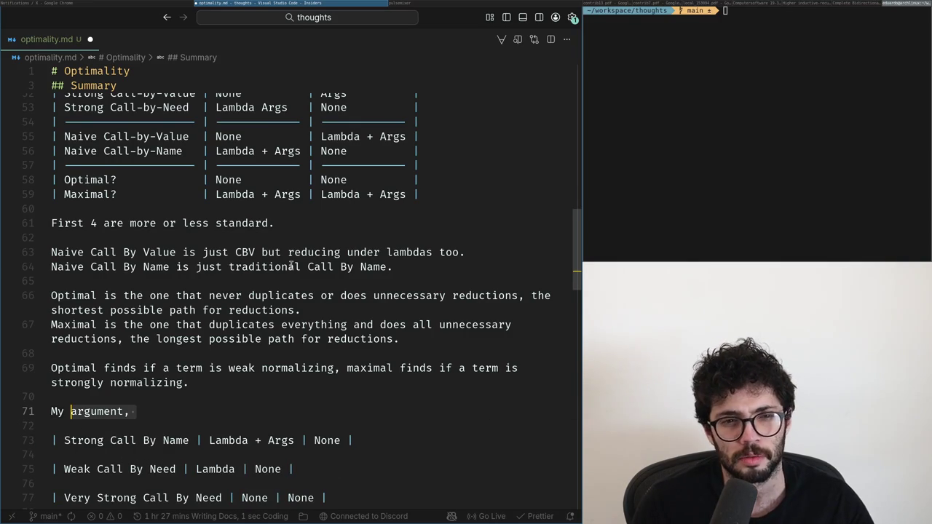
key(Down)
key(Up)
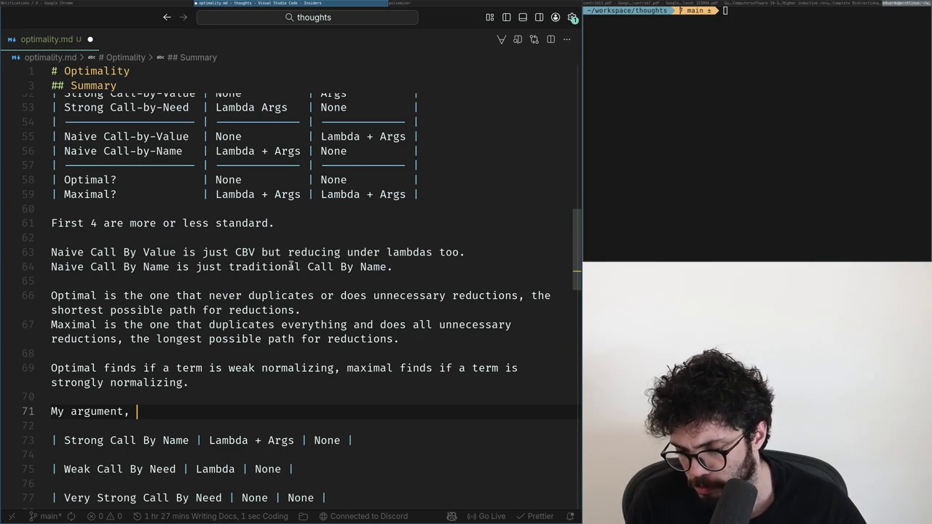
text(her ones)
key(alt+Tab)
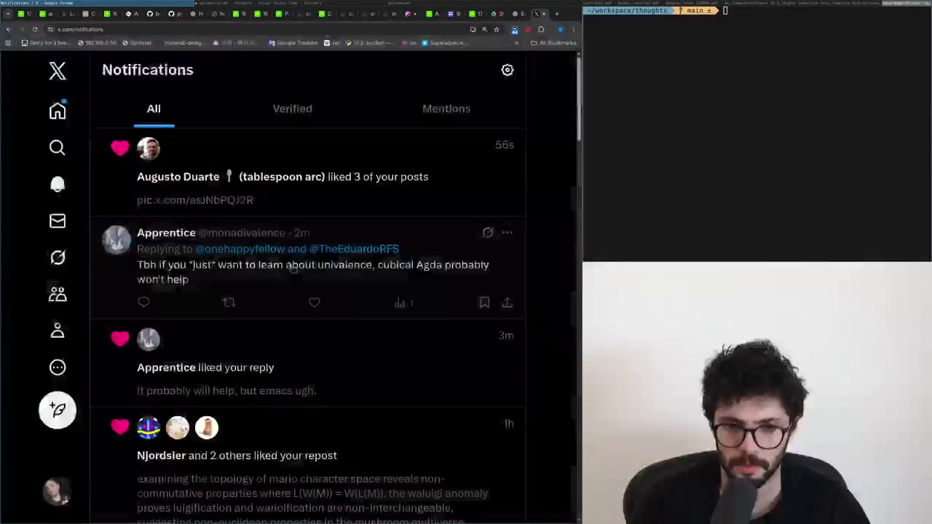
- Read the X notifications in Chrome, then return to the optimality.md notes
key(alt+Tab)
key(alt+Tab)
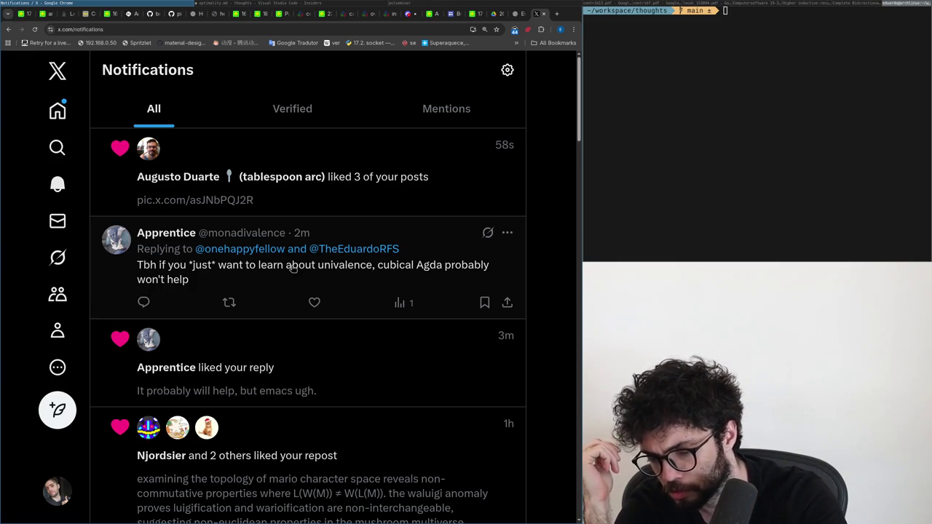
key(super+Right)
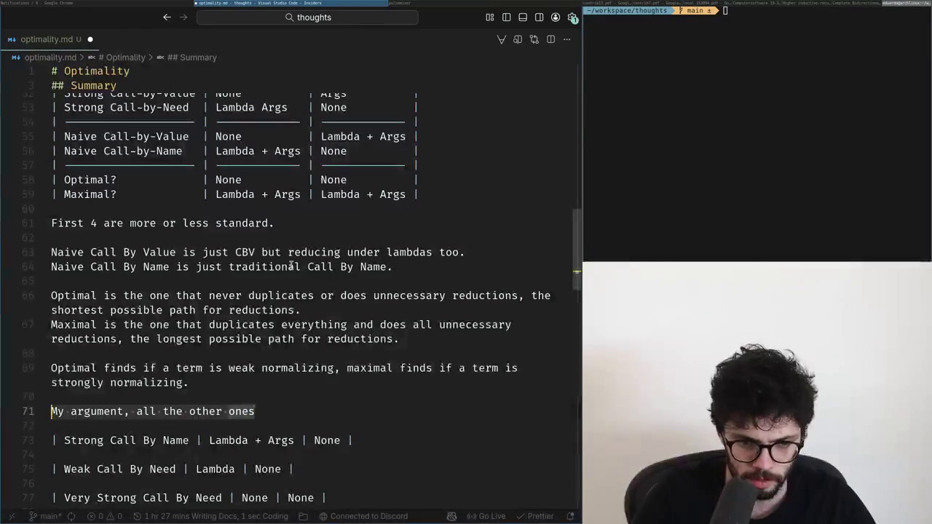
- Replace line 71 with 'Call By Name can become Call-by-Need by sharing reductions on the args'
key(ctrl+shift+Left)
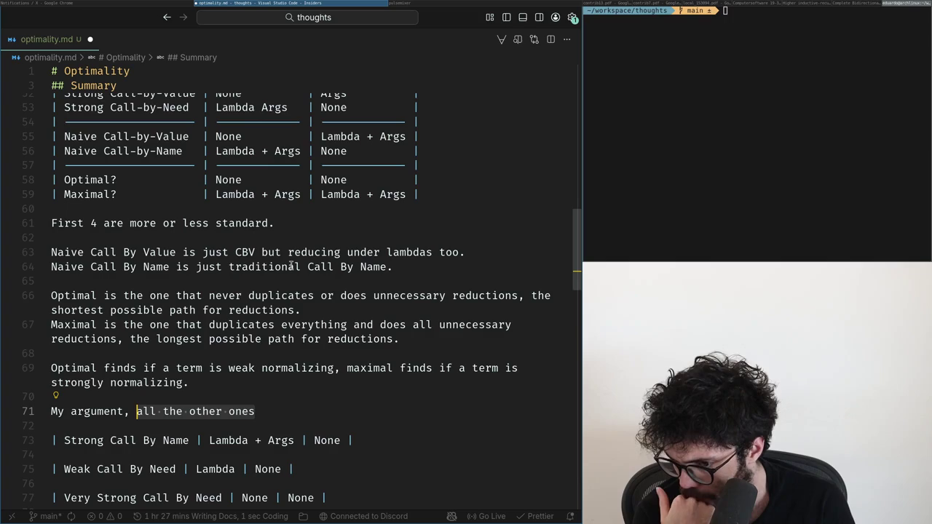
key(shift+Home)
text(Call By )
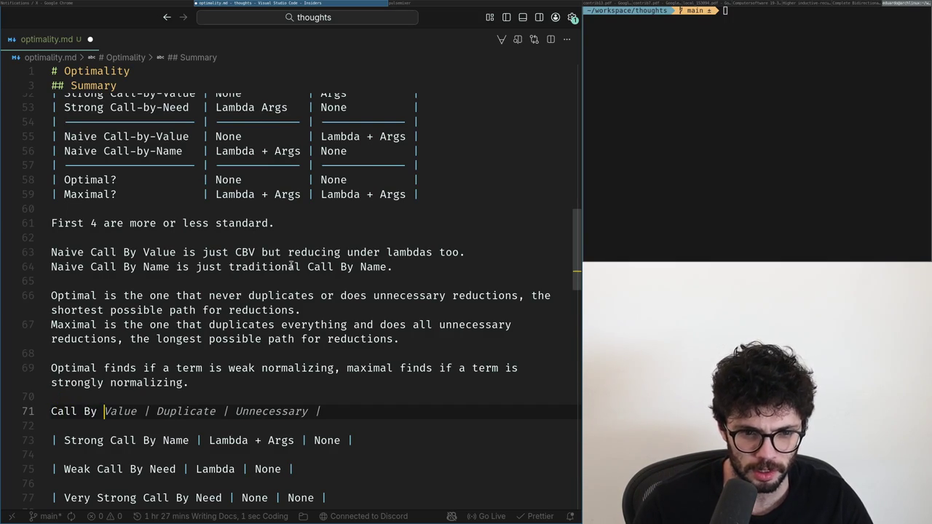
text(Name can be)
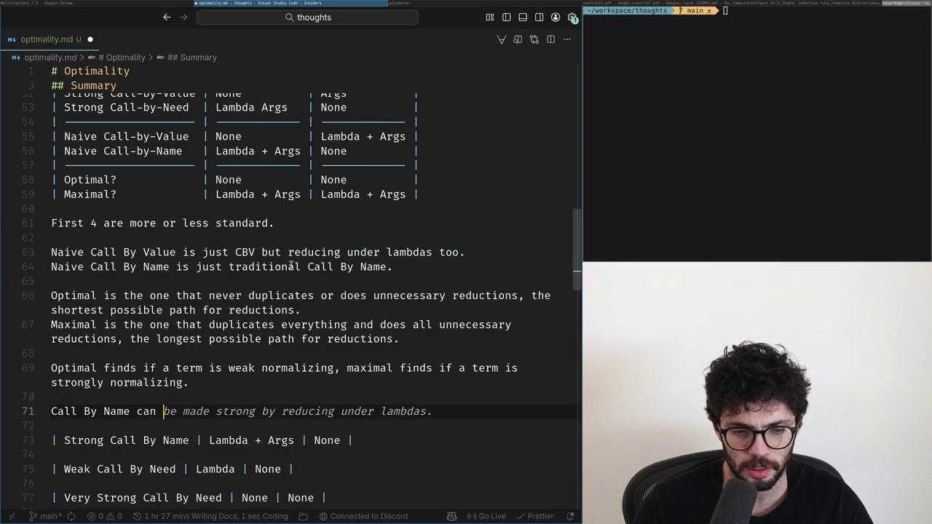
text(come Cal)
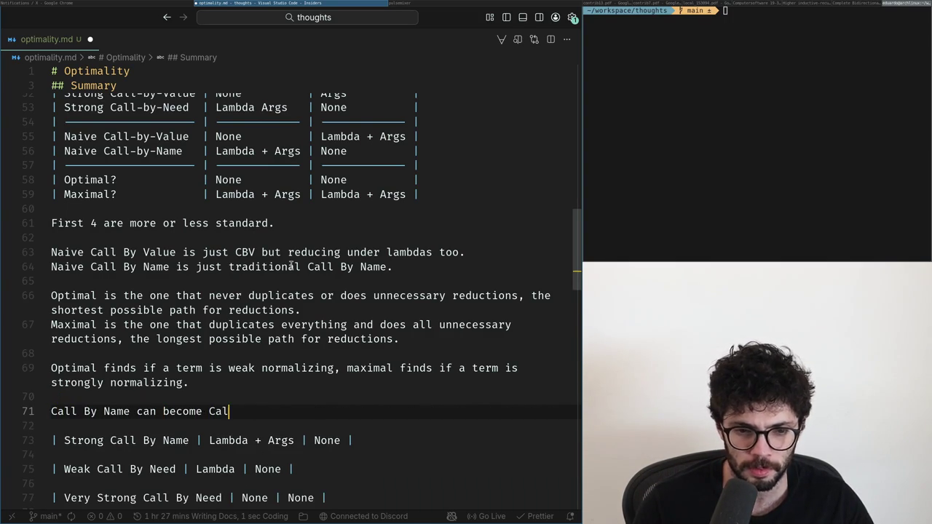
text(l-by-Need by sharing reductions on the args.)
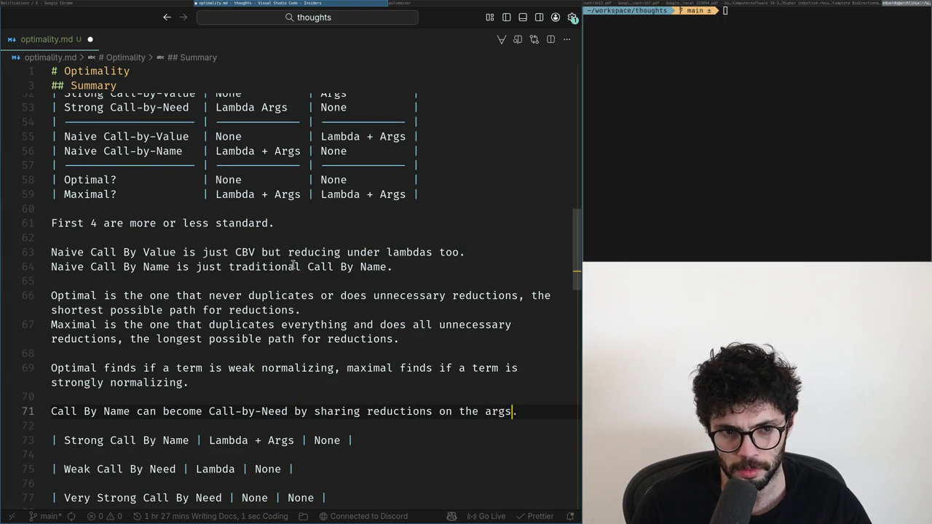
scroll(294, 265, up, 1)
scroll(288, 248, up, 2)
click(267, 234)
key(BackSpace)
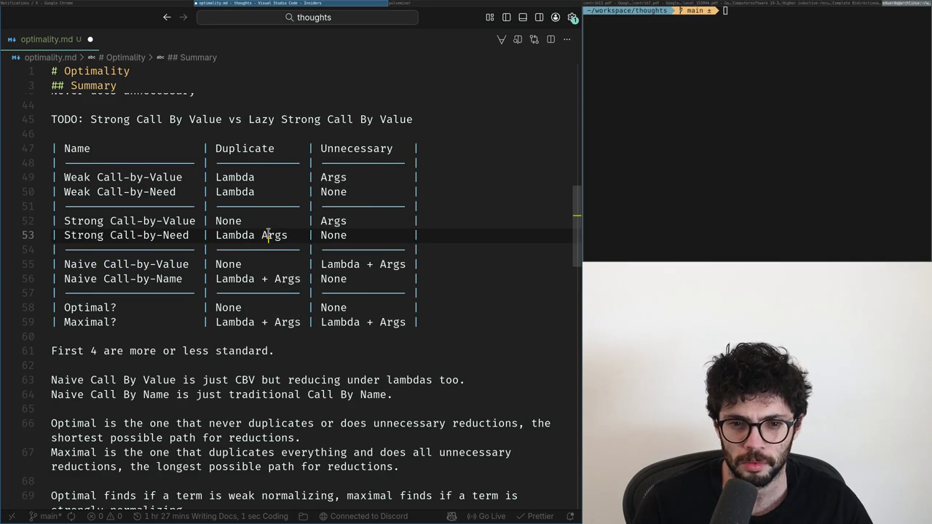
key(Down)
key(Down)
key(Down)
key(Down)
key(Down)
key(Up)
key(Down)
key(Down)
key(Down)
key(Down)
key(Up)
key(Up)
key(Up)
key(Up)
key(Up)
key(Up)
key(Up)
key(Up)
key(Up)
key(Down)
key(Down)
key(Down)
key(Down)
key(Up)
key(Left)
key(Left)
key(Left)
key(Right)
key(Right)
key(Right)
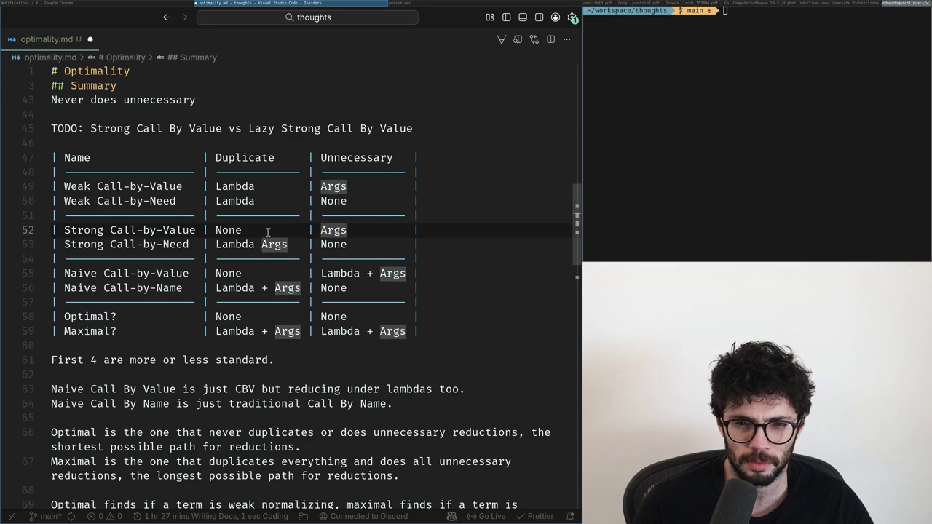
text(Lambda)
key(Down)
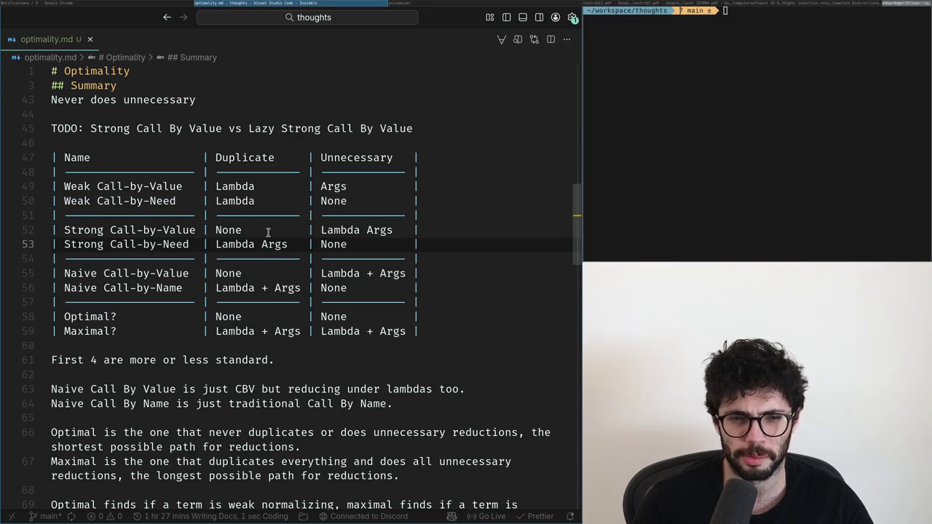
key(Up)
key(ctrl+BackSpace)
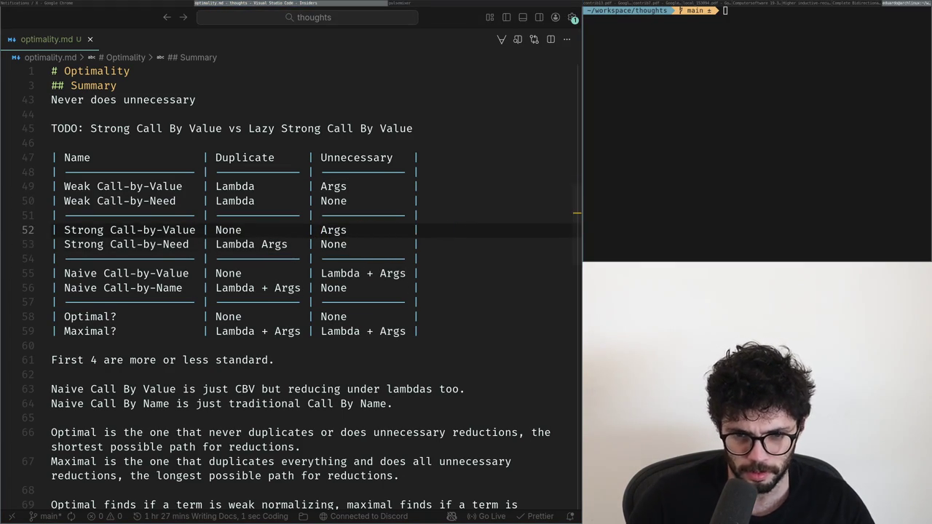
key(Down)
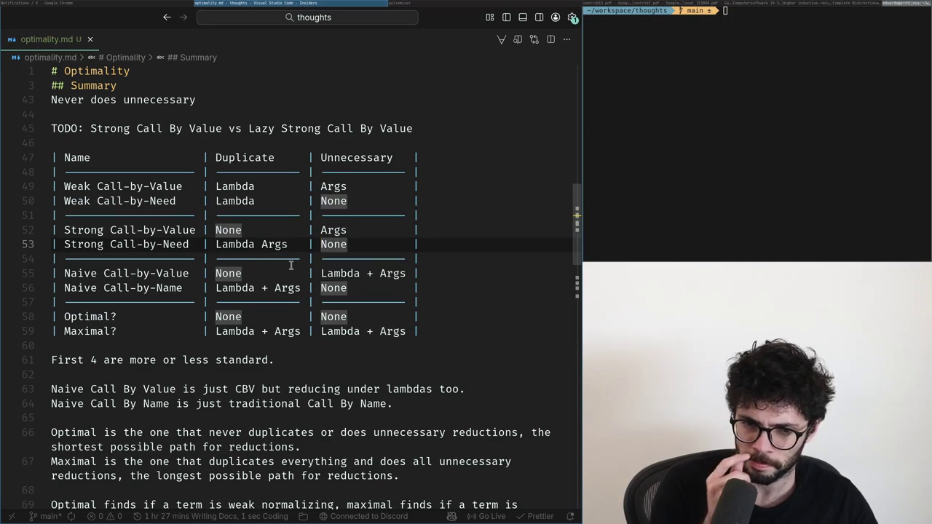
key(Left)
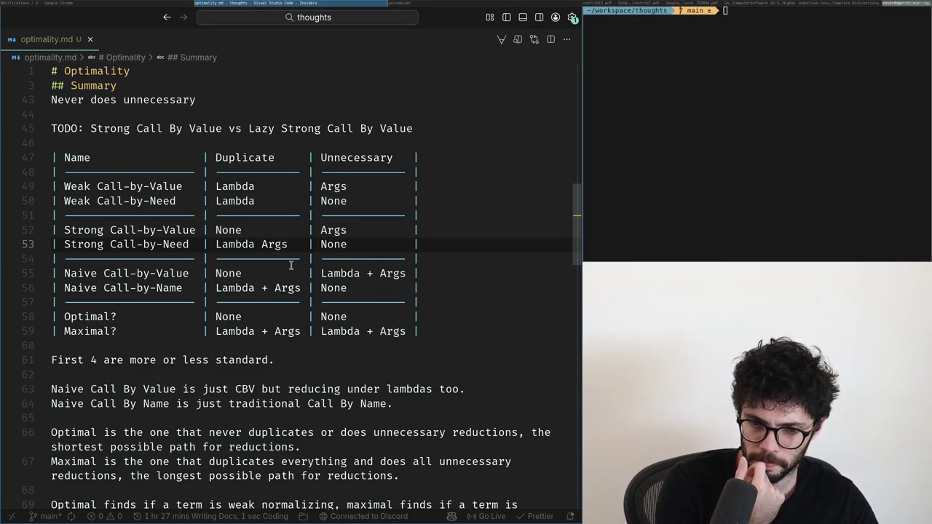
key(Down)
key(Down)
key(Down)
key(Down)
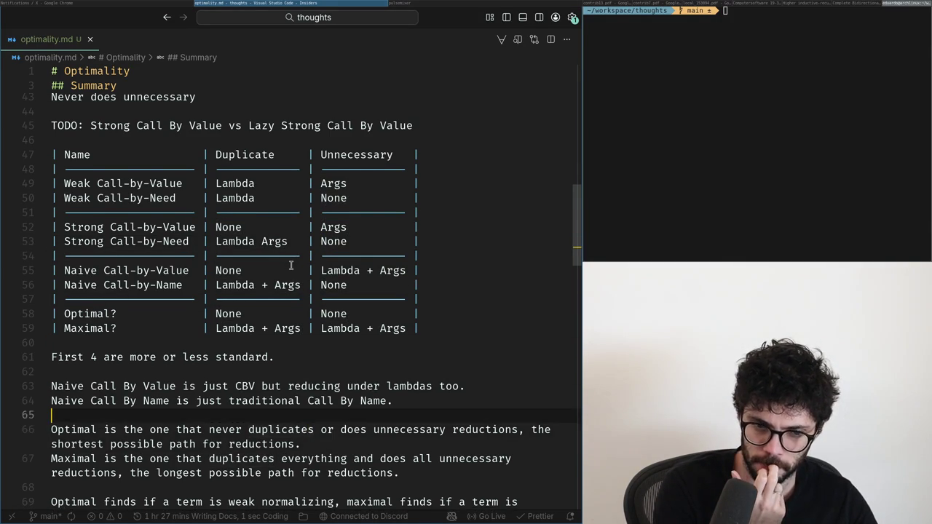
scroll(291, 265, down, 2)
- Move into the Call By Name sentence and remove a stray letter before 'can'
key(Down)
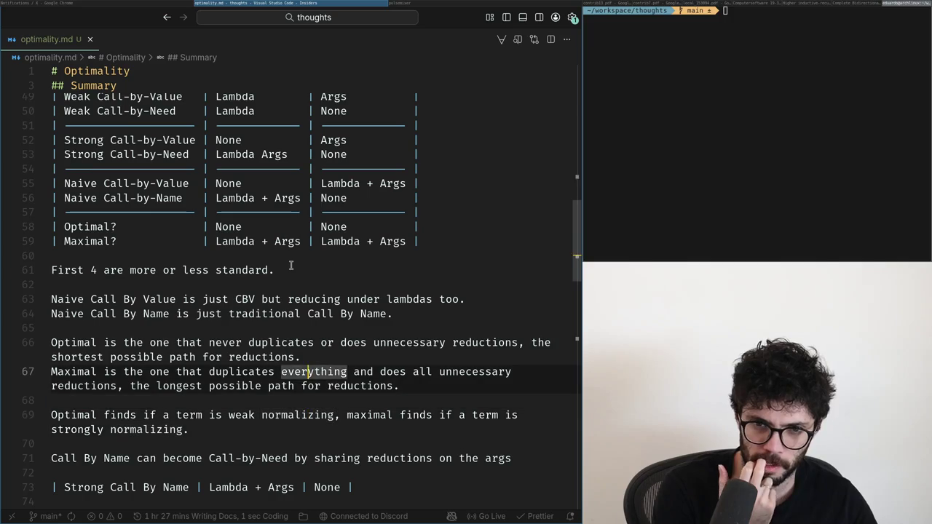
key(Down)
key(Up)
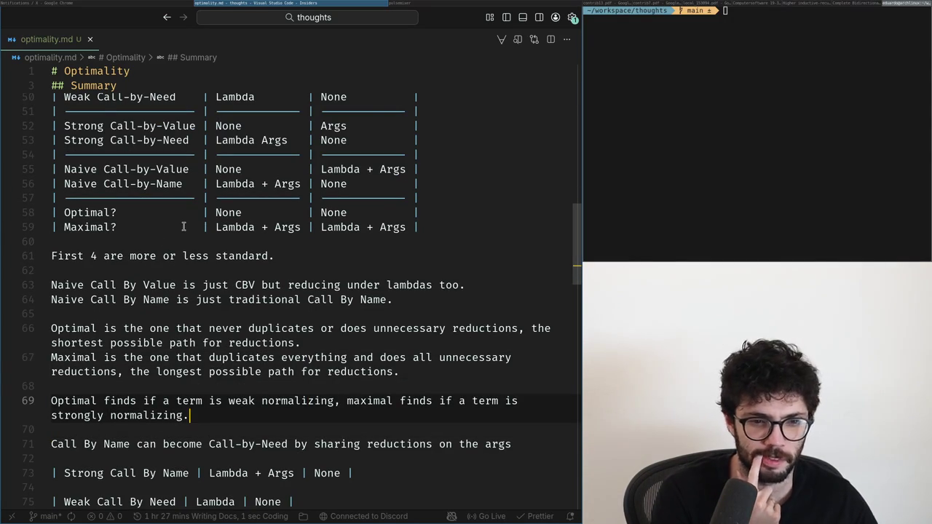
key(Down)
key(Down)
key(ctrl+Right)
key(ctrl+Right)
key(ctrl+Right)
key(ctrl+Right)
key(ctrl+Right)
key(ctrl+Right)
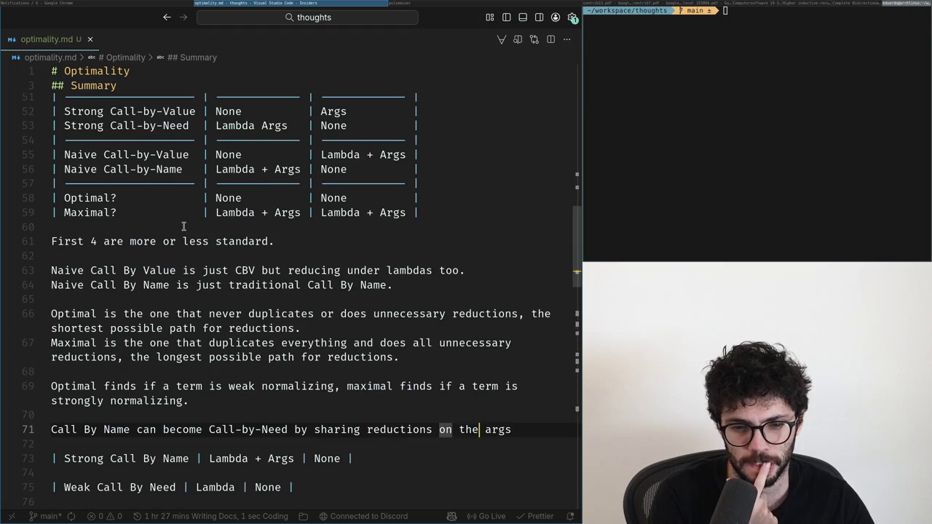
key(Down)
key(Up)
key(ctrl+Right)
key(ctrl+Right)
key(ctrl+Right)
key(Right)
text(l)
key(BackSpace)
- End the Call By Name sentence with a period and start a 'Maximal can become' line
key(End)
text(.)
key(Return)
text(C)
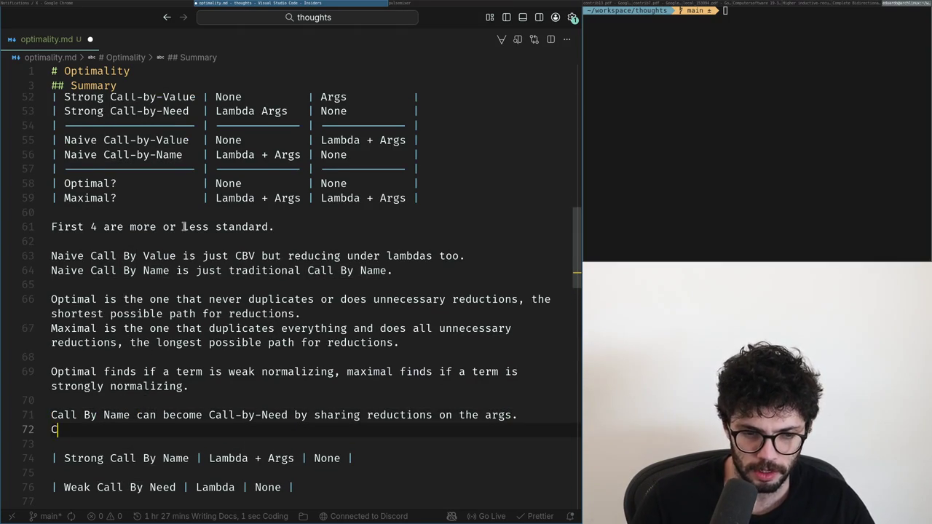
key(BackSpace)
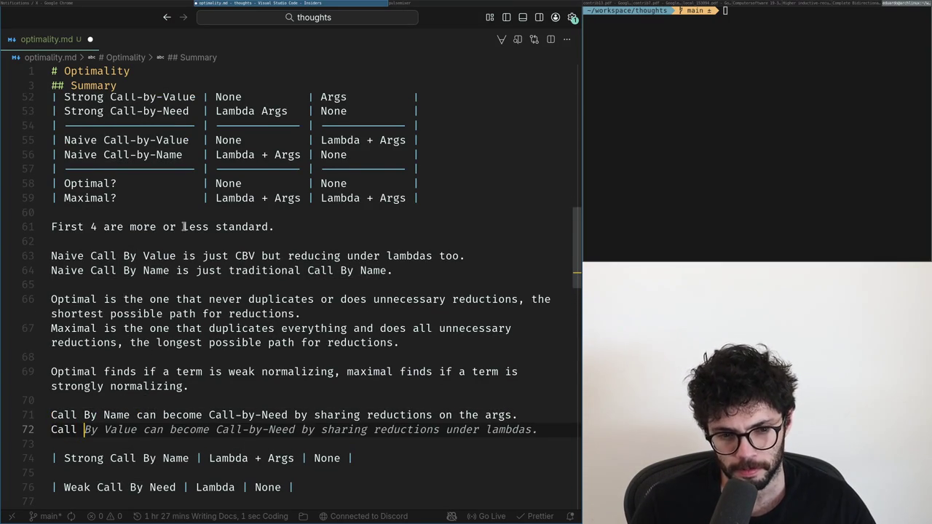
text(Maxi)
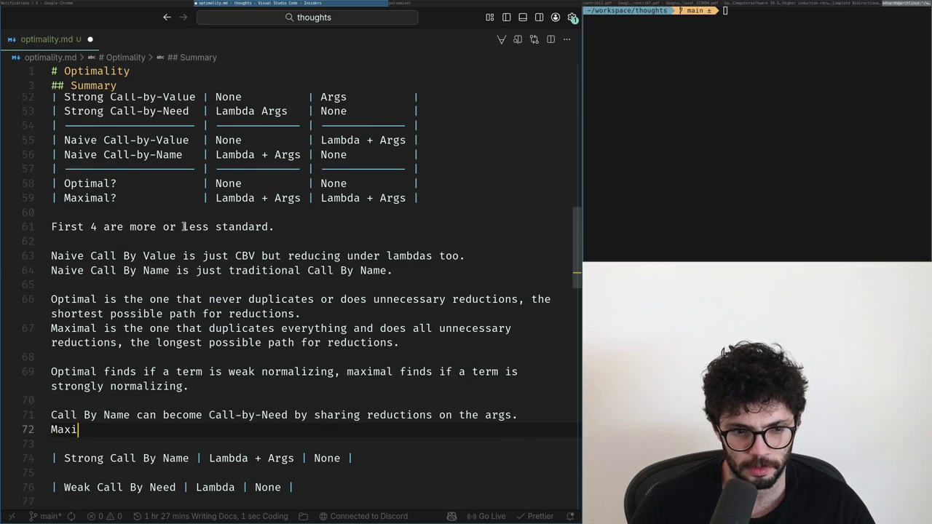
text(mal can become)
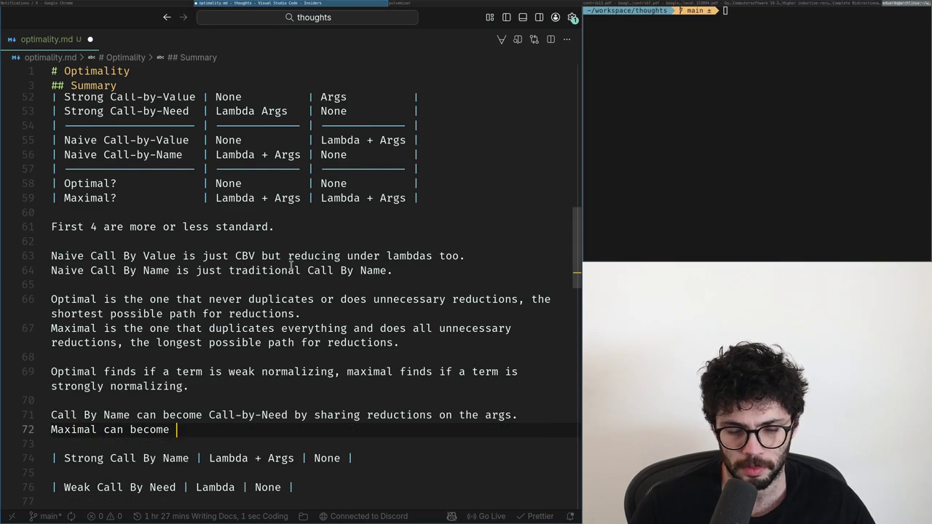
scroll(288, 268, up, 3)
scroll(290, 267, down, 1)
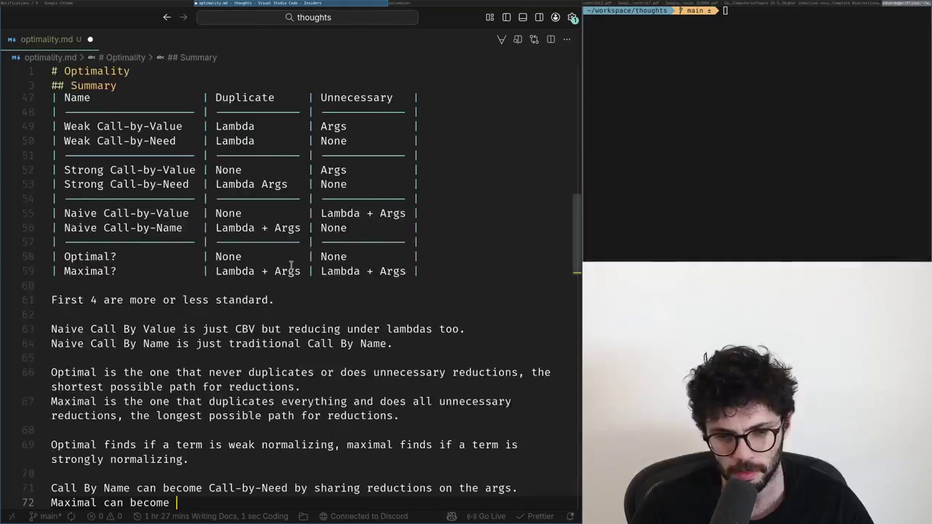
key(alt+Tab)
key(alt+Tab)
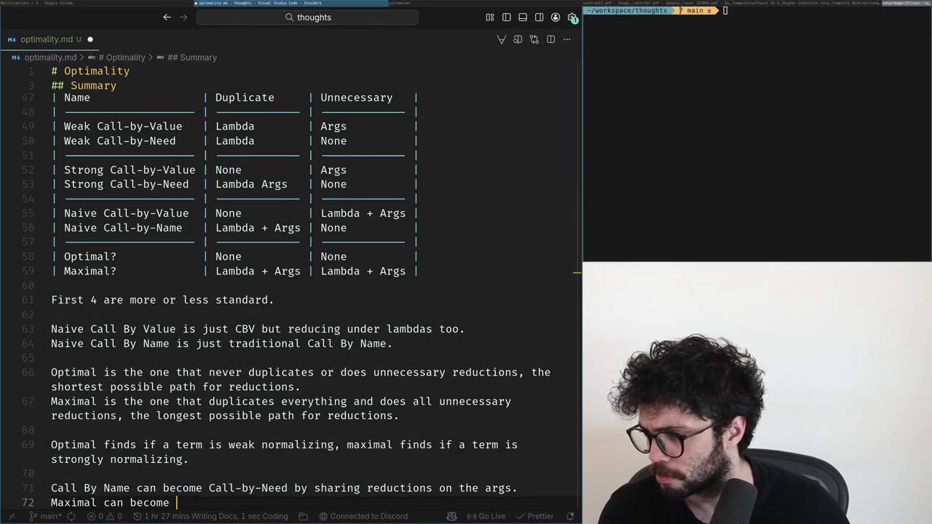
click(316, 435)
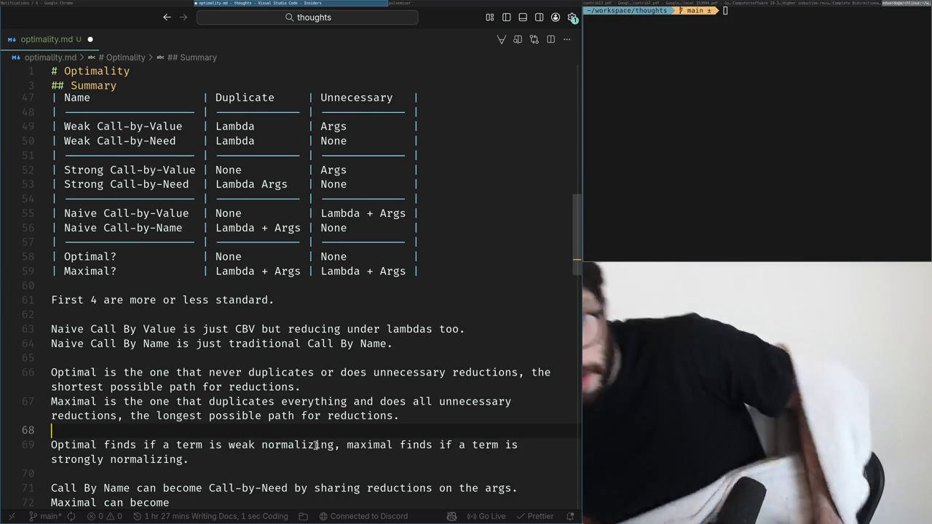
- Reword the Call By Name note to end 'by sharing on the args'
key(Down)
key(Down)
key(Down)
key(Down)
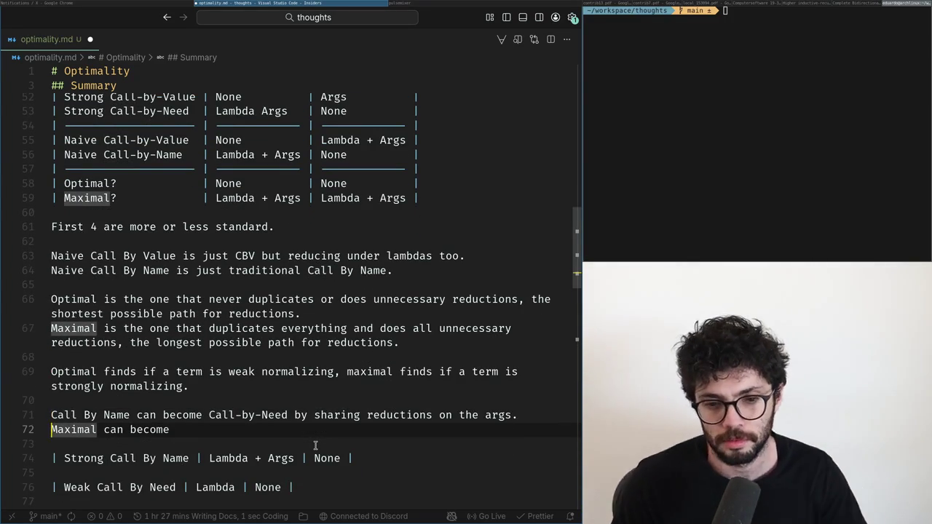
key(Up)
key(End)
key(ctrl+Left)
key(ctrl+Left)
key(ctrl+Delete)
key(ctrl+BackSpace)
key(ctrl+BackSpace)
key(ctrl+BackSpace)
text(sharing on the)
key(Down)
key(Down)
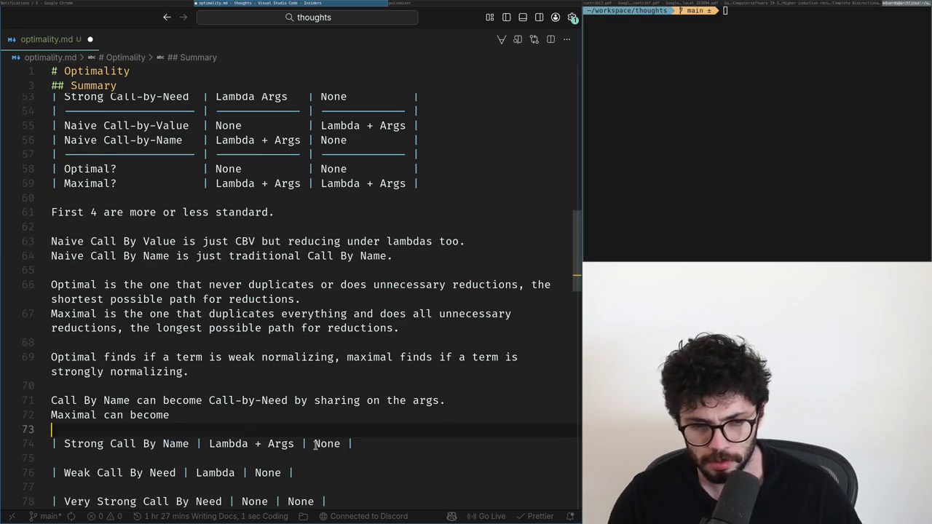
- Delete the unfinished 'Maximal can become' text and start a 'Strong Call By Value can' line
key(Up)
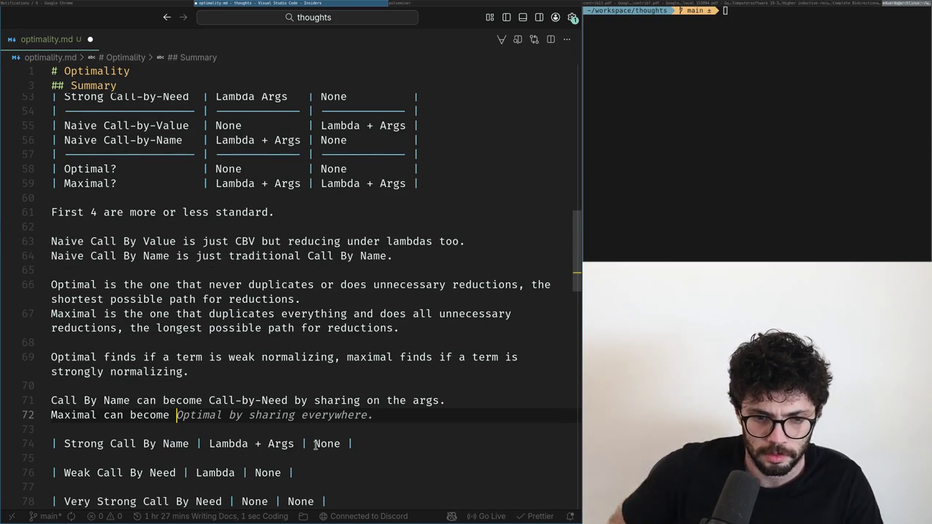
key(ctrl+shift+Left)
key(ctrl+shift+Left)
key(ctrl+shift+Left)
key(BackSpace)
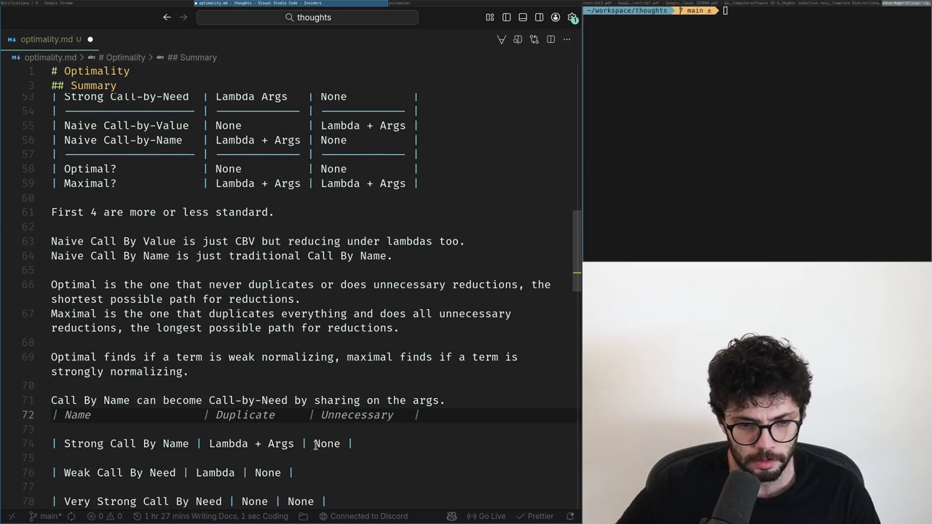
scroll(311, 429, up, 1)
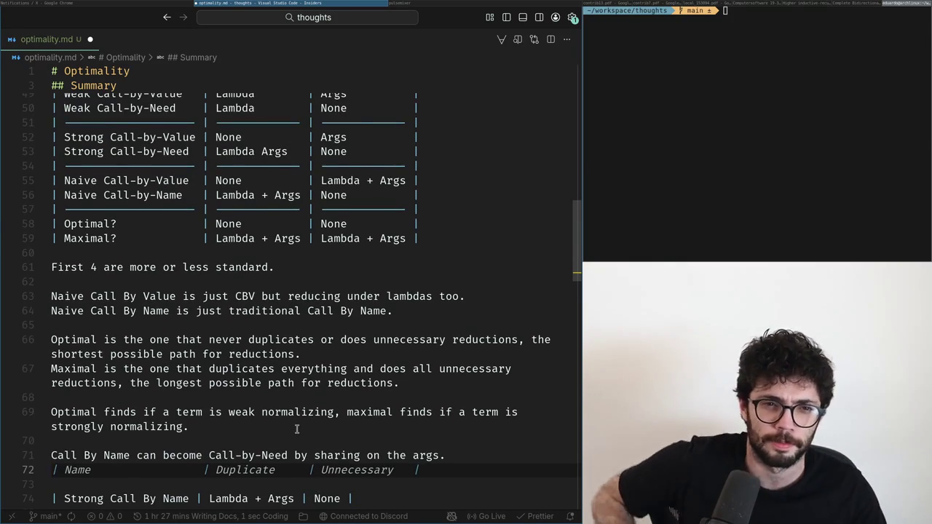
key(Return)
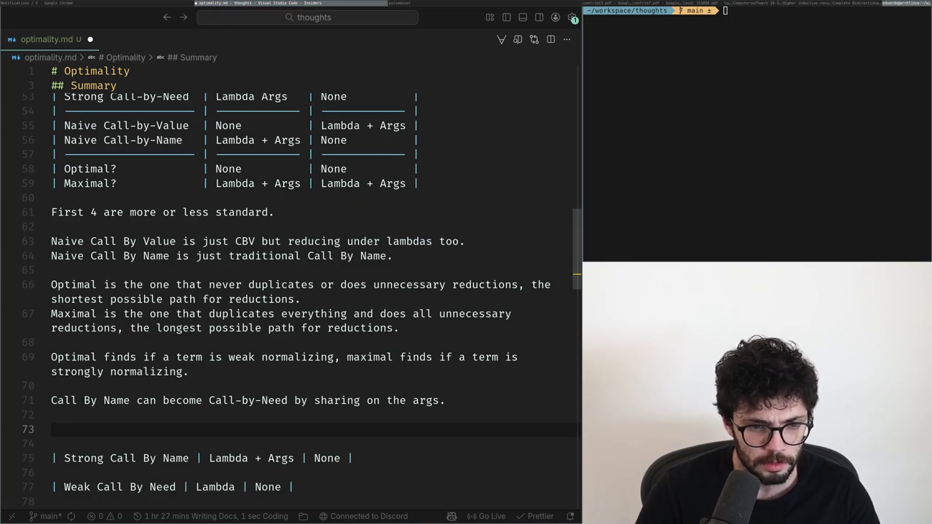
text(Strong Call By Value)
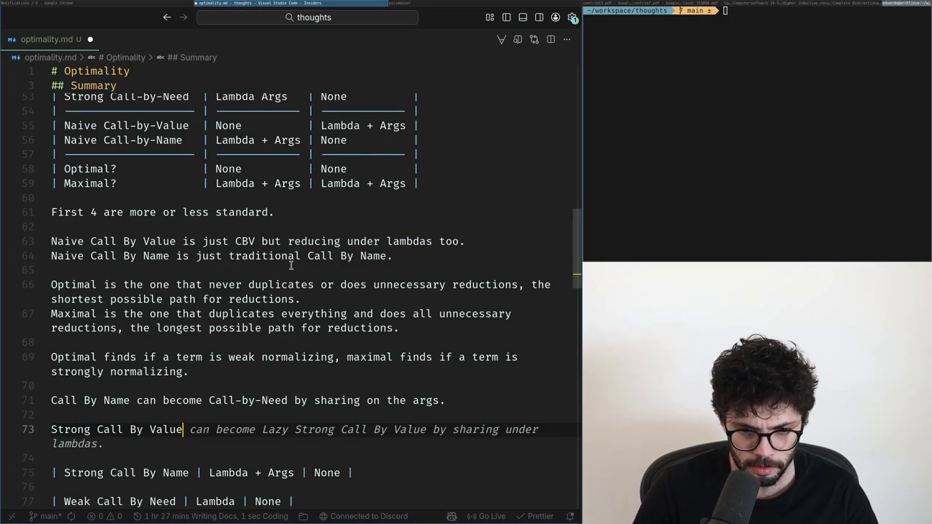
text( can)
- Make line 73 read 'Strong Call By Value can become Weak Call By Value by'
key(BackSpace)
key(BackSpace)
key(BackSpace)
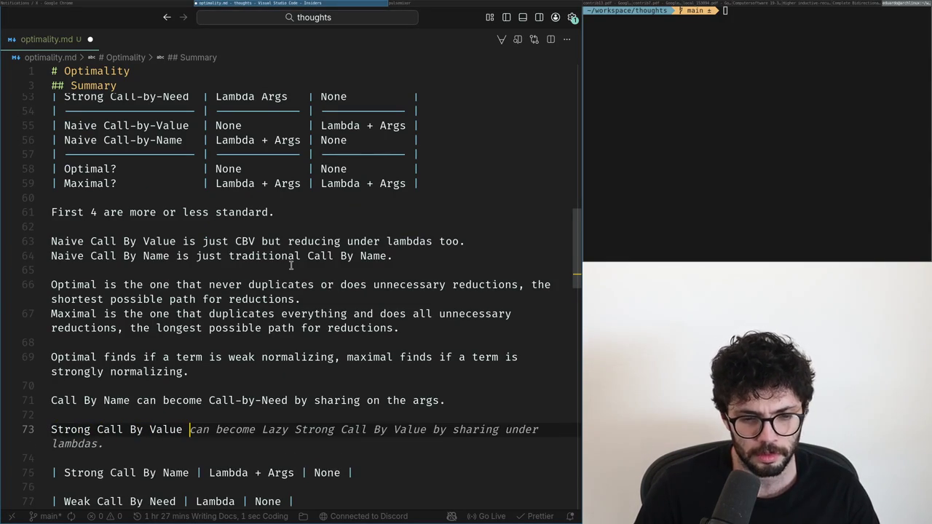
key(shift+Up)
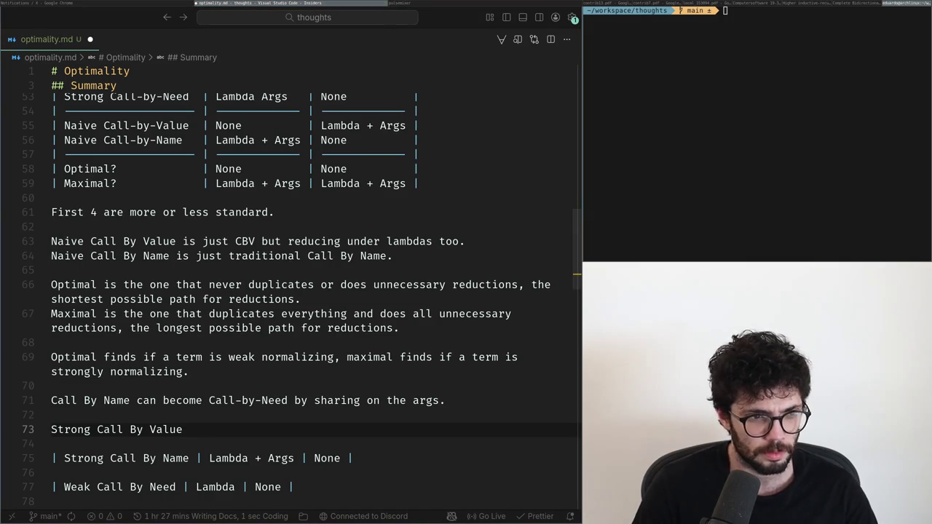
key(Right)
key(ctrl+shift+Return)
text(Weak Call By Value)
key(shift+Up)
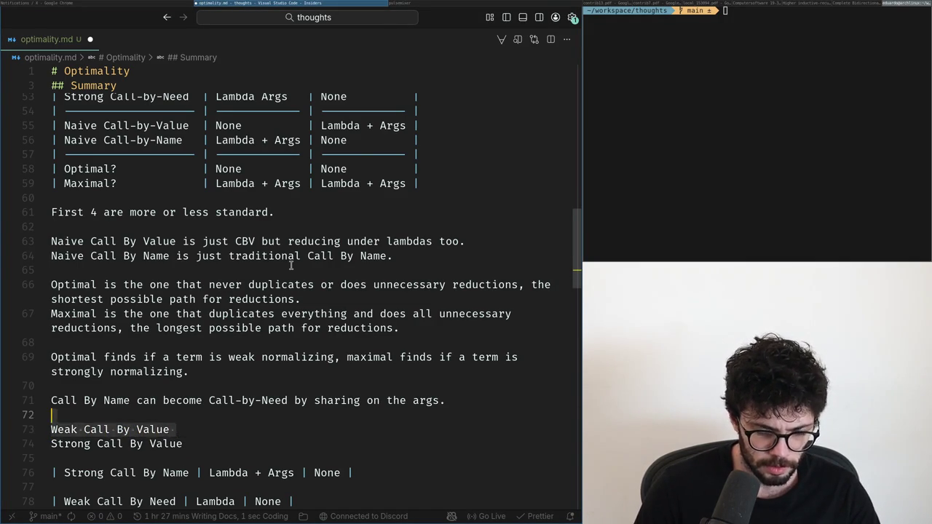
key(BackSpace)
text(can become Weak Call By Value by)
key(Up)
key(Up)
key(ctrl+Left)
key(ctrl+Left)
key(ctrl+Left)
key(Down)
key(Down)
key(End)
- Finish line 73 with 'being lazy on lambda and not sharing the lambda body.'
text(duplicating)
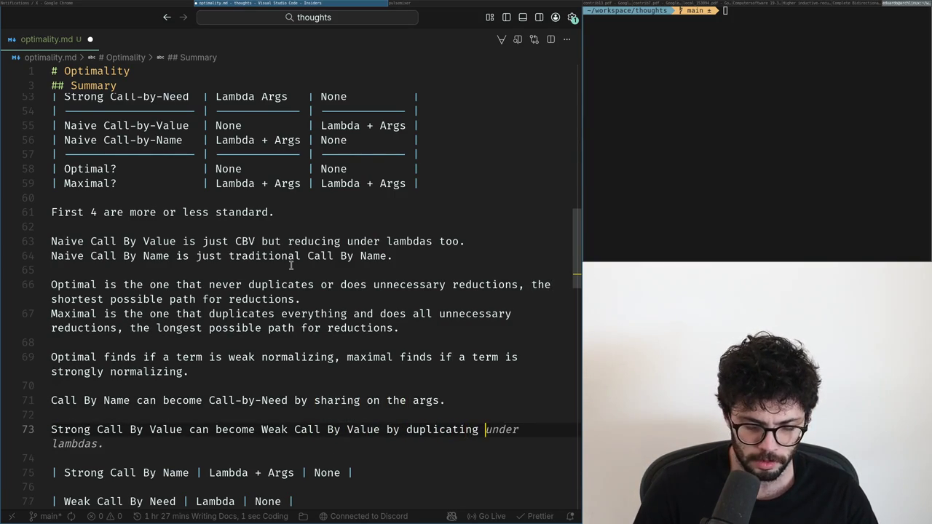
key(ctrl+Left)
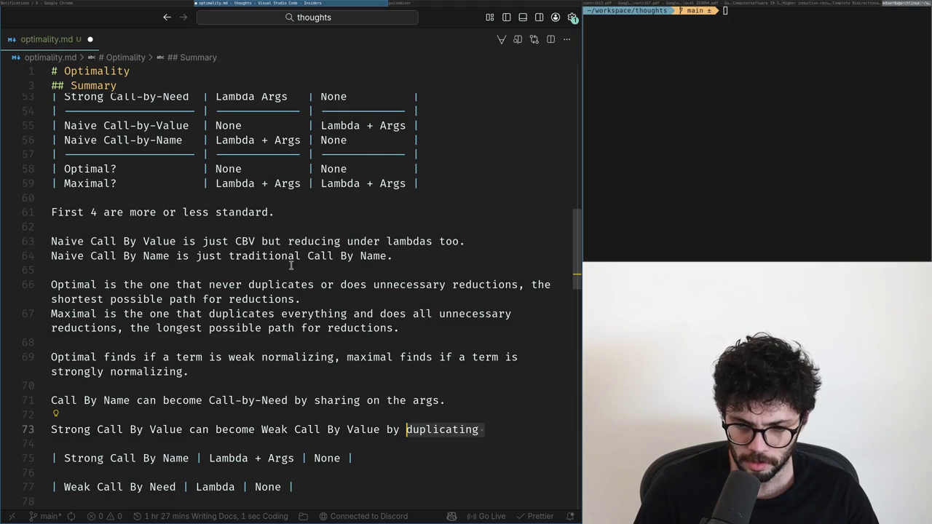
key(Up)
key(Up)
key(Up)
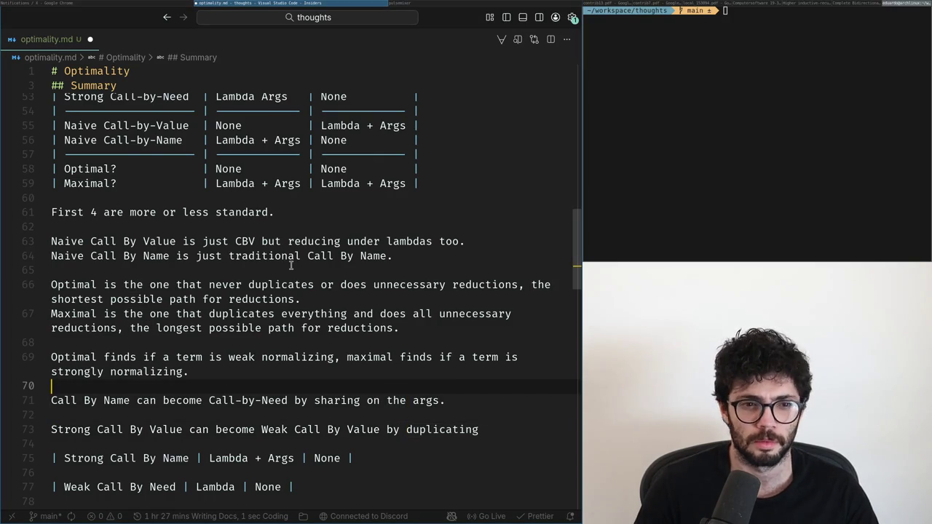
key(Down)
key(Up)
key(Down)
key(Up)
key(Up)
key(Up)
key(Up)
key(Down)
key(Down)
key(Down)
key(Down)
key(Down)
key(Down)
key(End)
key(Left)
key(ctrl+Left)
key(shift+End)
text(not)
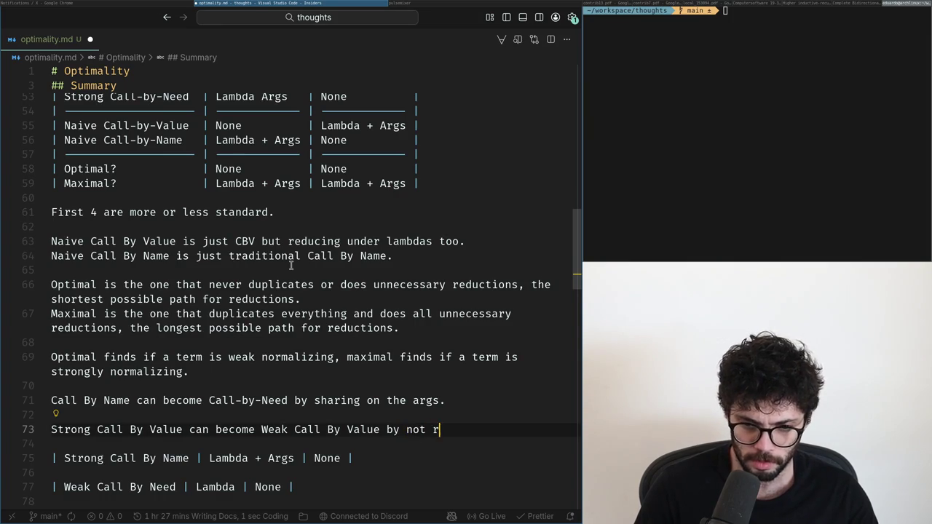
key(BackSpace)
key(BackSpace)
key(BackSpace)
text(being lazy on lambda and not sharing the lambda body.)
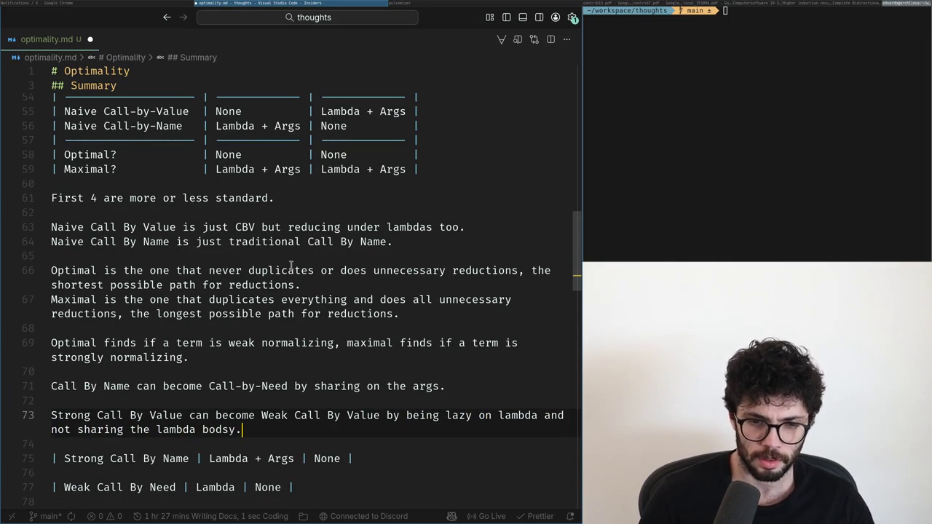
key(Up)
- Add a note above Call By Name: lazy means runs on demand, with or without sharing
key(Up)
key(Up)
key(Up)
key(Return)
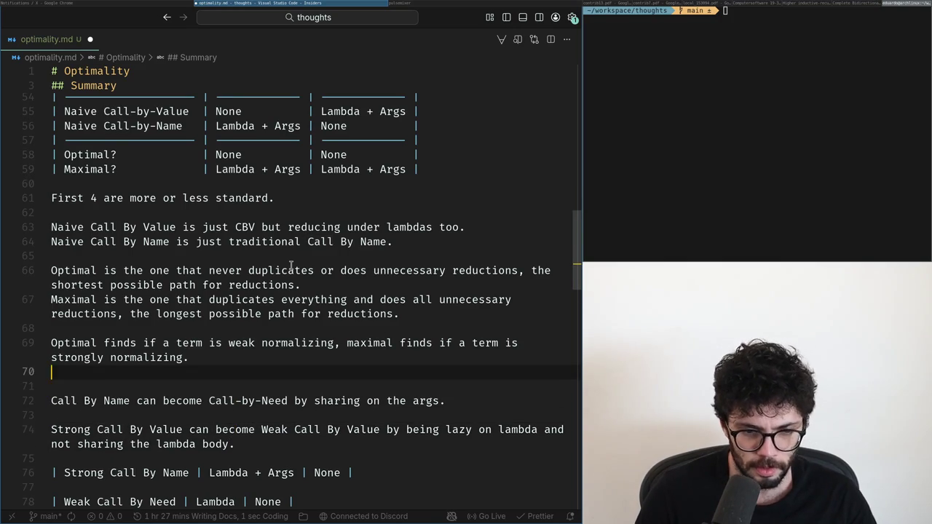
key(Up)
key(Up)
key(Down)
key(Down)
key(Down)
key(Return)
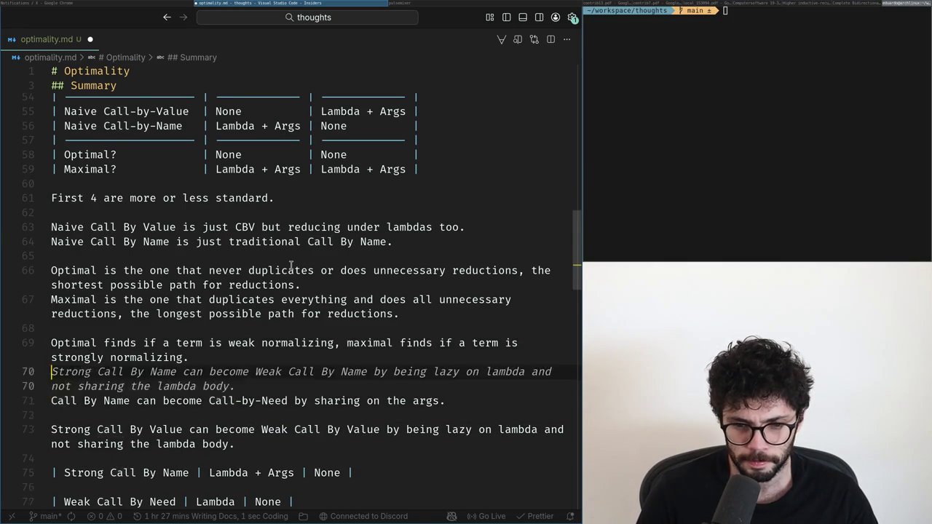
key(BackSpace)
key(BackSpace)
key(End)
key(ctrl+shift+Return)
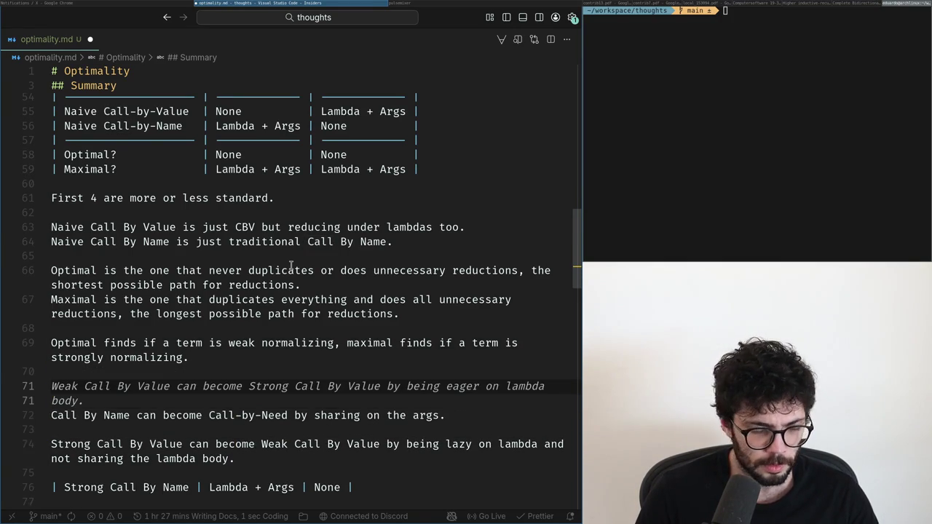
text(Lazy just means runs on demand, l)
key(BackSpace)
key(BackSpace)
text(l)
key(BackSpace)
text(lazy with sh)
key(BackSpace)
key(BackSpace)
key(BackSpace)
key(BackSpace)
key(BackSpace)
text(may be with sharing like call by name or with)
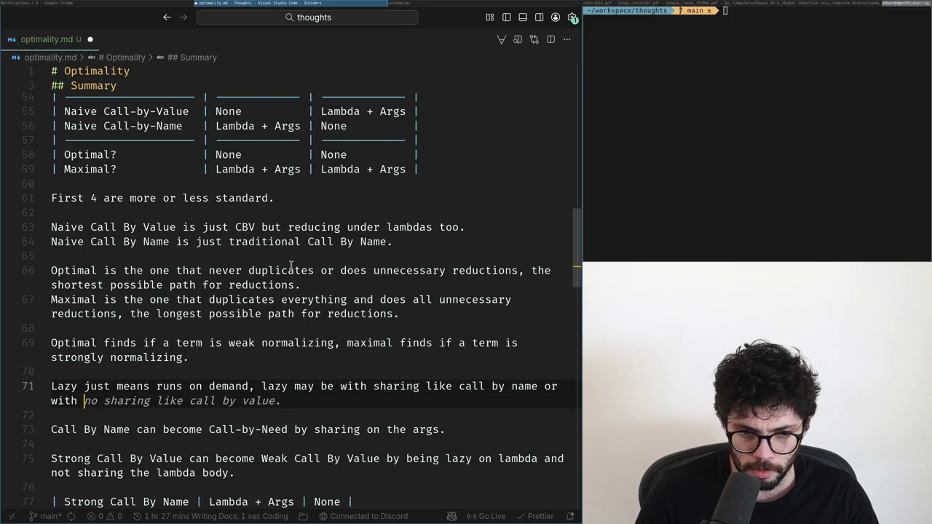
key(BackSpace)
text(out like in call by name.)
- Reword the Strong Call By Value note to 'lazy without sharing on lambda body' and save
key(Down)
key(Down)
key(Down)
key(Down)
key(ctrl+Right)
key(ctrl+Right)
key(ctrl+Right)
key(ctrl+Right)
key(ctrl+Right)
key(ctrl+Right)
key(ctrl+Right)
key(ctrl+Right)
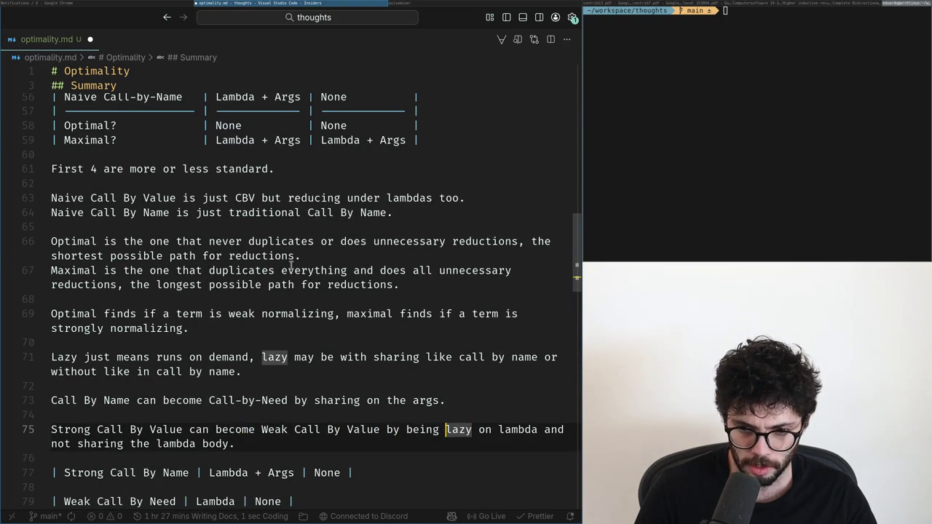
text(witho)
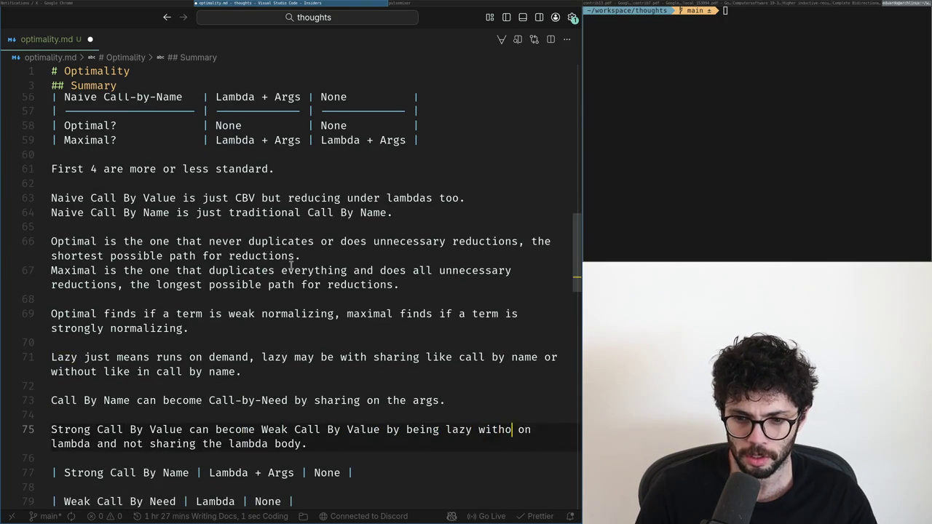
text(ut sharing)
key(ctrl+Right)
key(ctrl+Right)
key(ctrl+shift+Right)
key(ctrl+shift+Right)
key(ctrl+shift+Right)
text(body.)
key(ctrl+s)
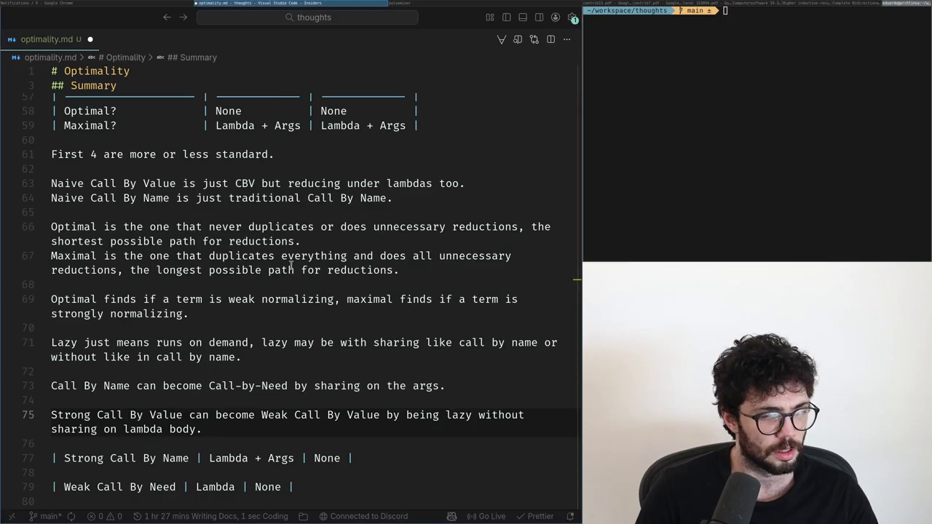
- Check the browser, then tidy the blank lines around the laziness note
key(super+Left)
key(alt+Tab)
key(Return)
key(BackSpace)
key(Up)
key(Up)
key(Up)
key(Return)
key(Up)
key(Return)
key(BackSpace)
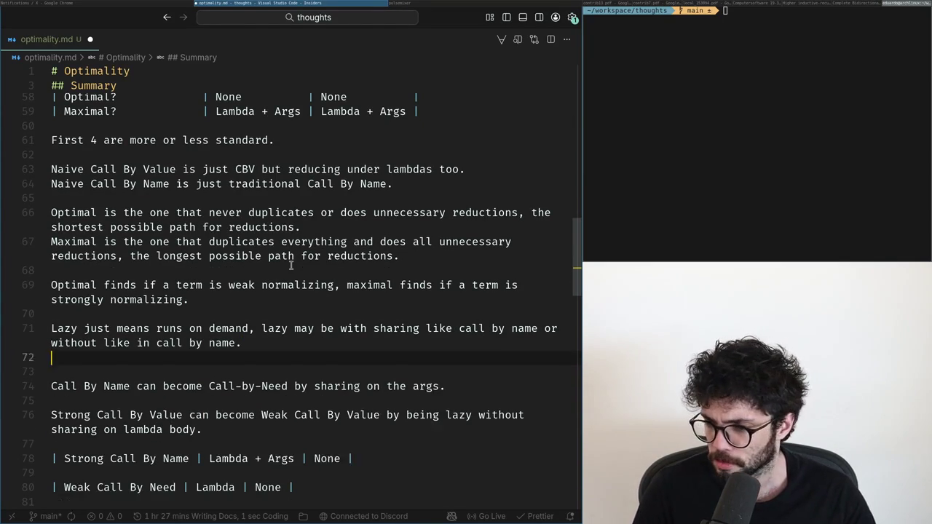
key(BackSpace)
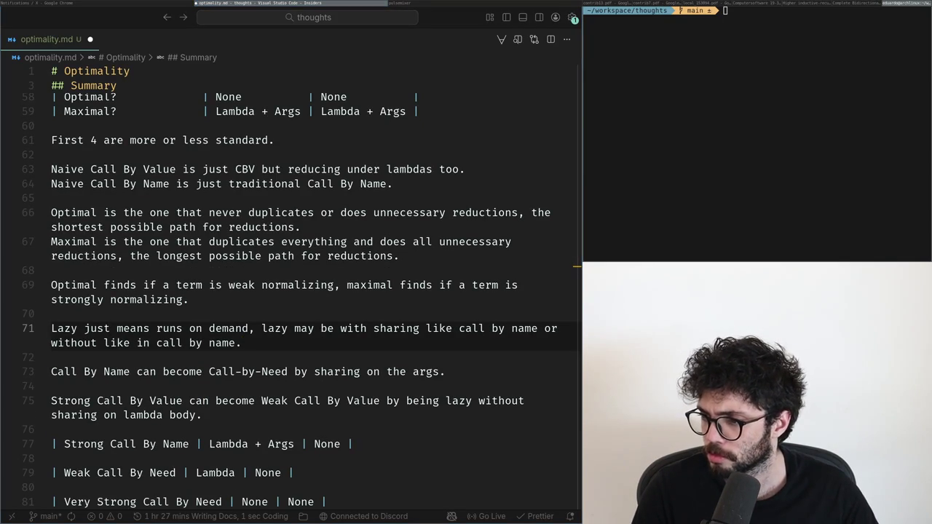
- Add a line: with sharing often 'reduce first, substitute later', without sharing 'substitute first, reduce later'
key(Return)
key(Return)
text(Lazy with sharing is of)
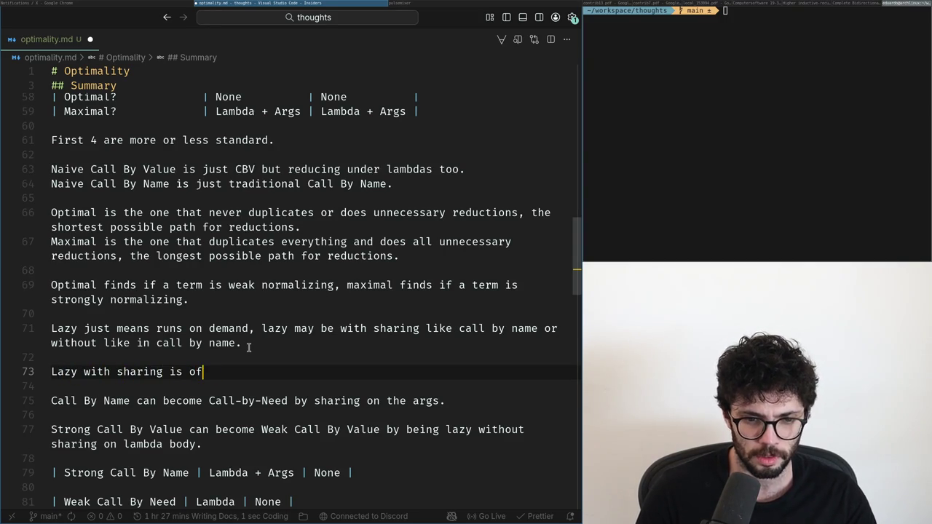
text(ten "re)
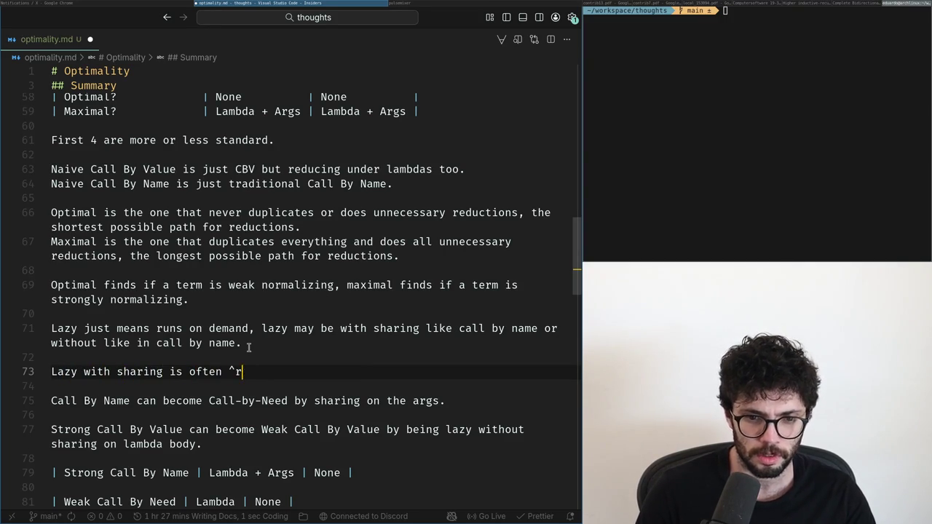
text(duce first)
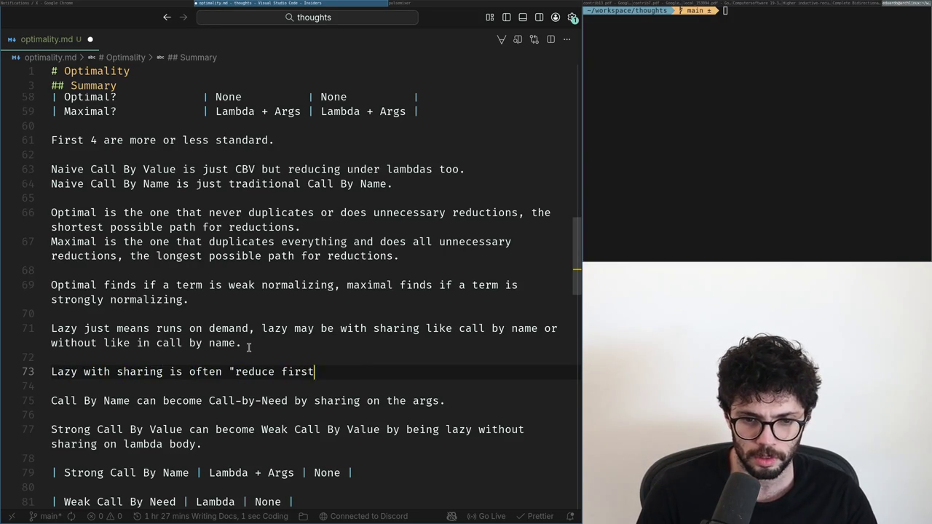
key(BackSpace)
key(BackSpace)
text(substitute)
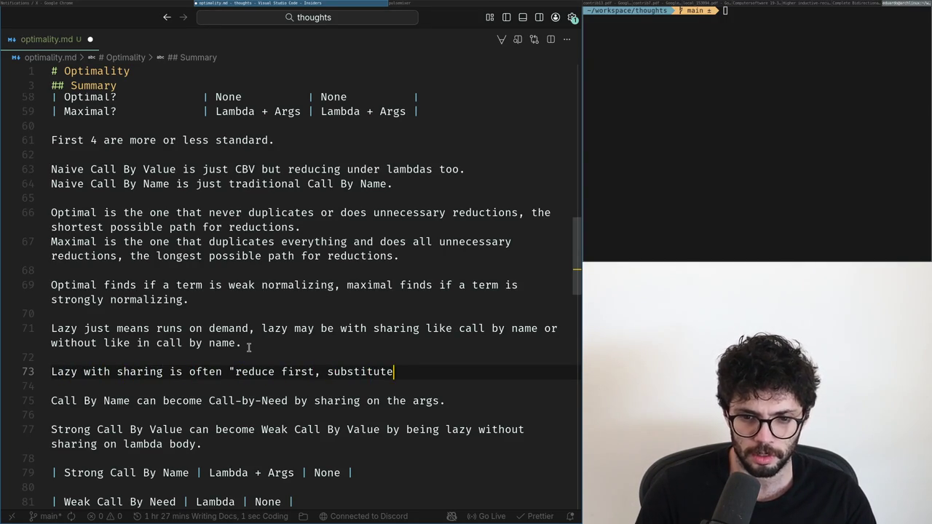
text( later", lazy)
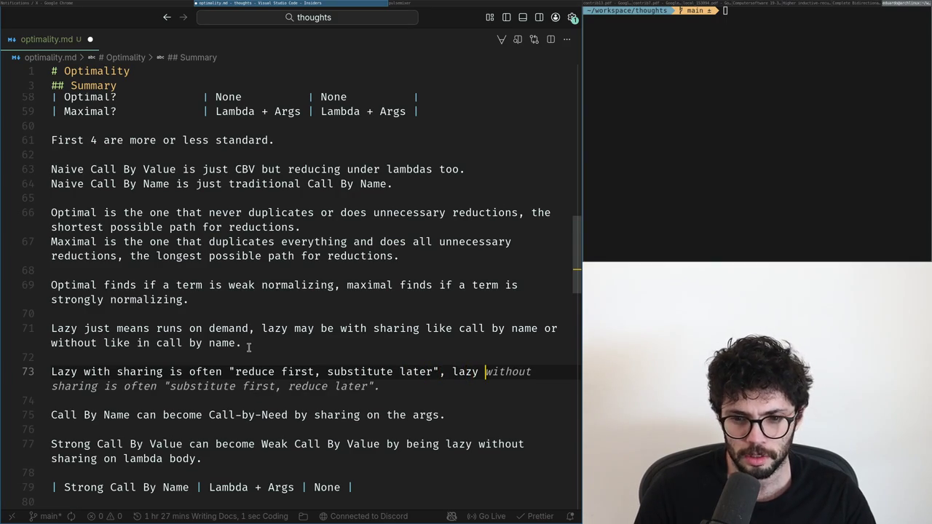
key(Tab)
key(Home)
key(ctrl+Right)
key(ctrl+Right)
key(ctrl+Right)
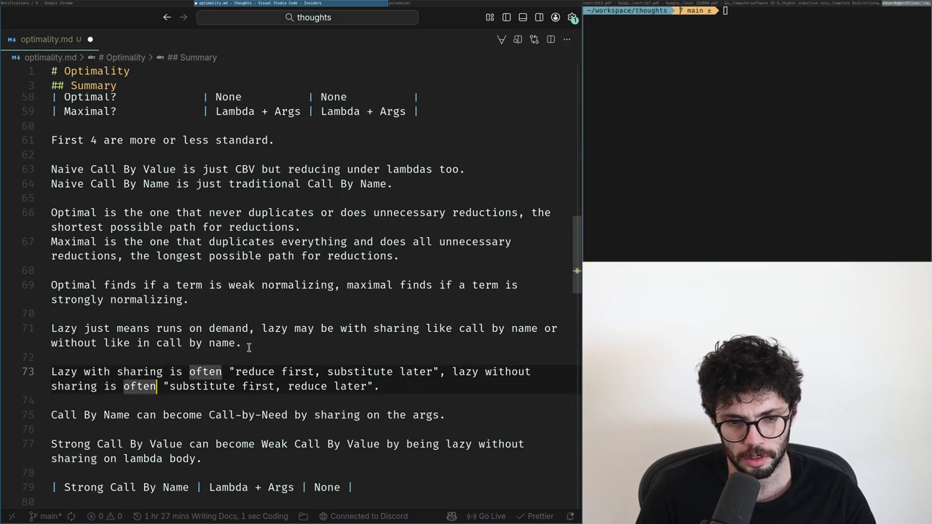
key(ctrl+BackSpace)
key(BackSpace)
key(ctrl+Right)
key(ctrl+Right)
- Open new lines below the Strong Call By Value note
key(Down)
key(Down)
key(Down)
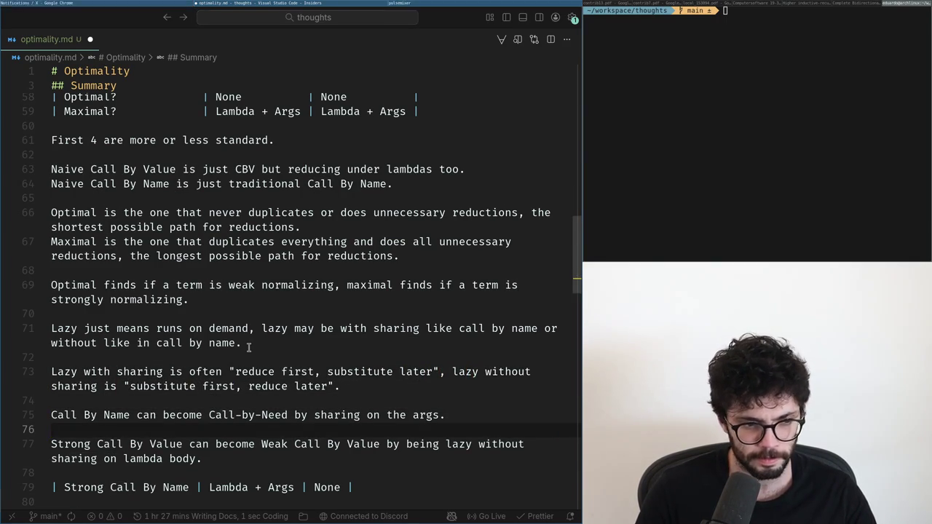
key(Down)
key(Down)
scroll(292, 266, down, 2)
key(End)
key(Return)
key(Return)
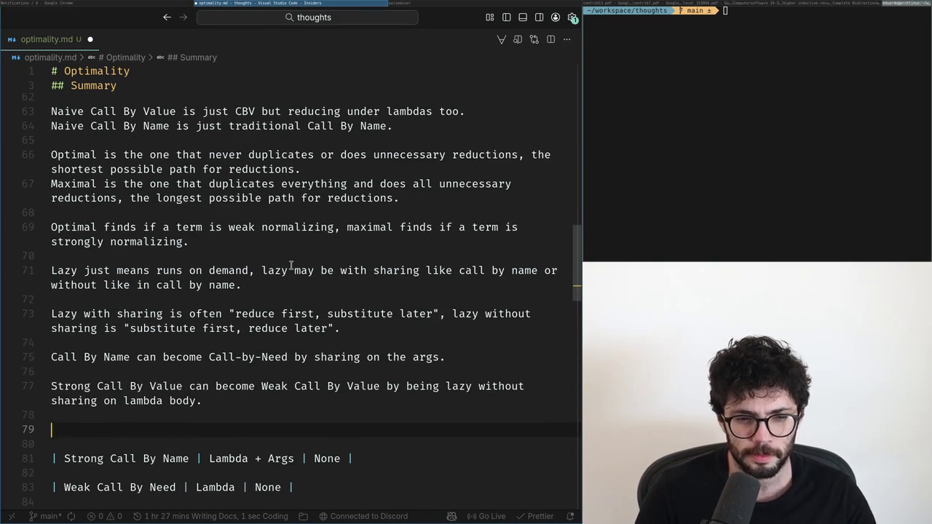
- Accept the suggested Strong Call By Need sentence and end it with 'removing the sharing from the body'
text(g Call By)
key(Tab)
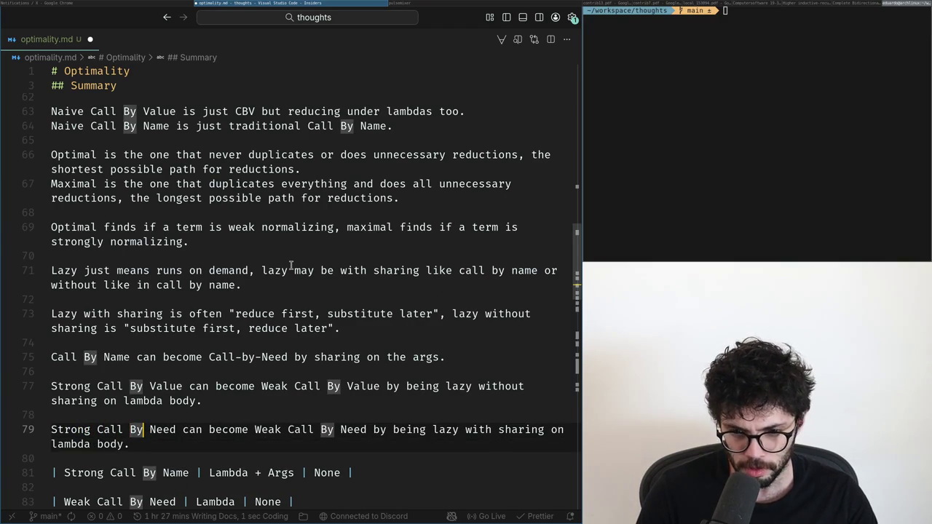
key(Right)
key(ctrl+Left)
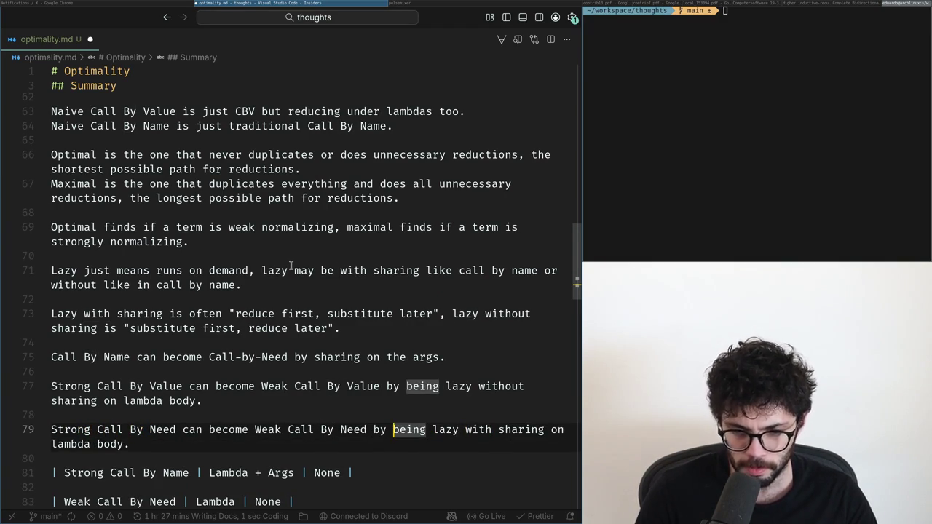
key(ctrl+Delete)
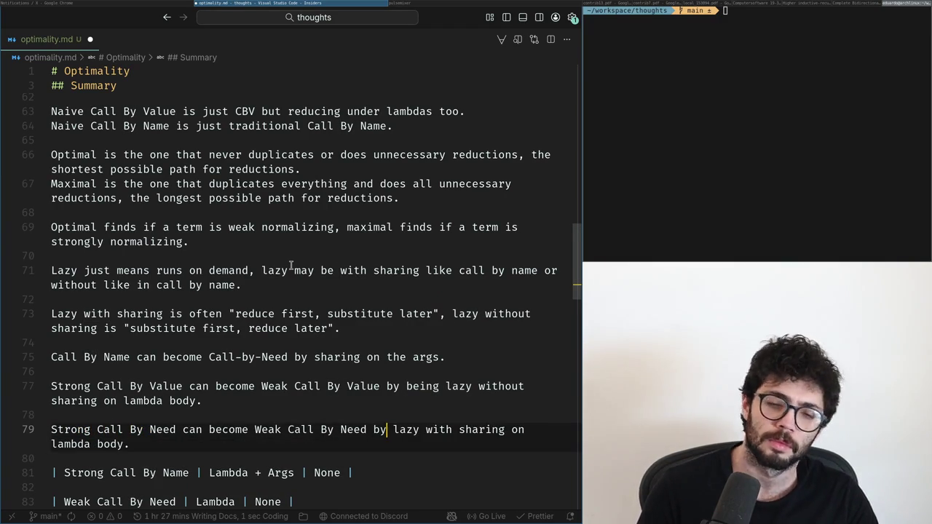
key(ctrl+z)
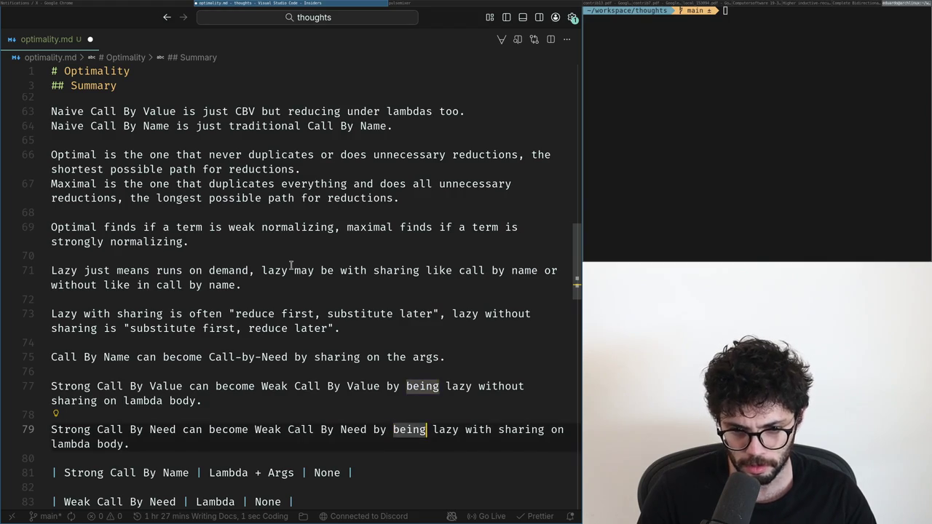
key(ctrl+Right)
key(Right)
key(ctrl+Right)
text(out)
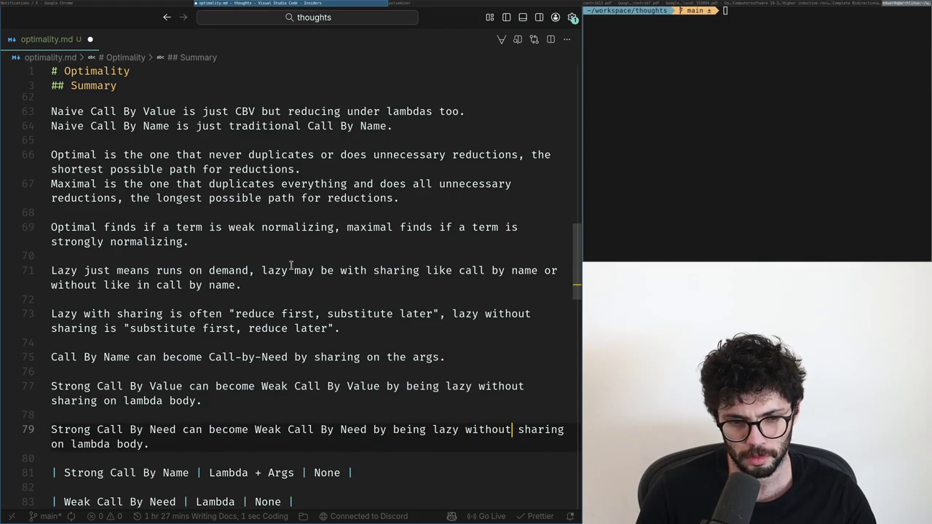
key(ctrl+shift+Right)
key(ctrl+shift+Right)
key(ctrl+shift+Right)
key(ctrl+shift+Right)
text(sha)
key(ctrl+BackSpace)
key(ctrl+z)
key(ctrl+BackSpace)
key(ctrl+BackSpace)
key(ctrl+BackSpace)
text(removing the sharing from )
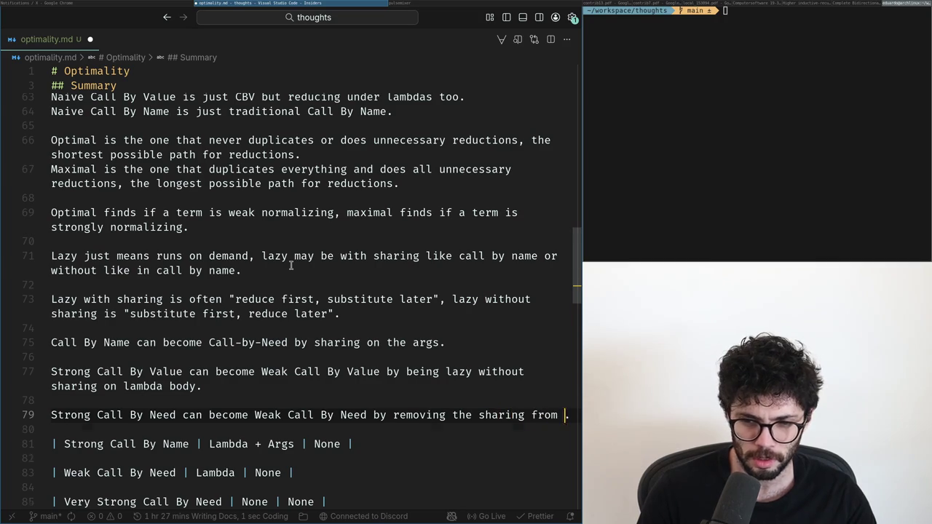
text(the body)
- Reword line 79's ending from 'removing the sharing' to 'by not sharing'
key(ctrl+Left)
key(ctrl+Left)
key(ctrl+Left)
key(ctrl+Left)
key(ctrl+Left)
key(ctrl+Delete)
key(ctrl+Right)
key(ctrl+BackSpace)
key(BackSpace)
text(not)
key(End)
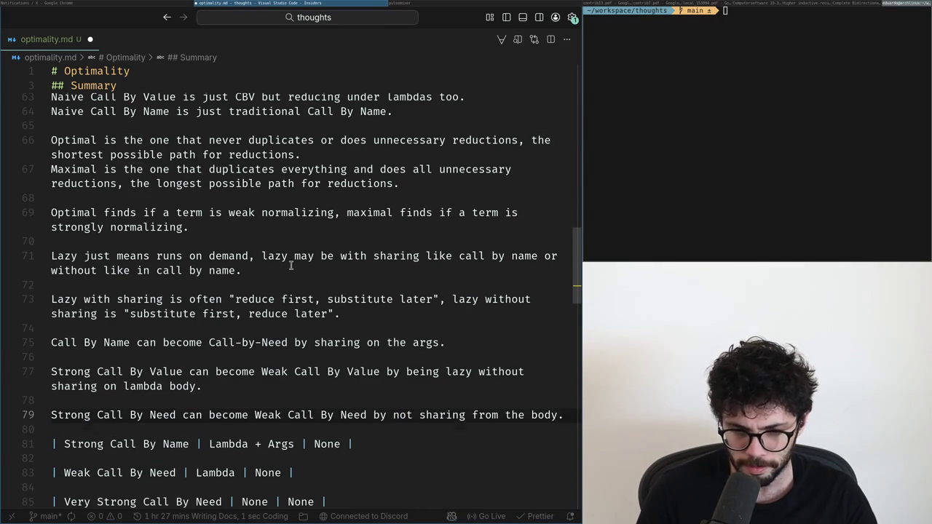
- Add a note above that Weak Call By Need becomes Strong by sharing the body, and delete the old line
key(ctrl+shift+Return)
text(Weakk C)
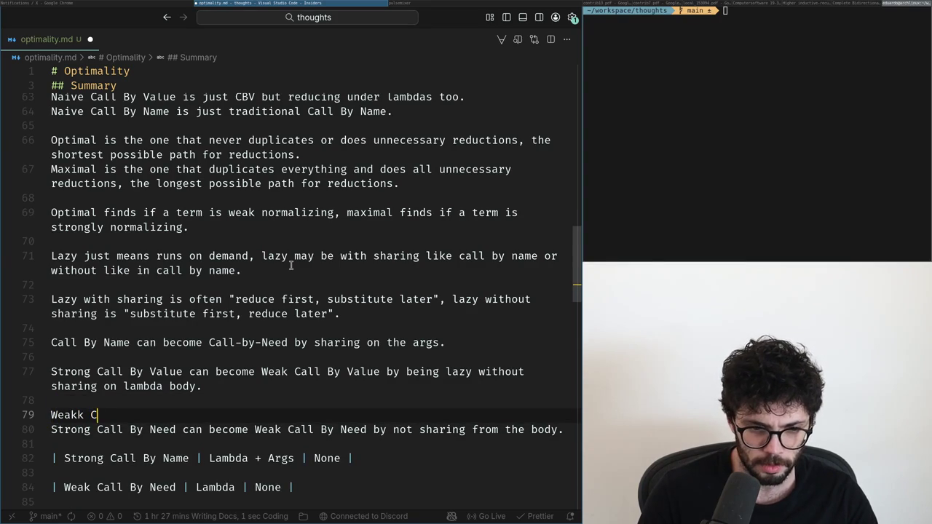
key(BackSpace)
key(BackSpace)
key(BackSpace)
text( Call By Need can become Strong Call )
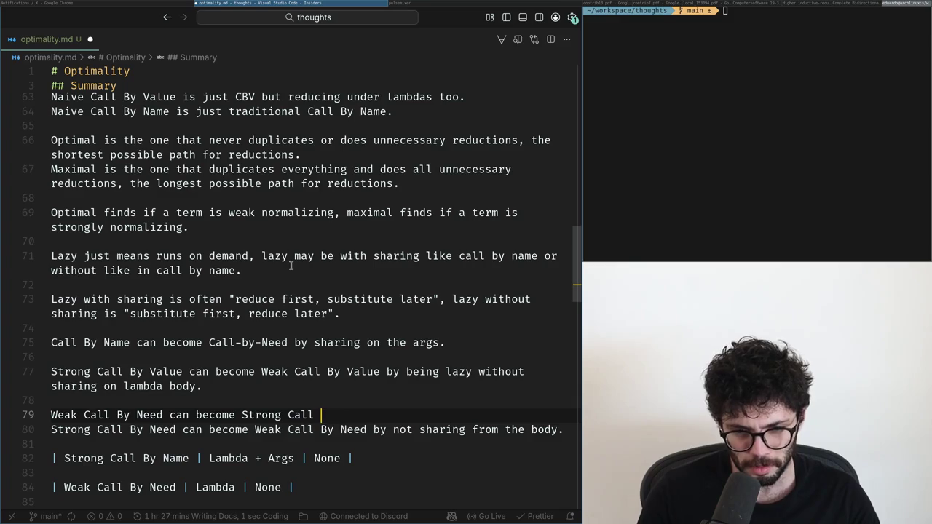
text(By Need by sharing the)
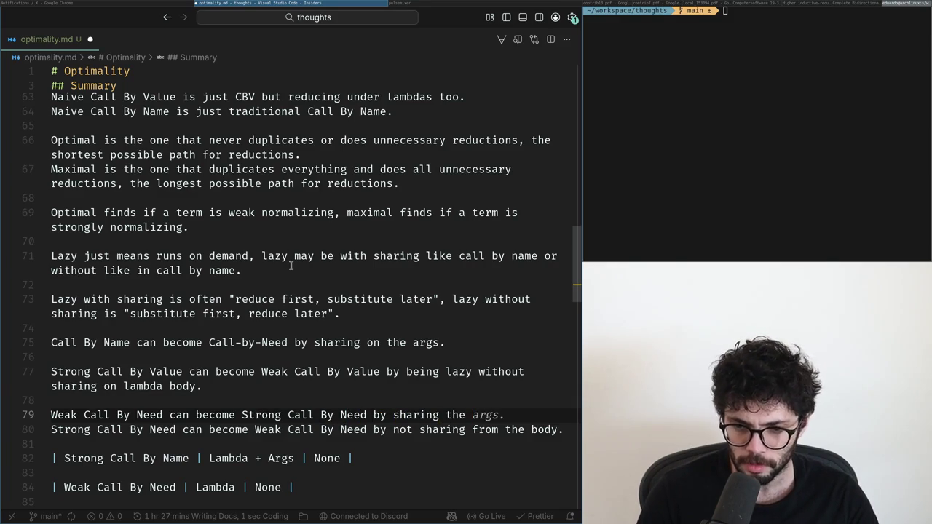
text(dyl)
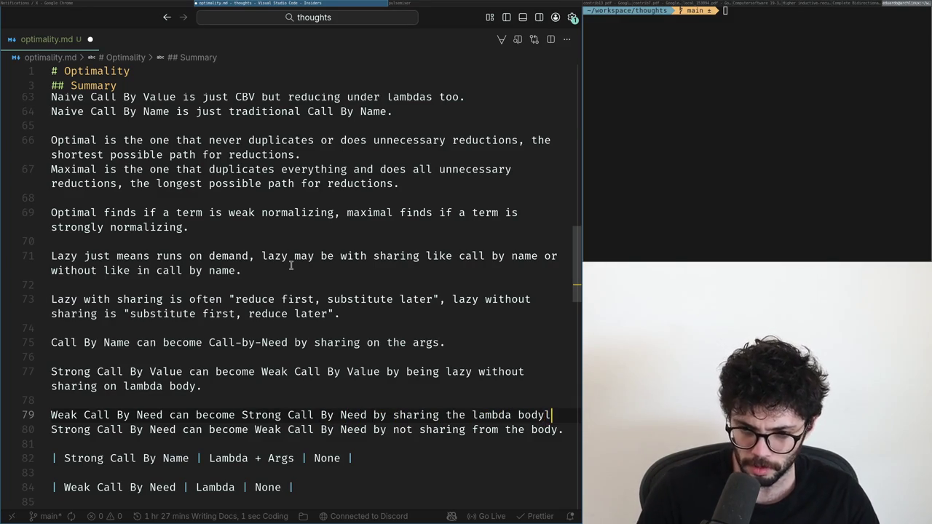
key(shift+Down)
key(BackSpace)
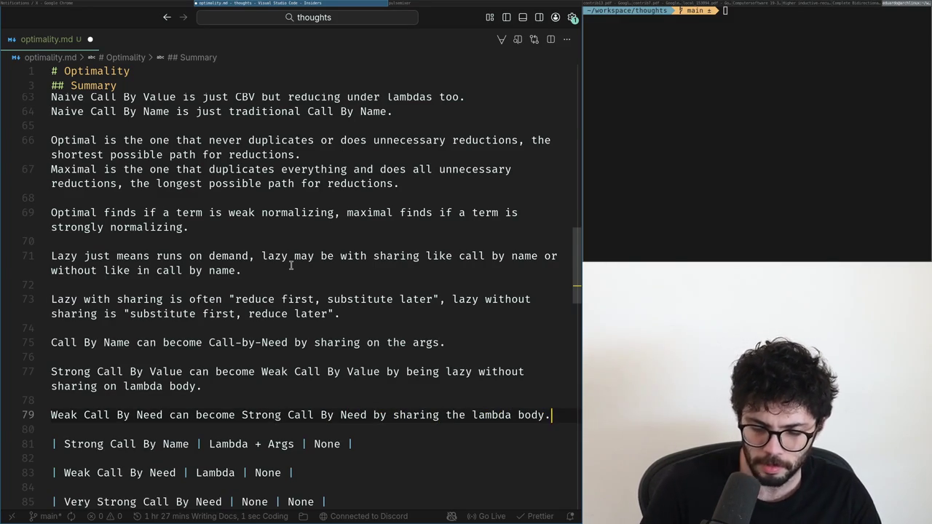
key(ctrl+Left)
key(ctrl+Left)
key(ctrl+Left)
key(ctrl+Left)
key(ctrl+Left)
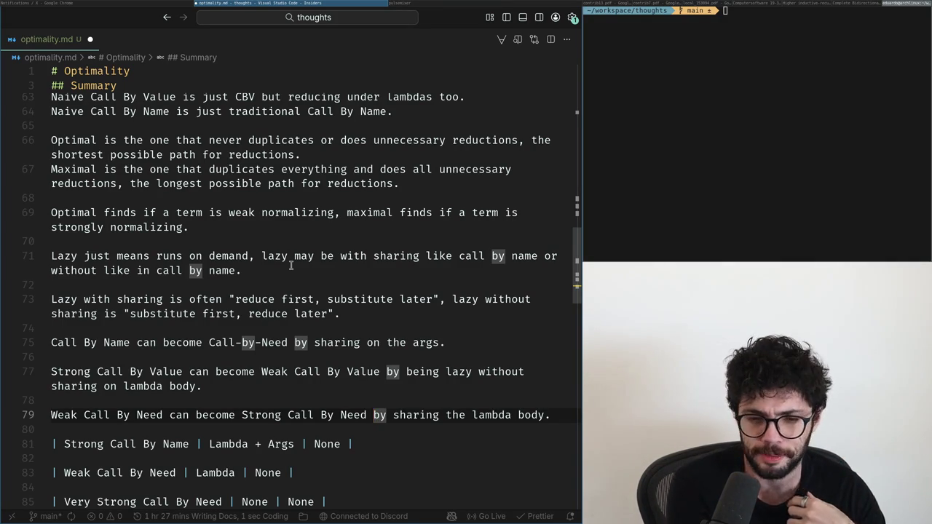
key(Return)
key(Return)
text(Naive Call By Value can become N)
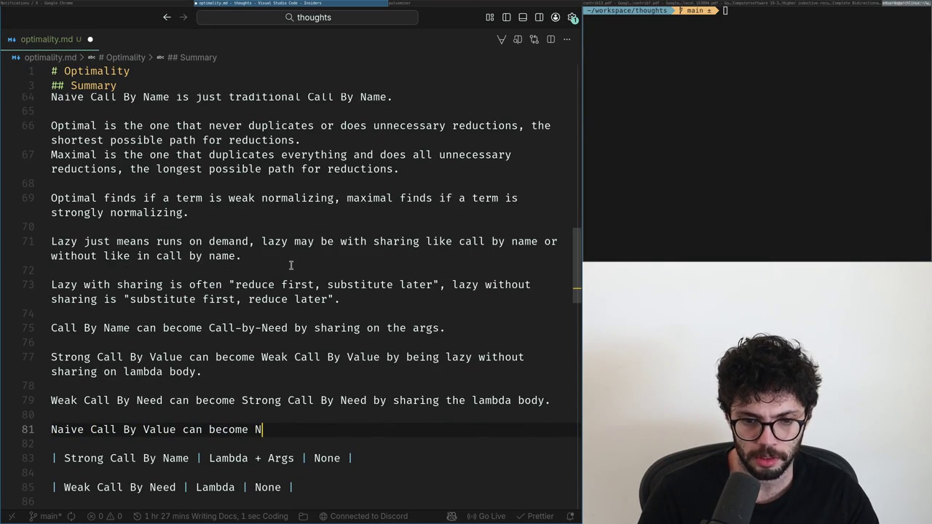
- Note that Naive Call By Value becomes Call by Name by being lazy without sharing body or args
key(BackSpace)
text(Call )
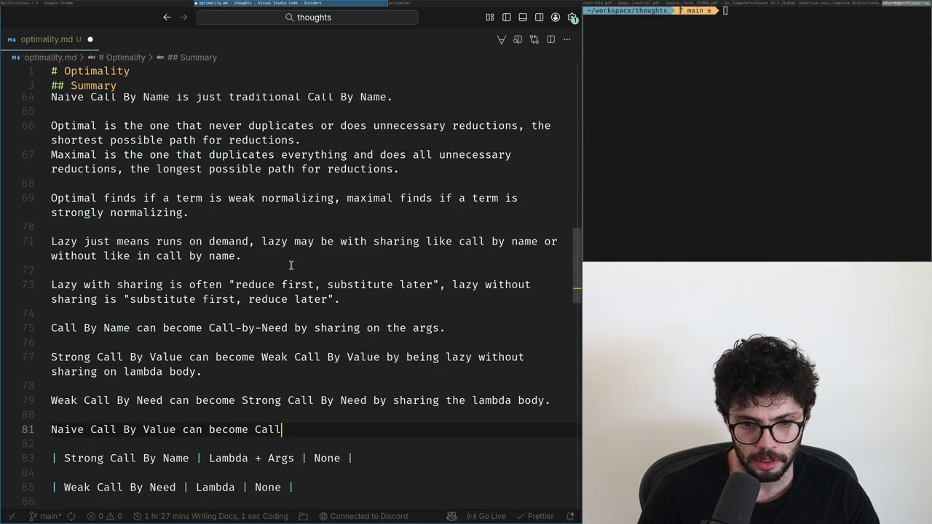
text(by Name)
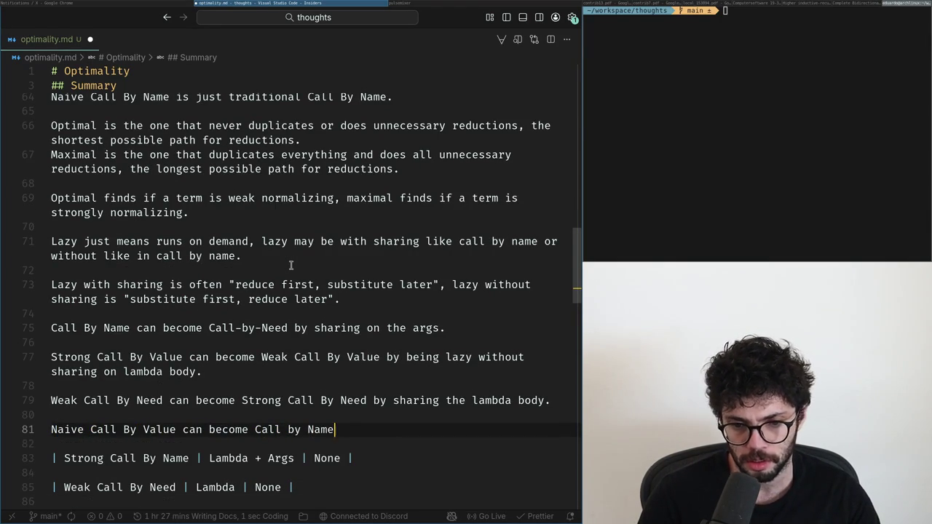
text( by being)
key(Tab)
key(Left)
key(Left)
key(Left)
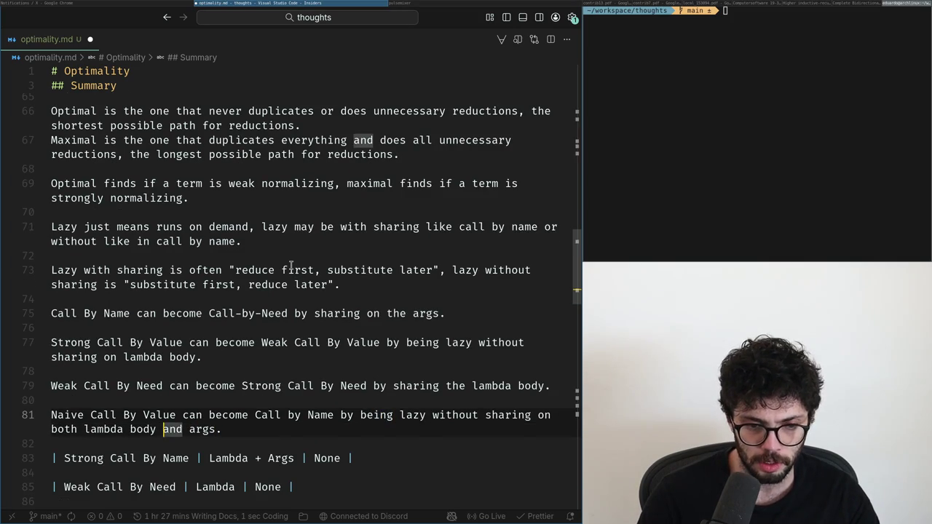
key(Left)
key(Left)
key(Left)
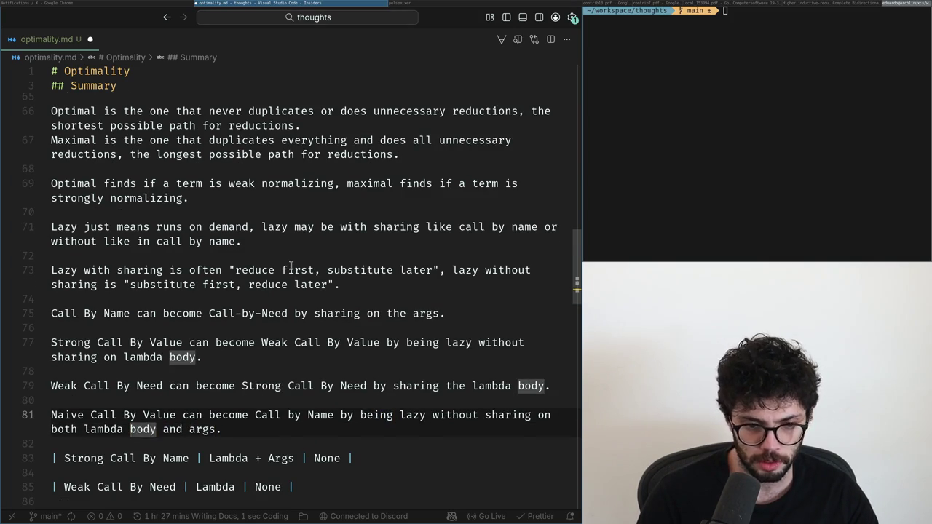
key(End)
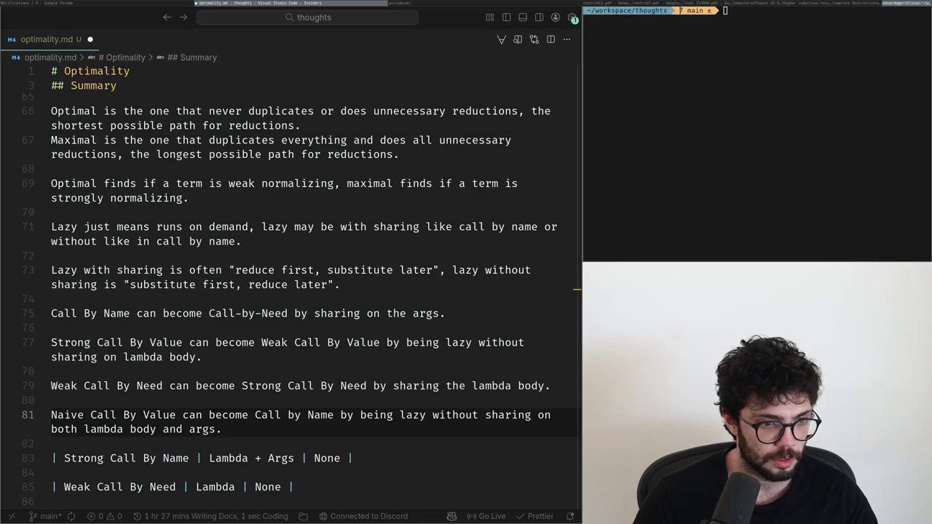
key(super+Left)
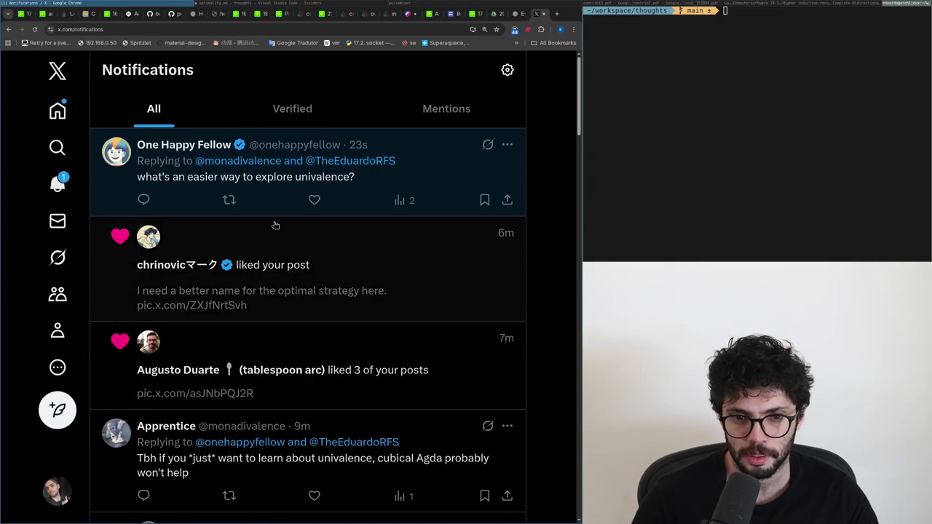
- Open the reply asking about exploring univalence, then type and discard a short draft reply
click(271, 204)
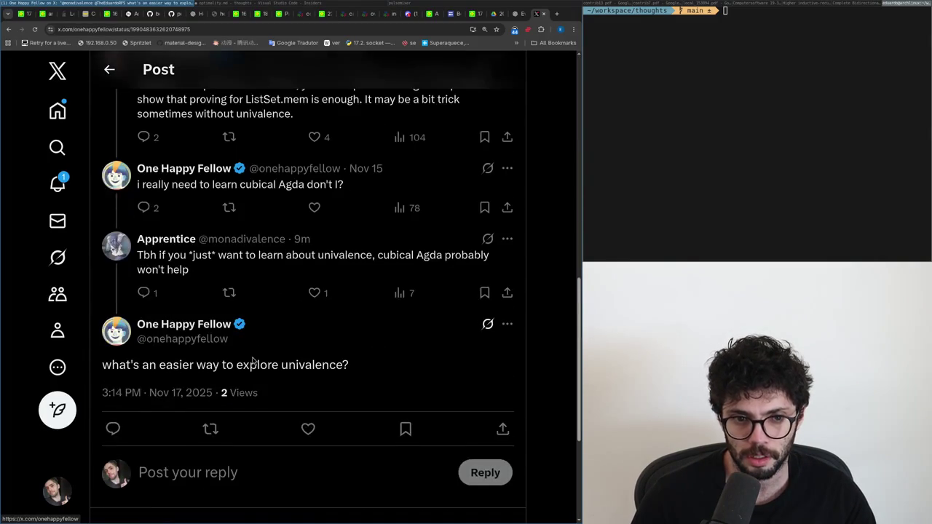
scroll(253, 362, up, 1)
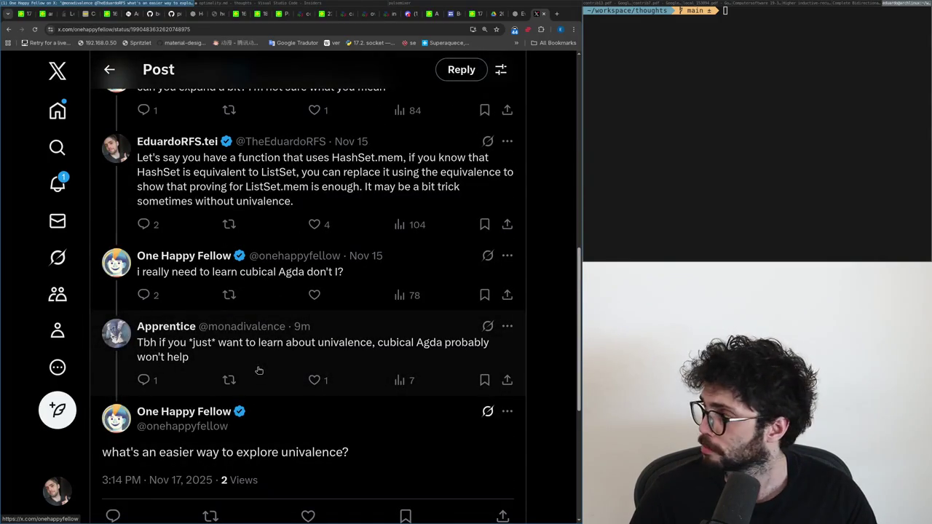
scroll(259, 371, down, 1)
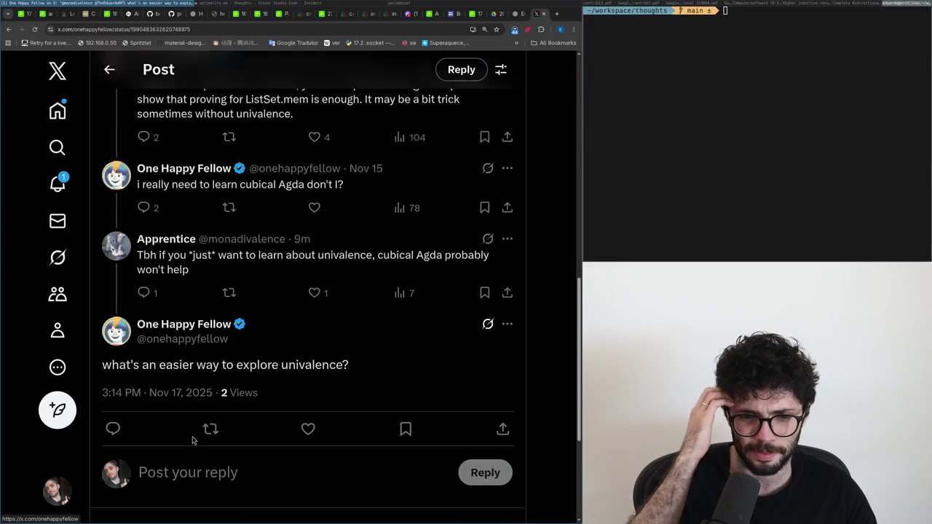
click(184, 473)
text(You can just)
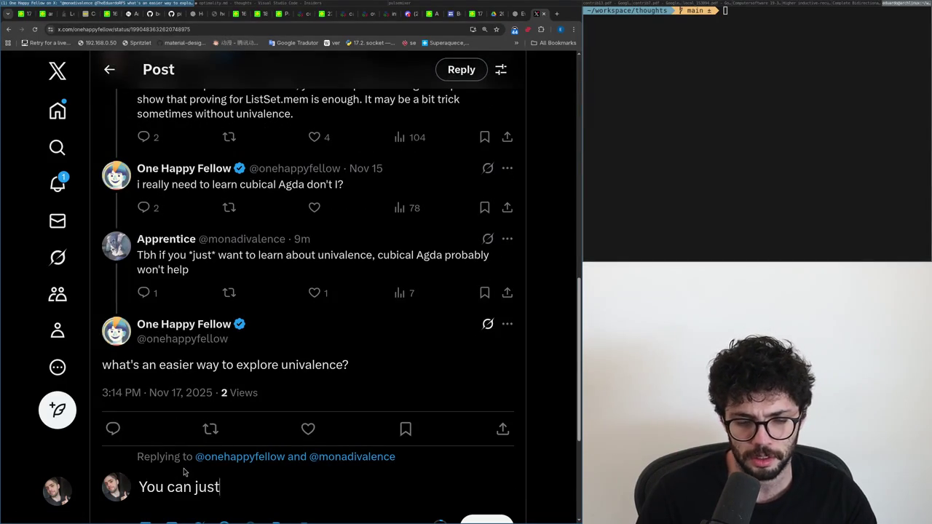
text( add it as)
key(ctrl+a)
key(BackSpace)
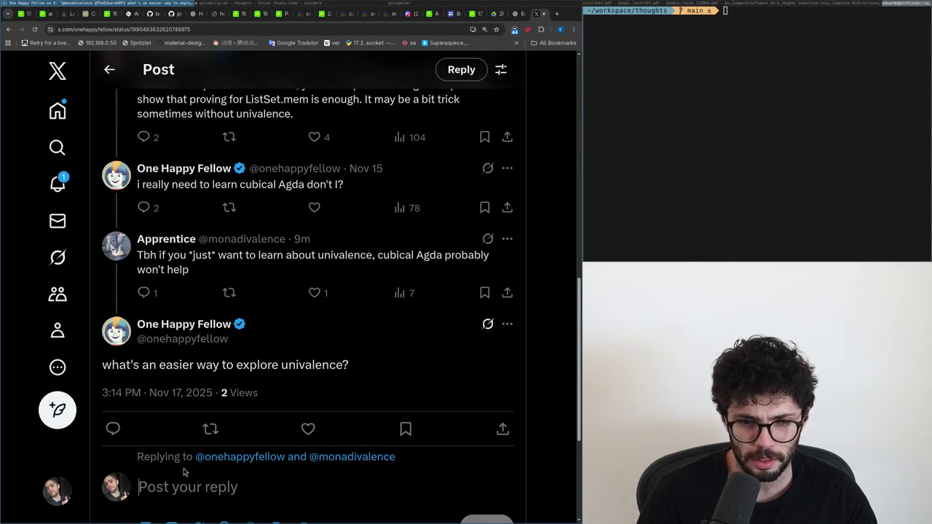
- Reopen the univalence post and draft a reply about adding univalence as an axiom
click(58, 184)
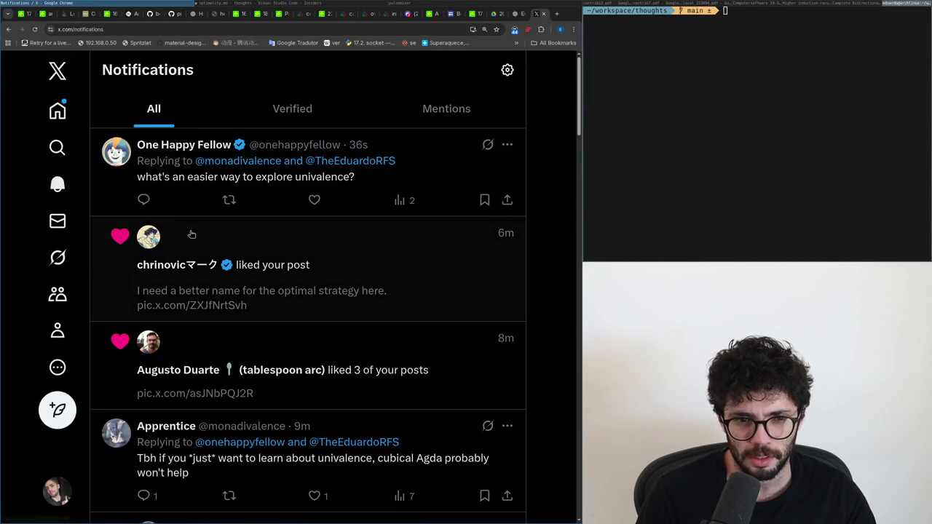
click(190, 203)
click(204, 254)
text(In Lean yo)
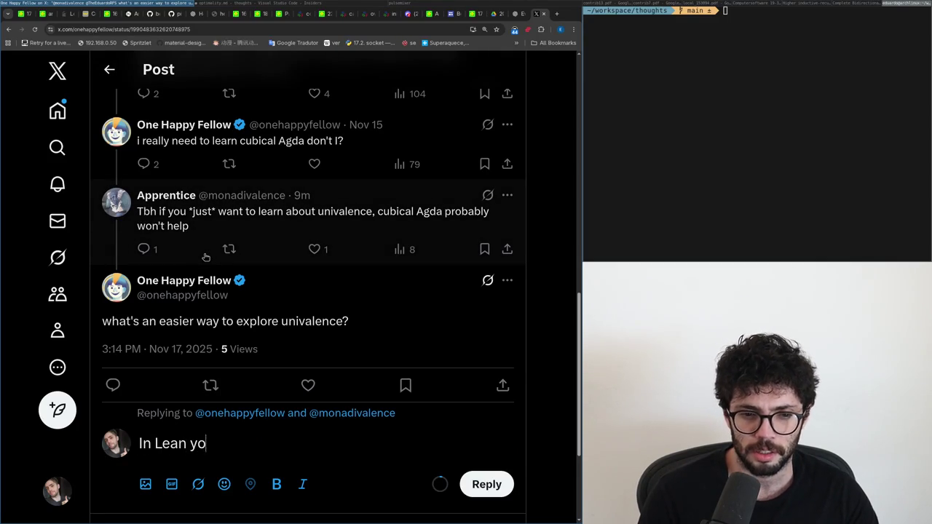
text(u can add univalence and d)
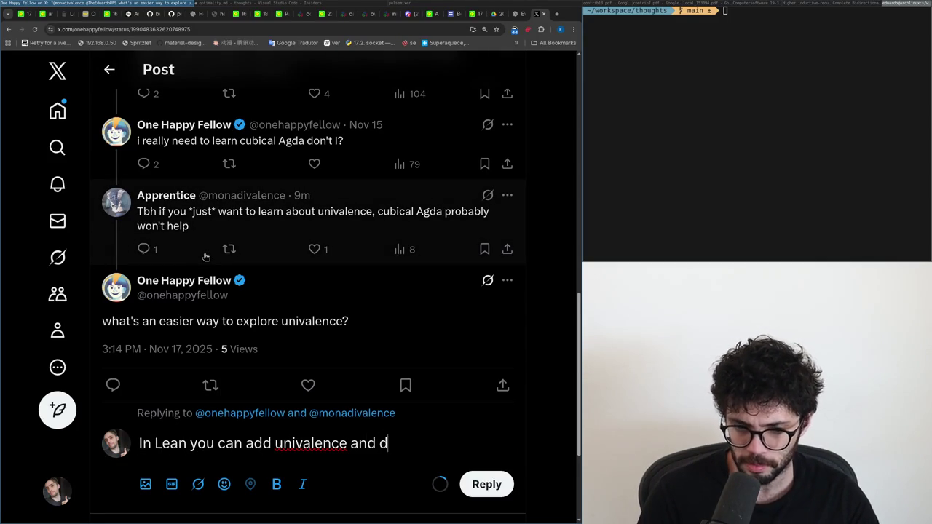
key(BackSpace)
key(BackSpace)
key(BackSpace)
key(BackSpace)
key(BackSpace)
key(BackSpace)
text(axiom)
key(BackSpace)
key(BackSpace)
key(BackSpace)
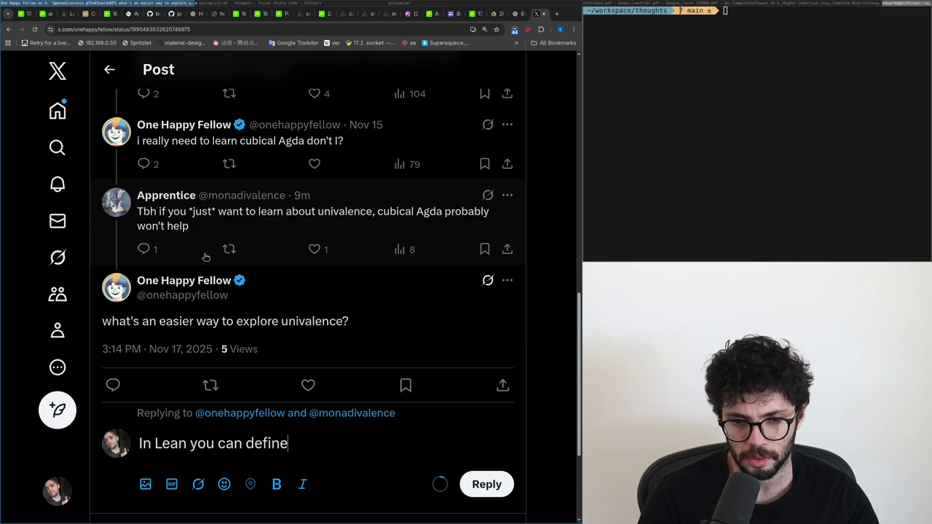
text(Type and)
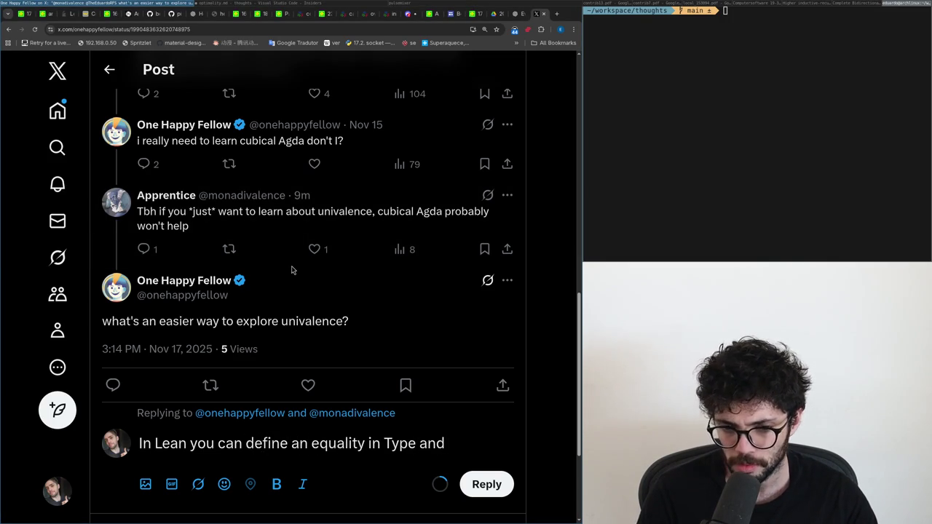
- Replace the draft with 'In Lean technically it's', then clear it and reload the post
key(shift+Home)
key(ctrl+shift+Right)
key(ctrl+shift+Right)
key(ctrl+shift+Right)
key(ctrl+shift+Right)
key(ctrl+shift+Right)
key(ctrl+shift+Right)
key(ctrl+shift+Right)
key(ctrl+shift+Right)
key(ctrl+shift+Right)
key(ctrl+shift+Left)
key(shift+Home)
key(BackSpace)
text(In L)
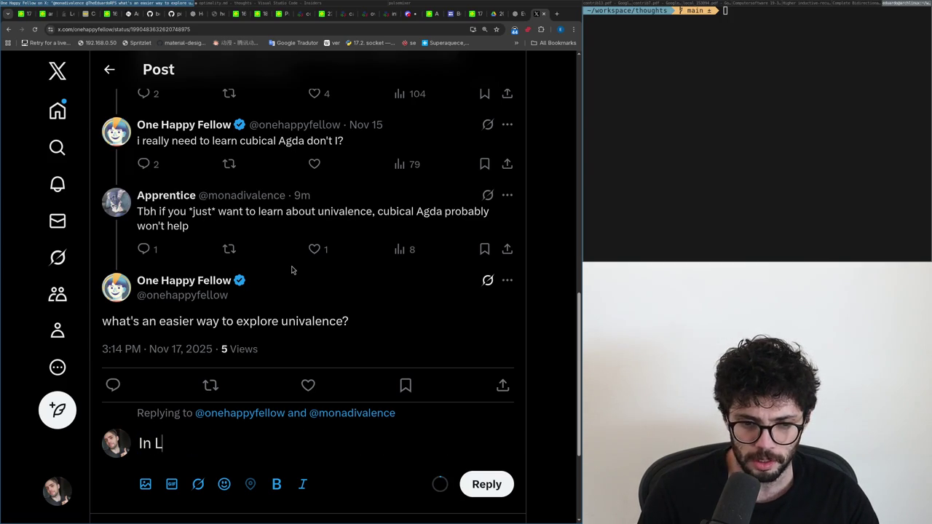
text(ean techin)
key(BackSpace)
key(BackSpace)
text(nically it's)
key(ctrl+a)
key(BackSpace)
key(ctrl+r)
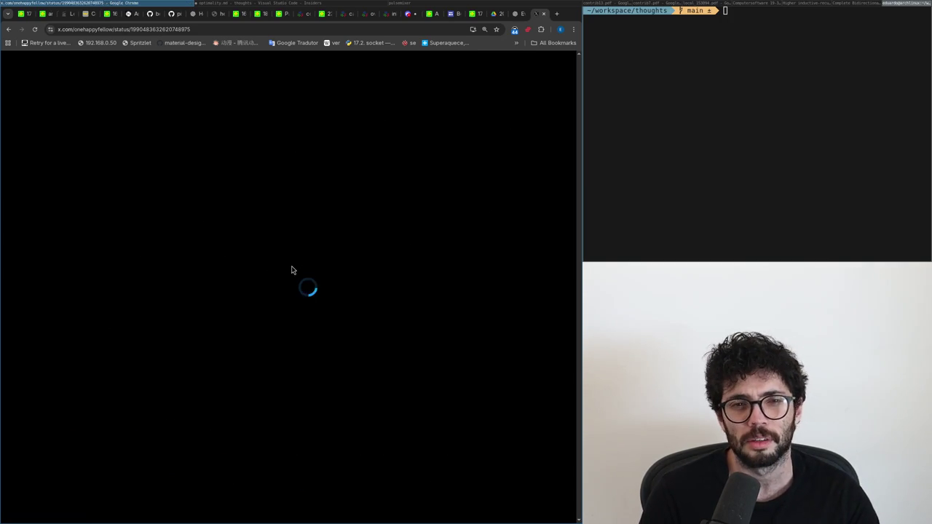
- Open the post saying the thread drifted off-topic and start a reply to it
click(209, 354)
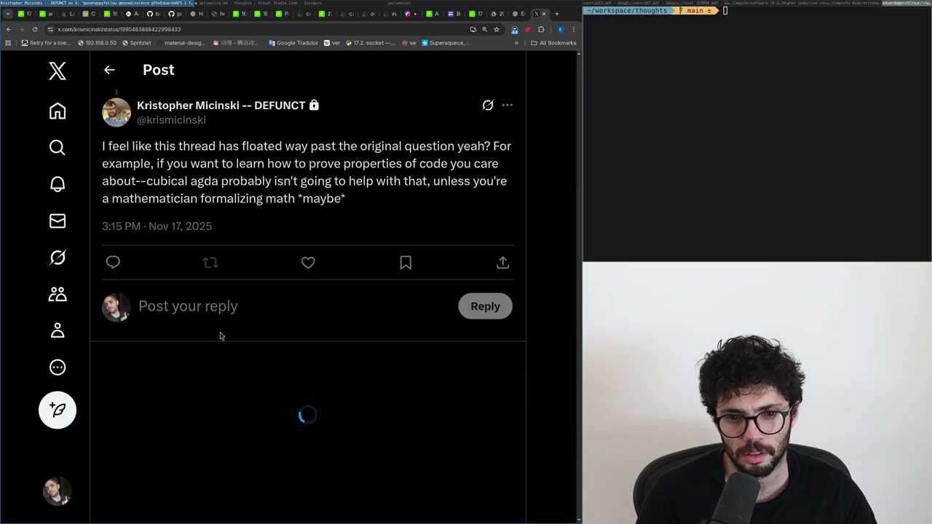
click(245, 316)
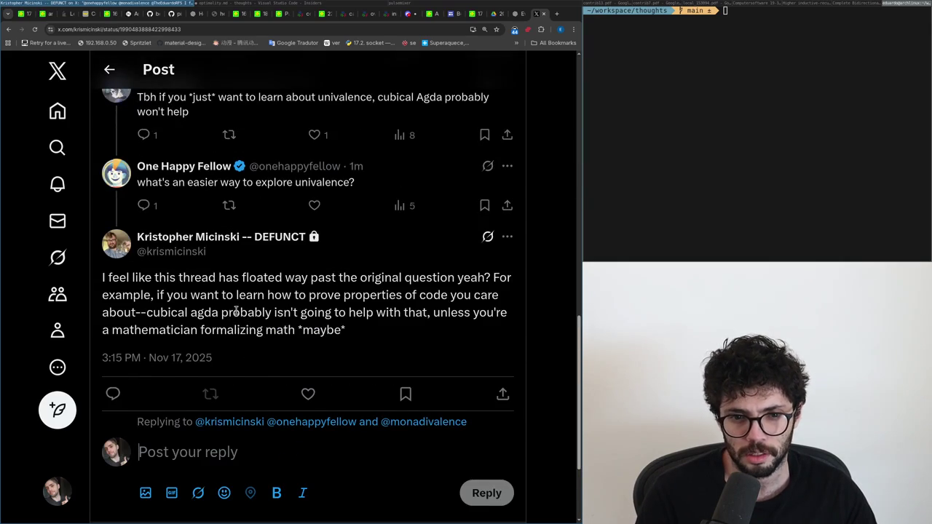
scroll(236, 311, up, 1)
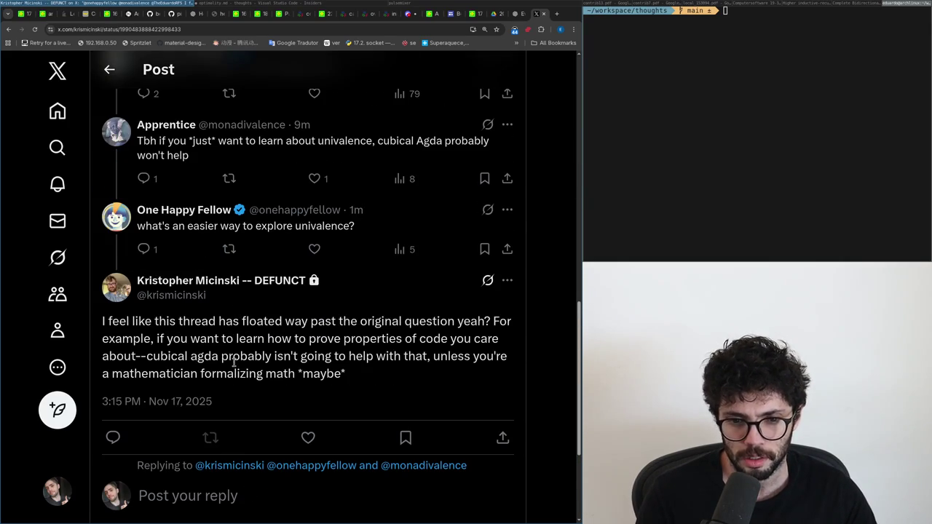
scroll(240, 400, down, 3)
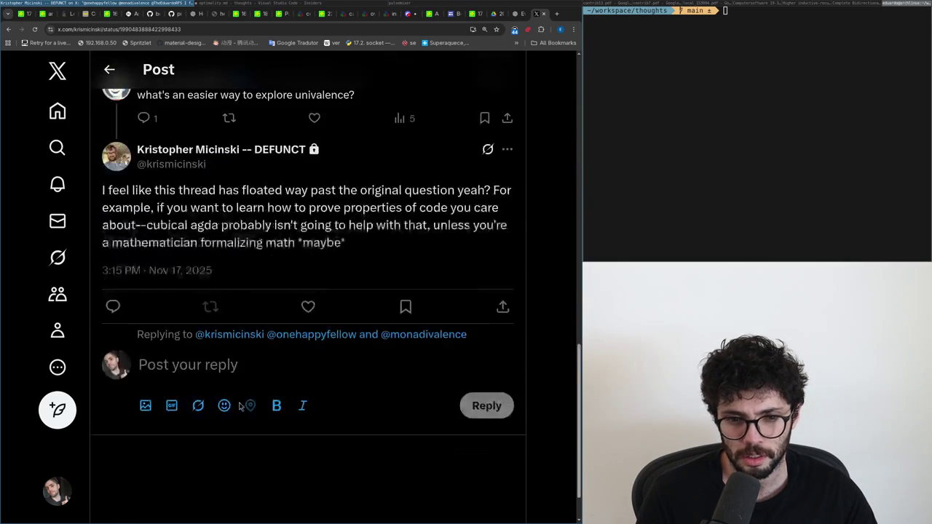
scroll(236, 364, up, 4)
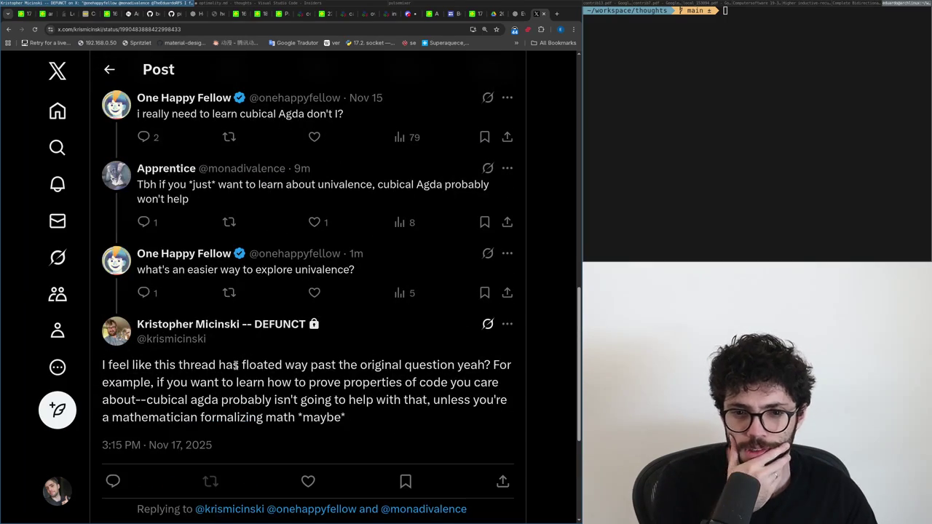
scroll(235, 365, down, 3)
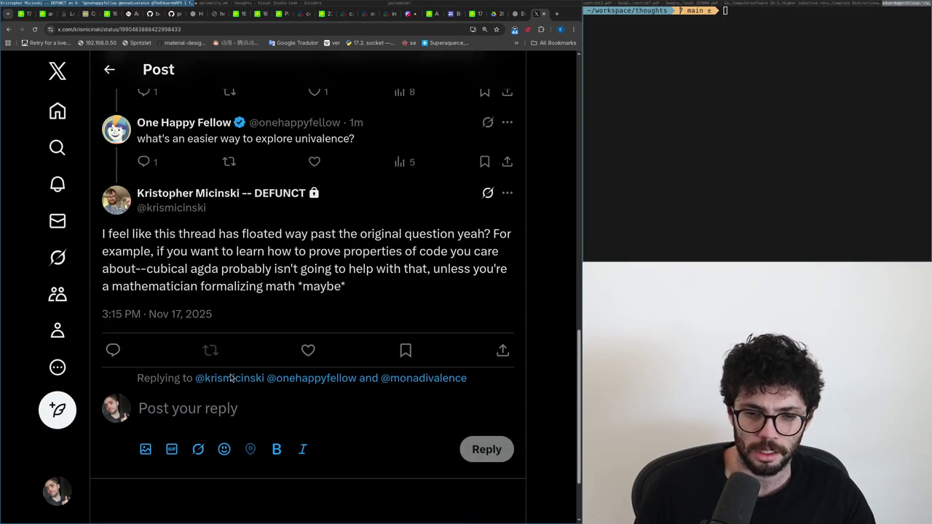
- Write 'I disagree, univalence helps' for structures annoying to reason about but equivalent to another
text(I)
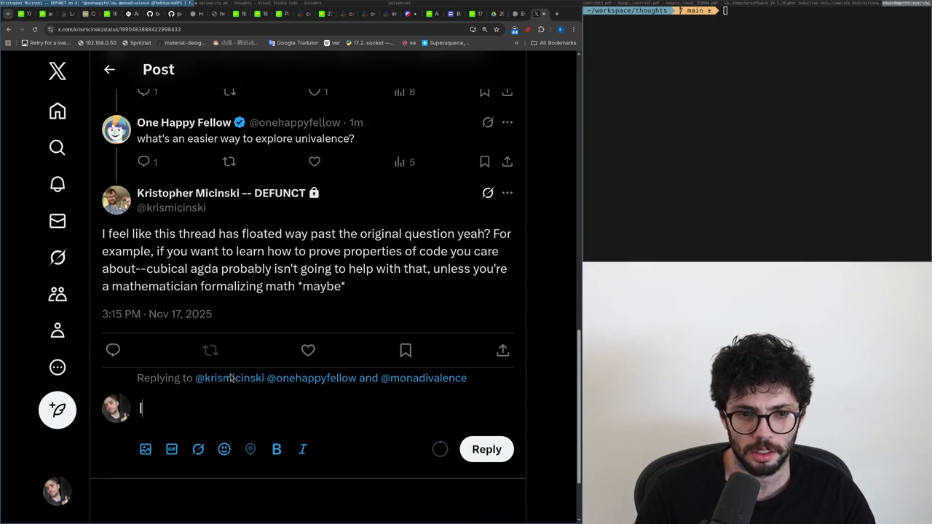
text( disagree,)
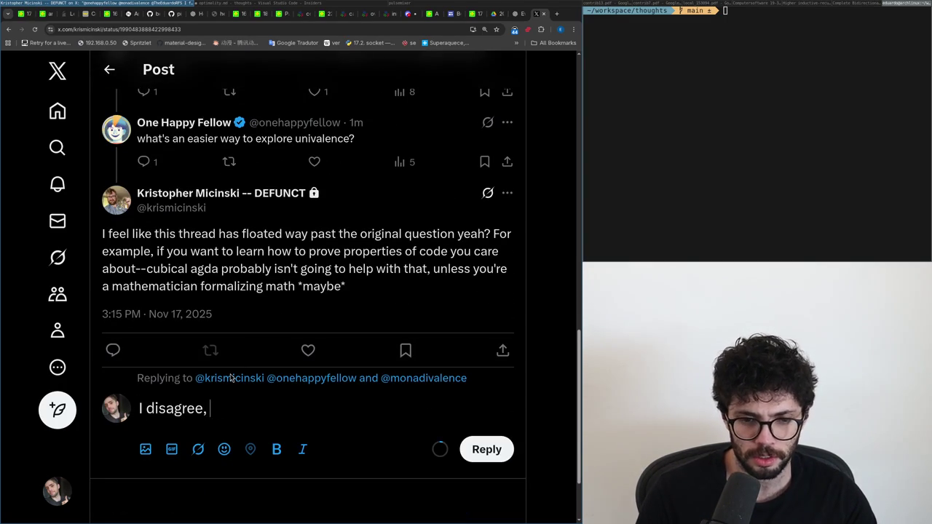
text( univalence h)
key(ctrl+BackSpace)
text(helps to d)
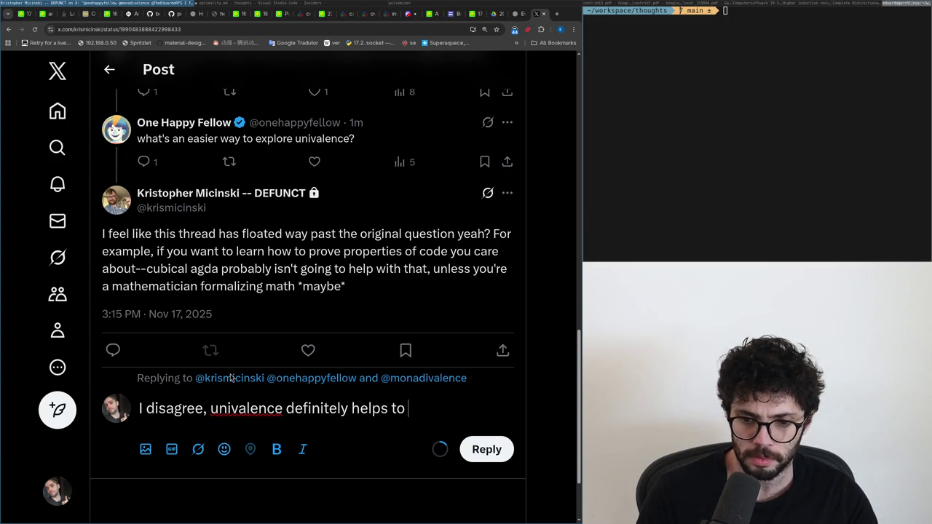
text(eal with the case of "I used a str)
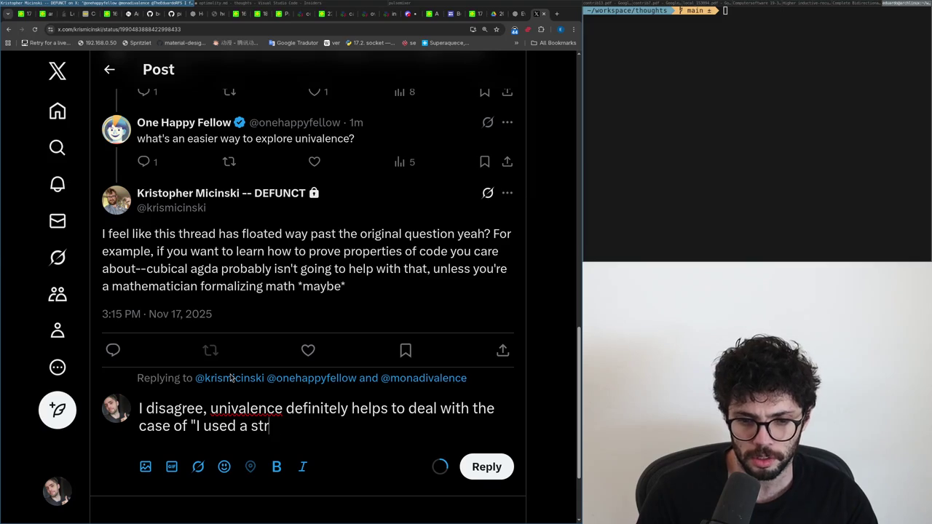
key(BackSpace)
key(BackSpace)
key(BackSpace)
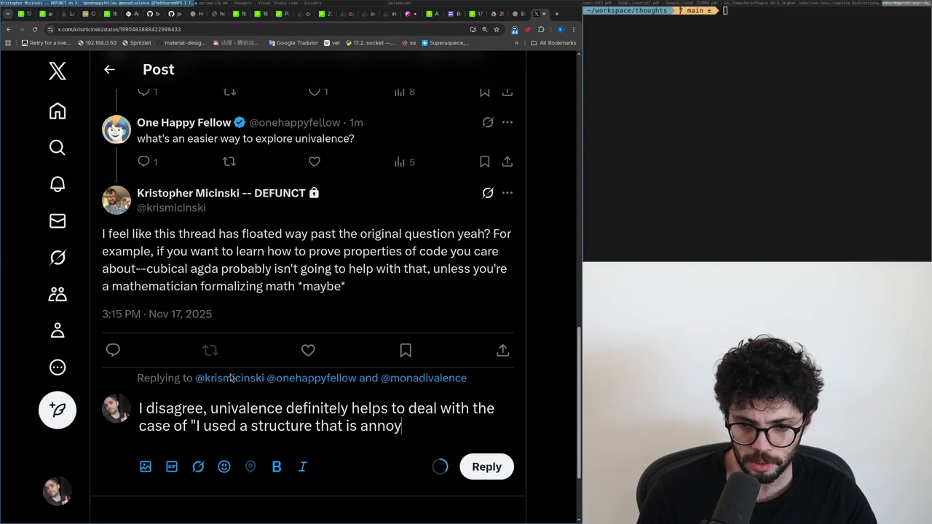
text(ing to reason but it')
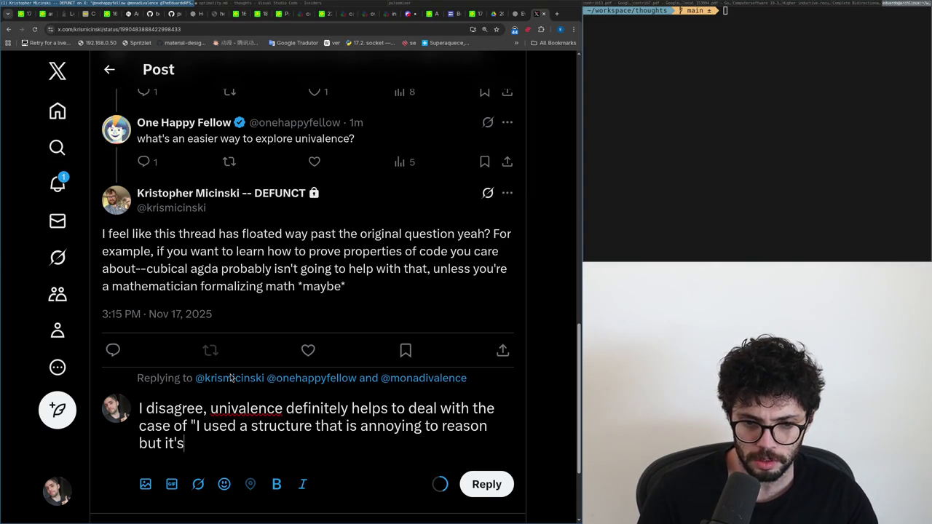
text(s the same a)
key(BackSpace)
key(BackSpace)
key(BackSpace)
key(BackSpace)
key(BackSpace)
key(BackSpace)
text(ent to)
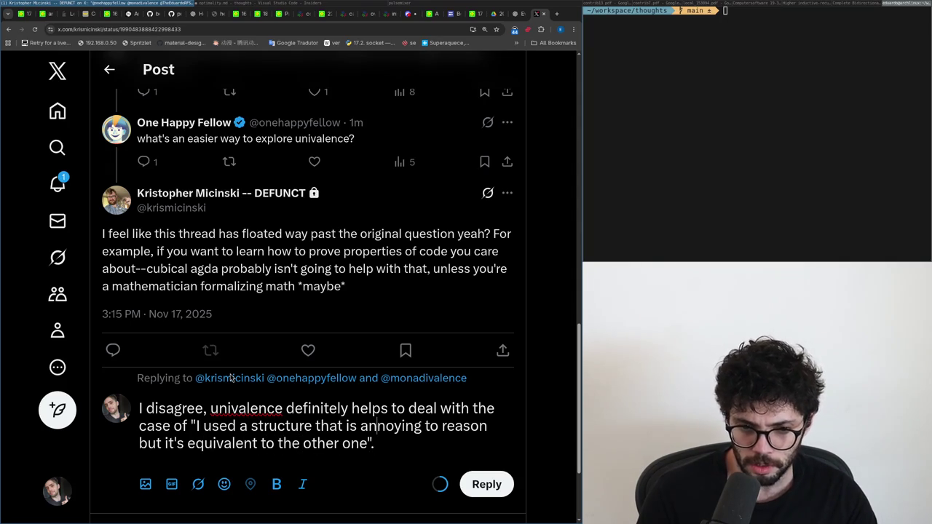
click(57, 183)
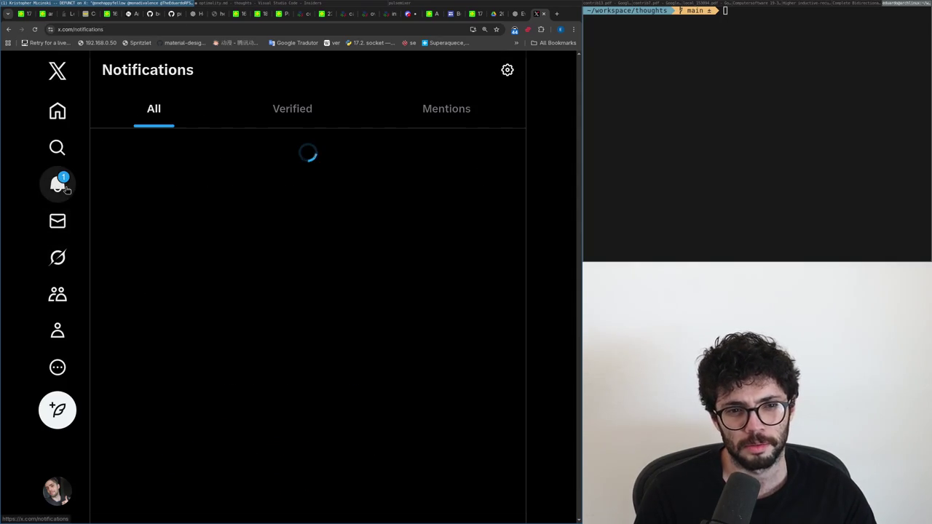
- Reopen the post, paste the drafted univalence reply, and tidy its line breaks
click(168, 218)
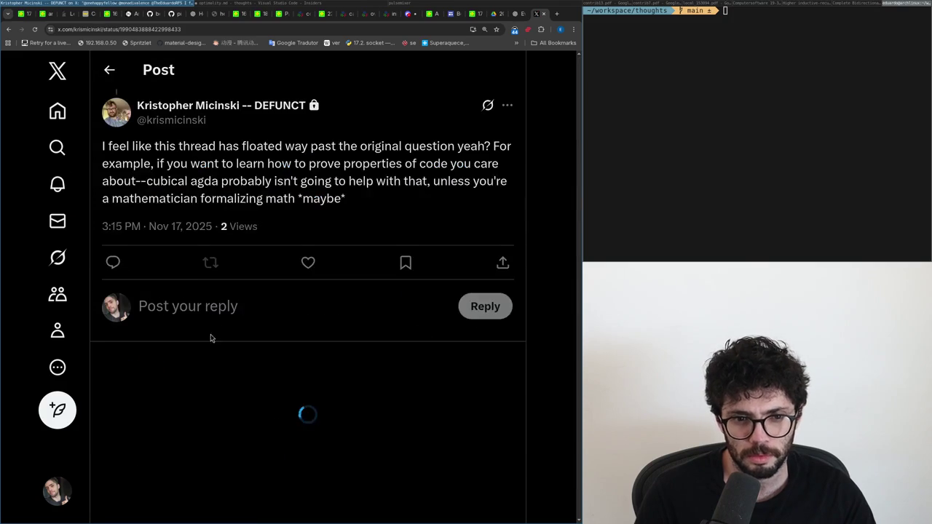
click(200, 307)
text(I disagree, univalence definitely helps to deal with the case of "I used a structure that is annoying to reason but it's equivalent to the other one".)
key(Return)
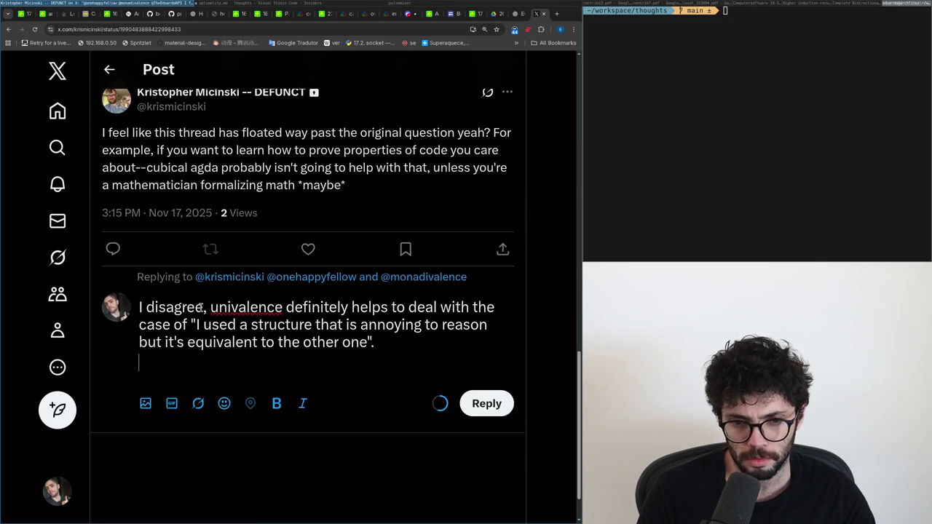
key(BackSpace)
key(Left)
key(Left)
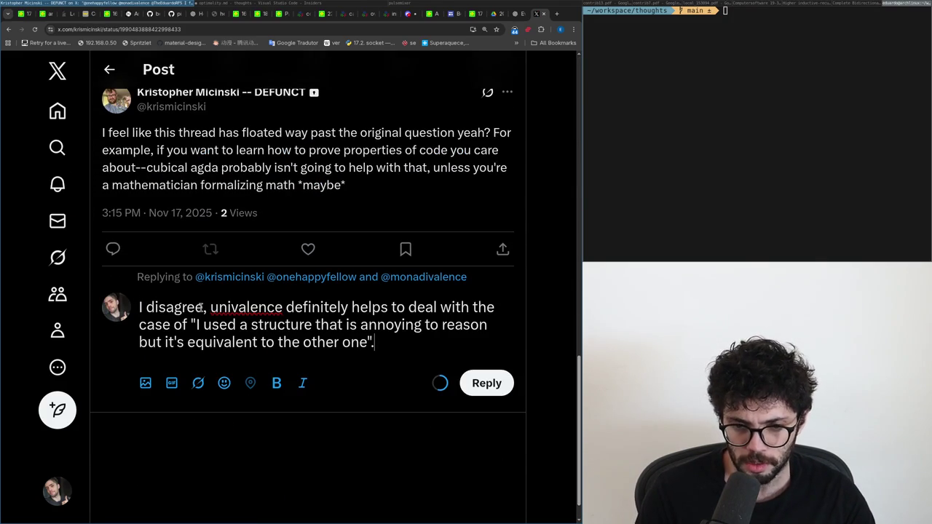
key(Return)
key(Return)
text(Which is precisely)
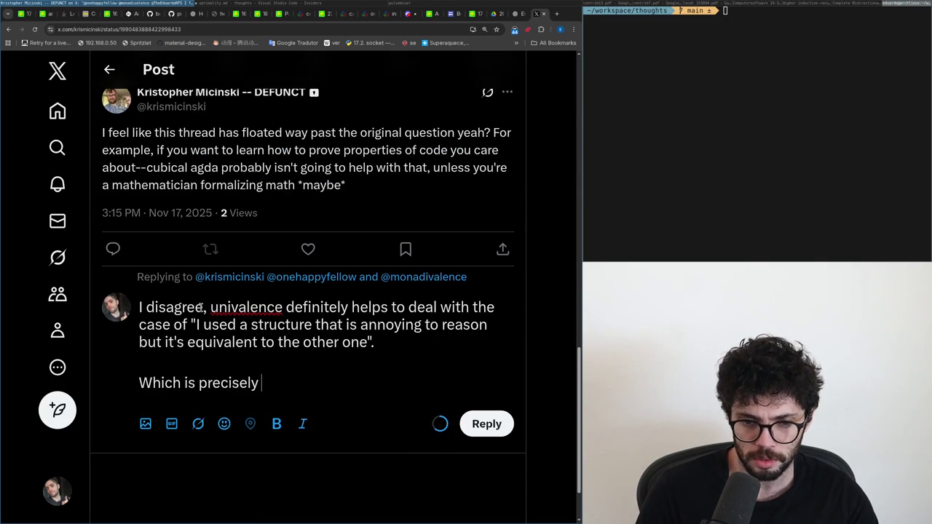
text(the case here,)
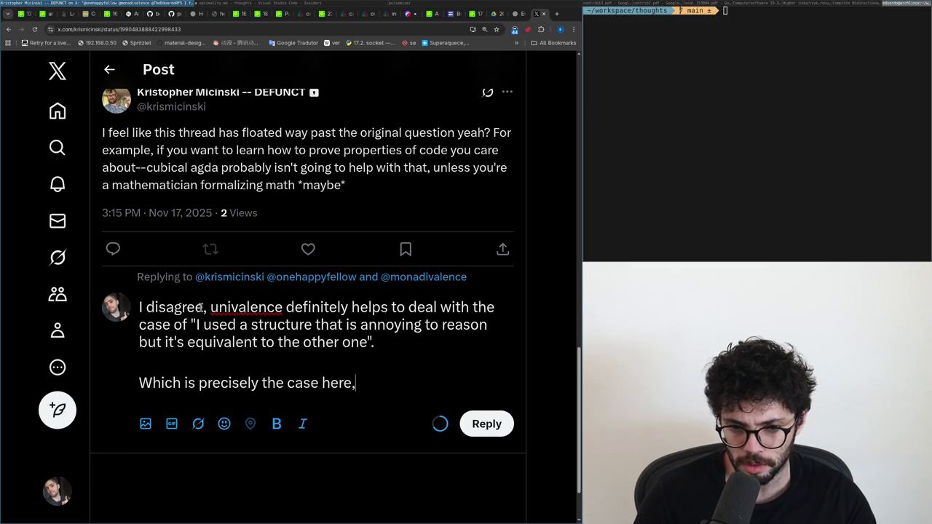
key(Home)
key(BackSpace)
key(BackSpace)
key(End)
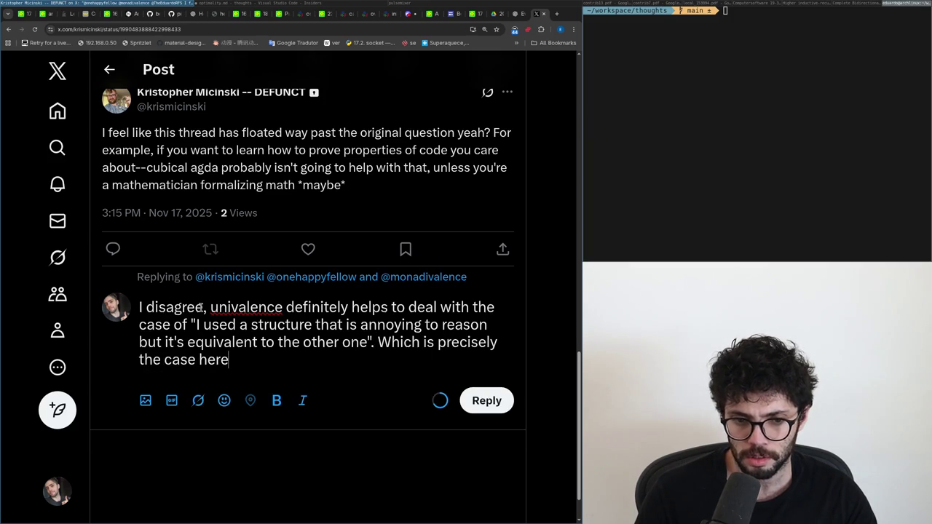
key(Return)
key(Return)
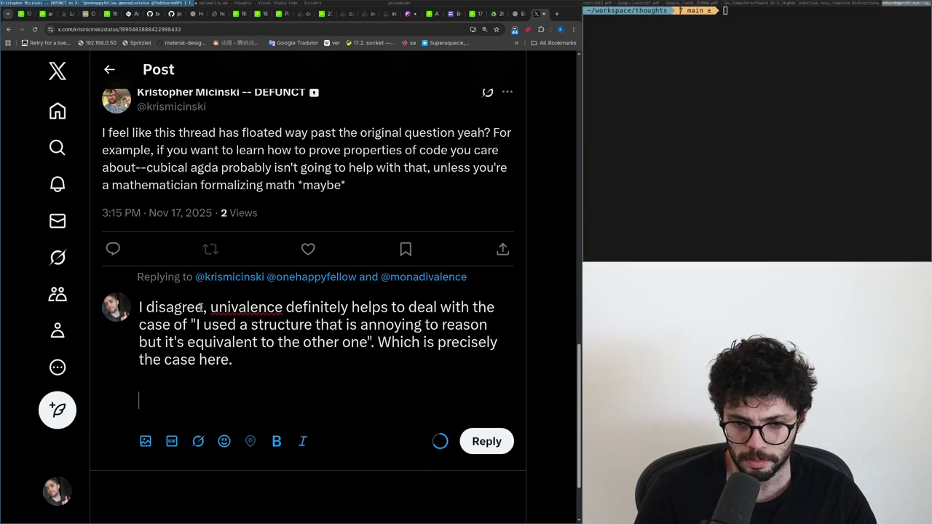
key(BackSpace)
key(BackSpace)
- Change it to 'I partially disagree', add that you can just manually use equivalences, and post it
key(shift+Up)
key(ctrl+shift+Right)
key(ctrl+shift+Right)
key(ctrl+shift+Right)
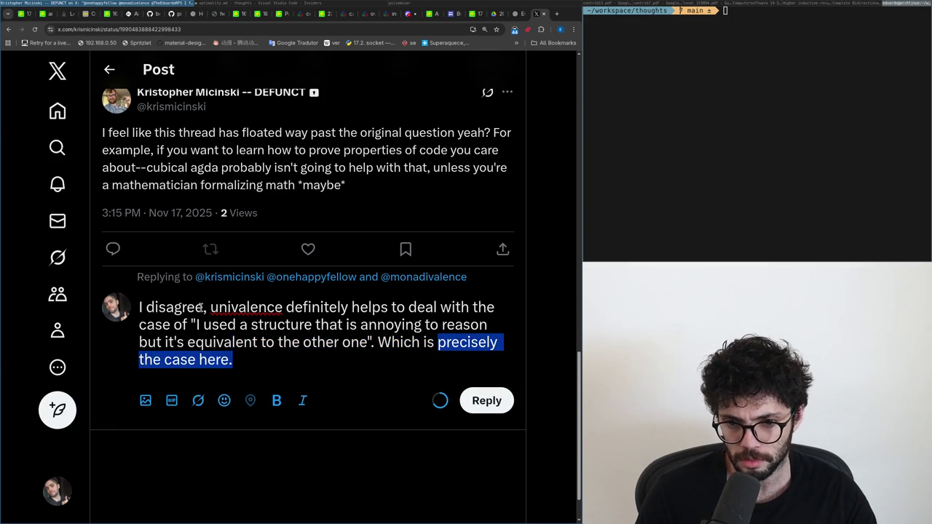
key(Right)
key(Return)
key(Up)
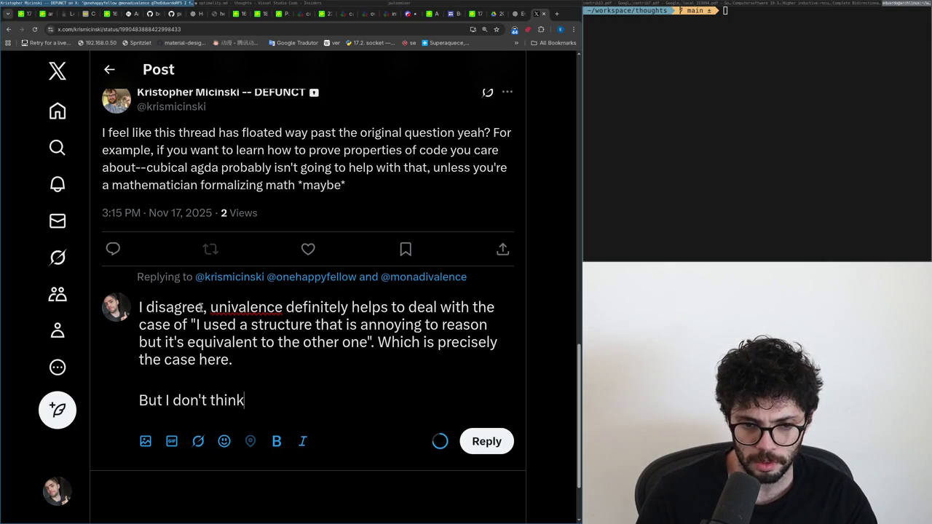
text(ce tho.)
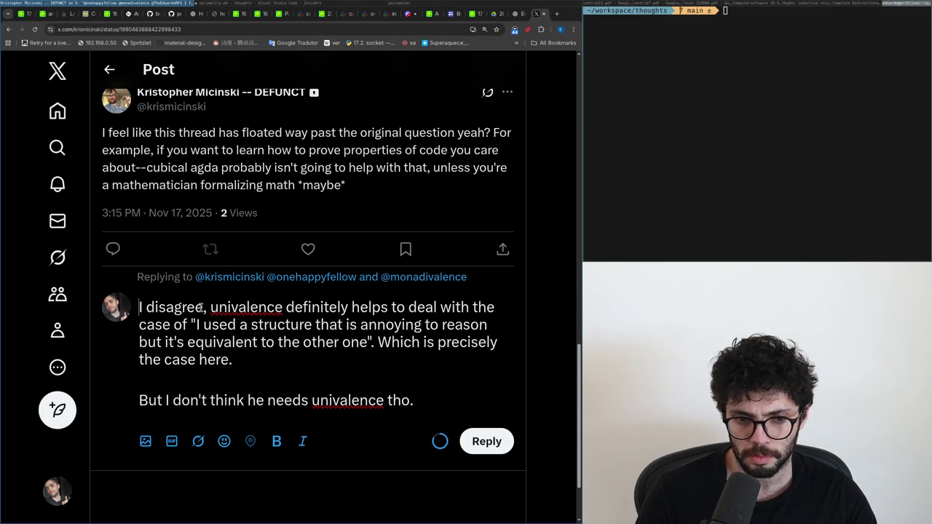
double_click(200, 307)
text(partially dis)
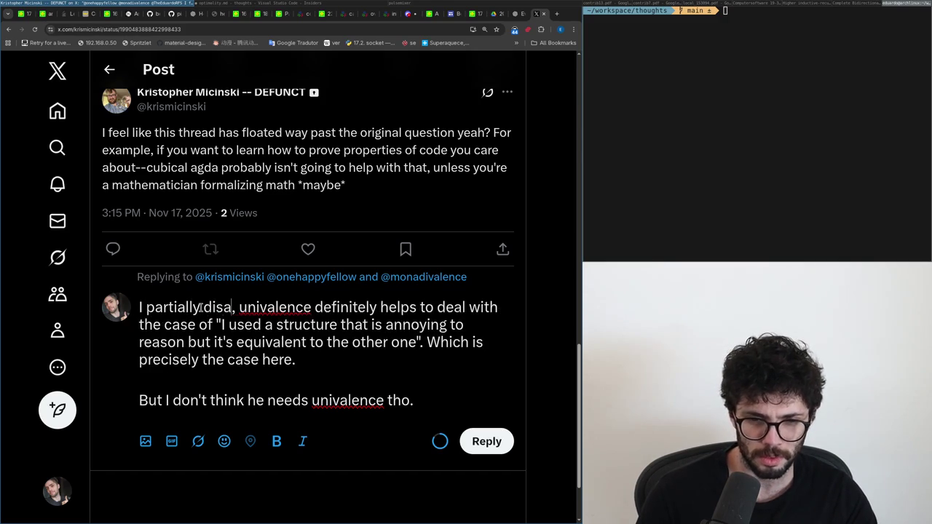
text(agree)
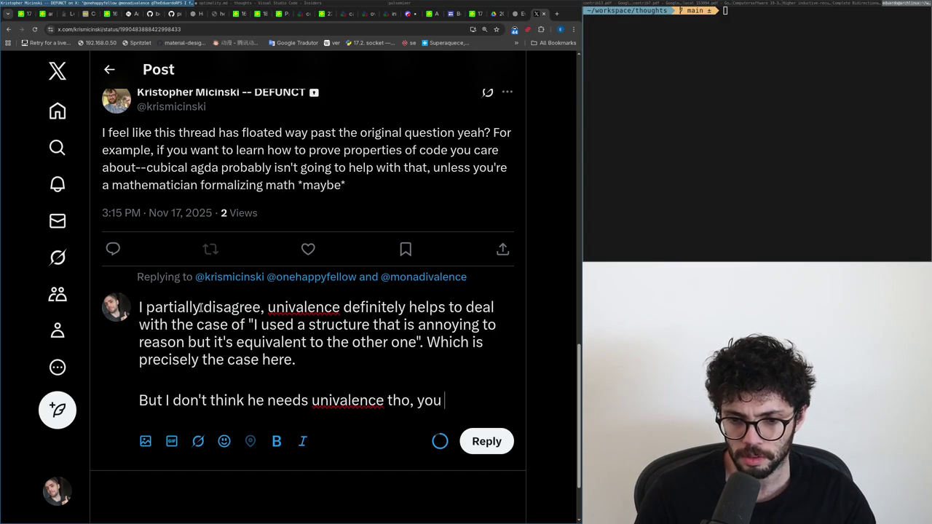
text(t manually use equivalenc)
click(486, 459)
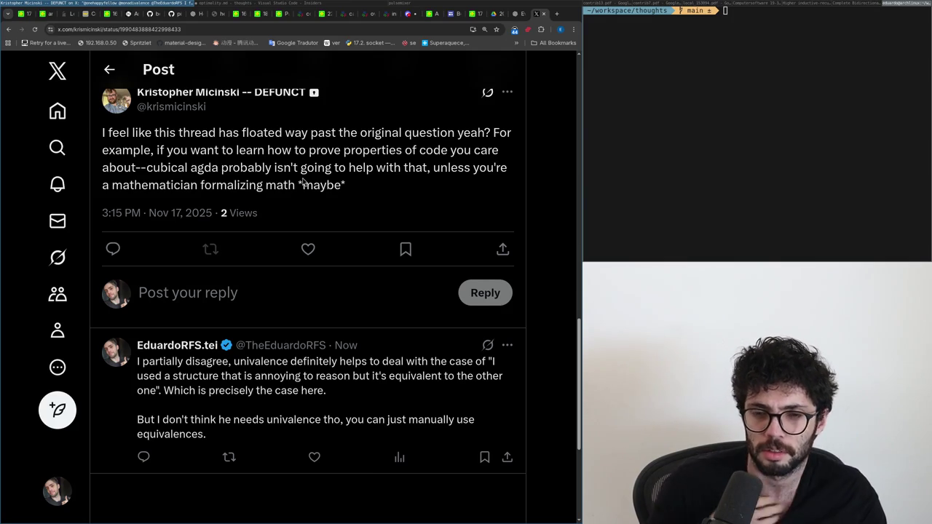
key(ctrl+Tab)
key(super+Right)
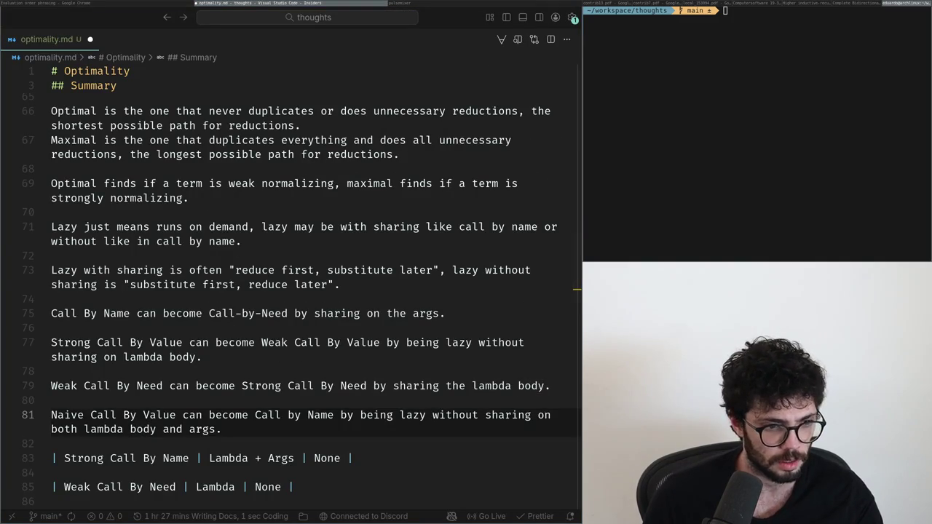
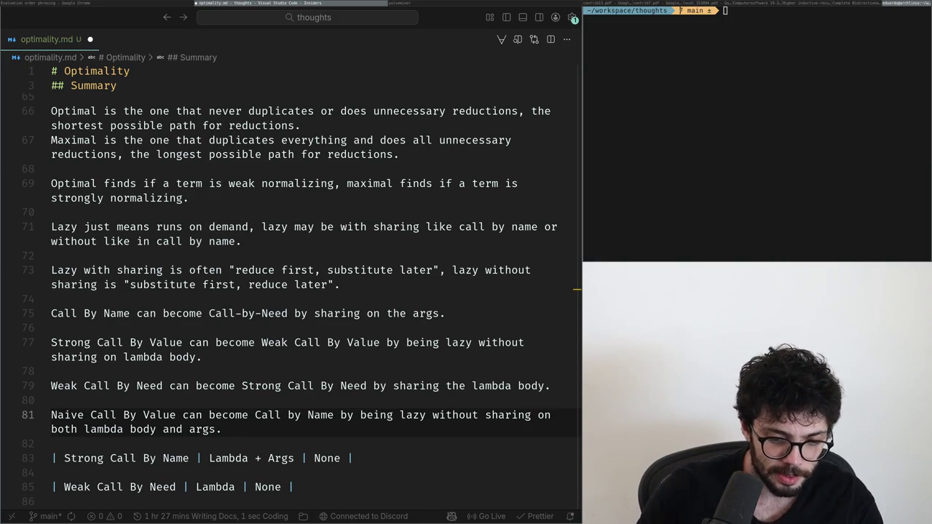
- Add a note after line 81: Naive Call By Value can become Optimal by being lazy with sharing
key(ctrl+Left)
key(ctrl+Left)
scroll(290, 267, down, 1)
key(End)
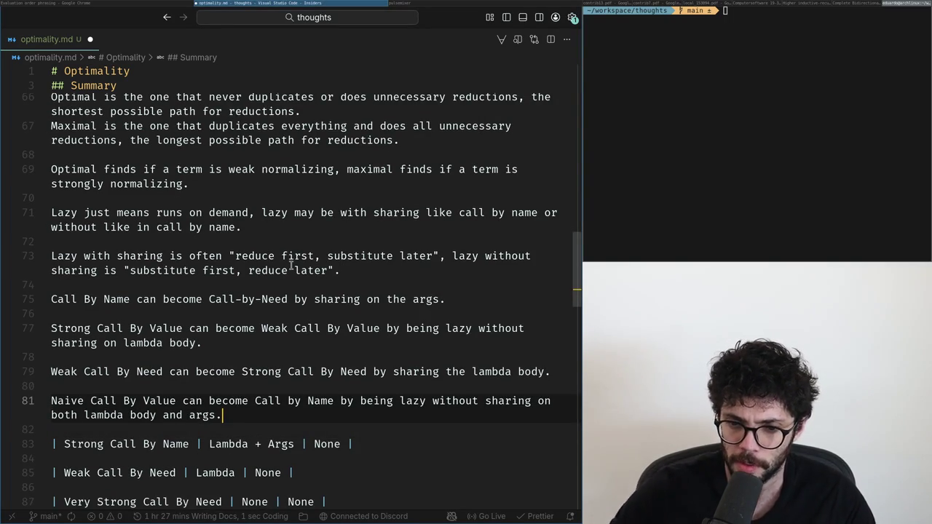
key(Return)
key(Return)
text(Naiv)
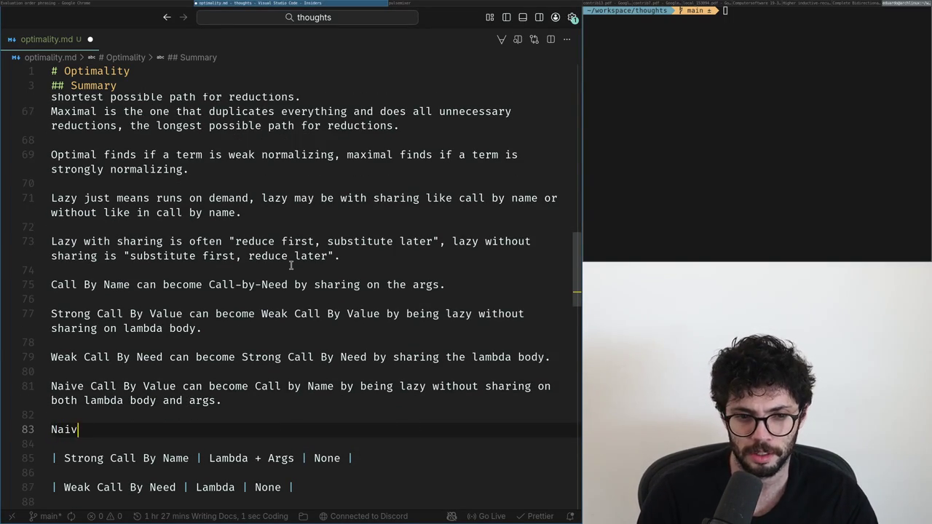
text(an become Opti)
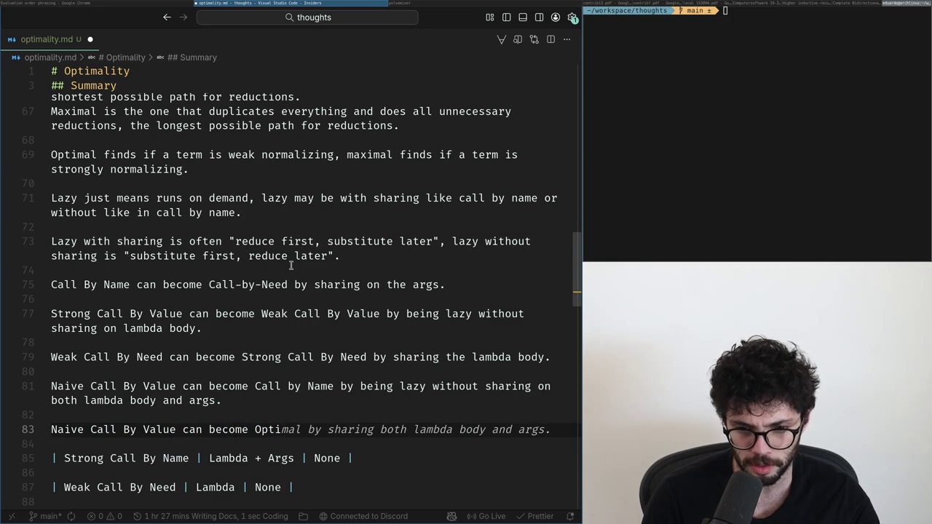
key(Tab)
key(ctrl+Left)
key(ctrl+Left)
key(ctrl+Left)
key(ctrl+Left)
key(ctrl+Left)
text(being lazy with)
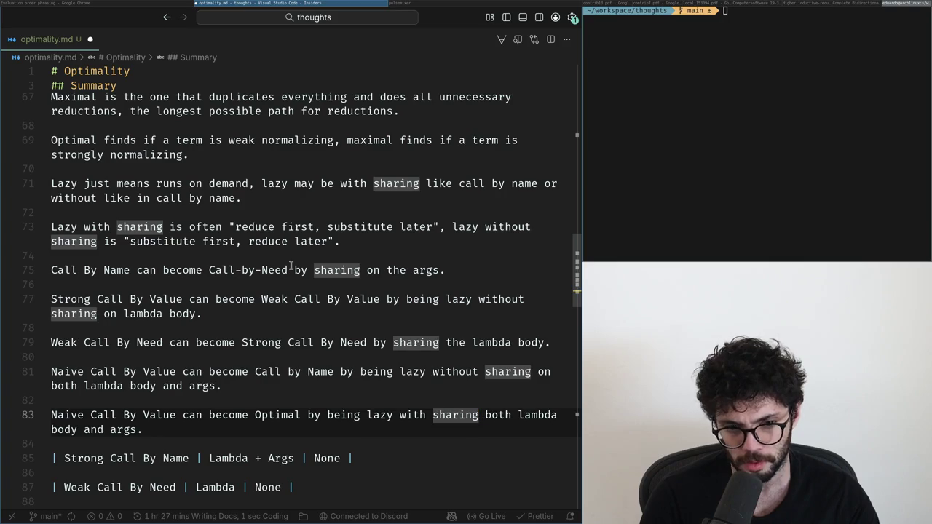
key(ctrl+Right)
text(on)
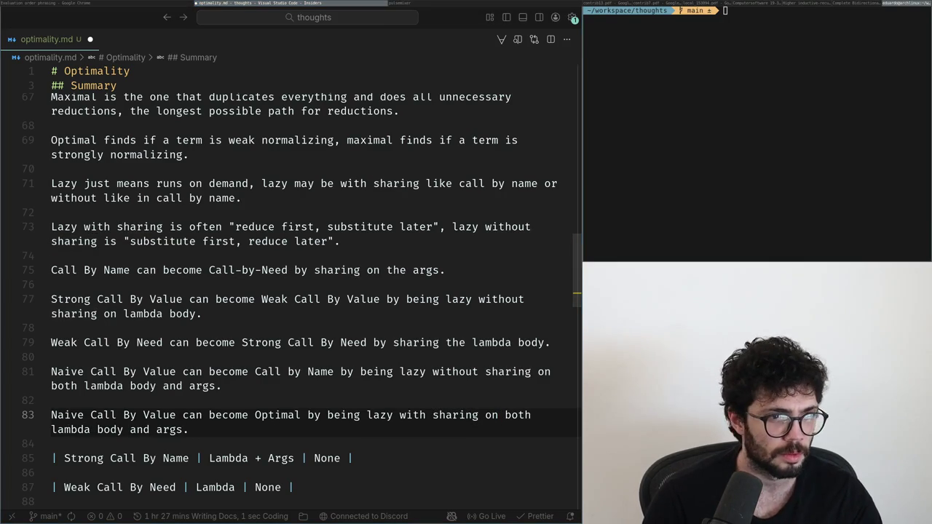
- Capture notes lines 71–87 as a Flameshot region screenshot and copy it to the clipboard
key(alt+Tab)
key(alt+Tab)
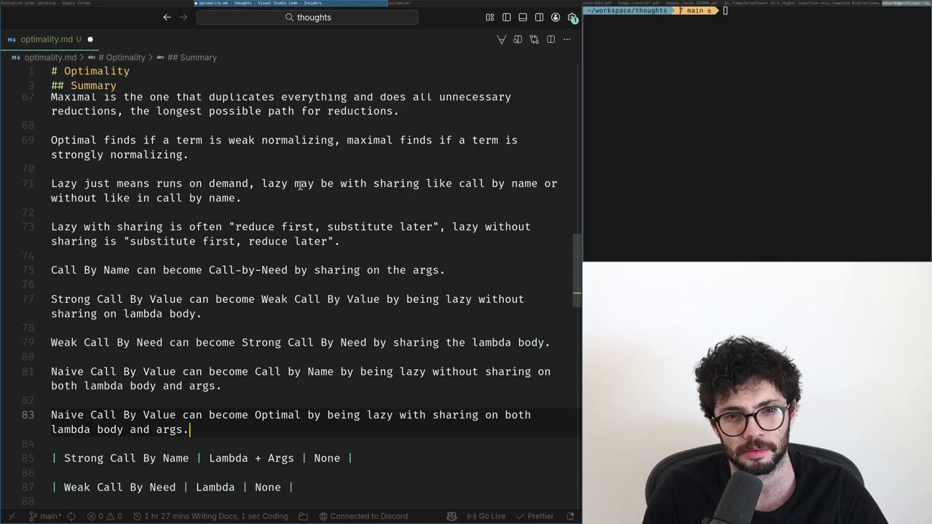
click(253, 125)
key(Down)
key(Print)
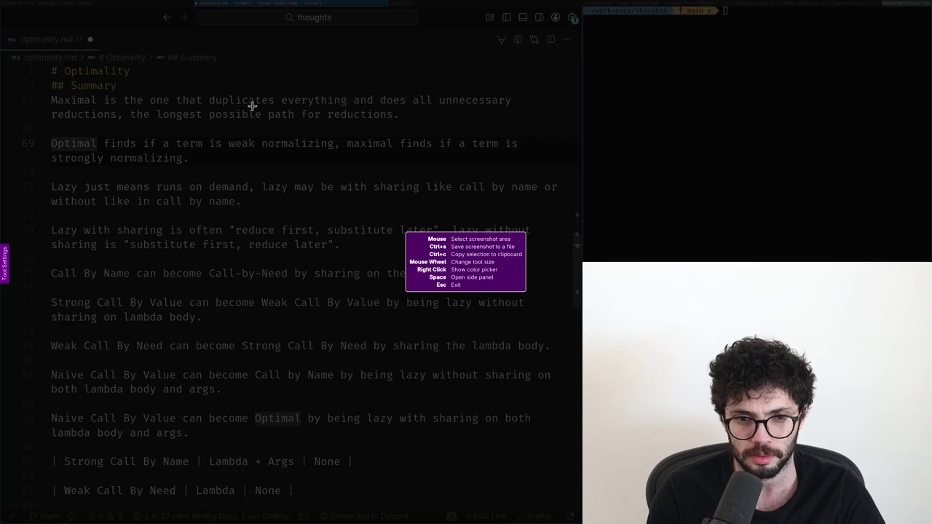
drag(41, 173, 547, 445)
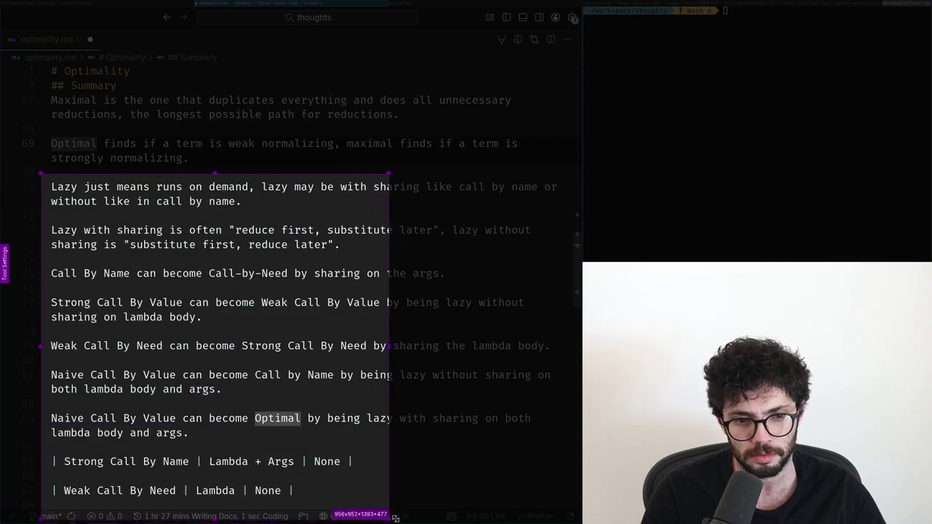
drag(547, 445, 555, 440)
key(ctrl+c)
- Open x.com in Chrome
key(super+2)
text(x.com)
key(Return)
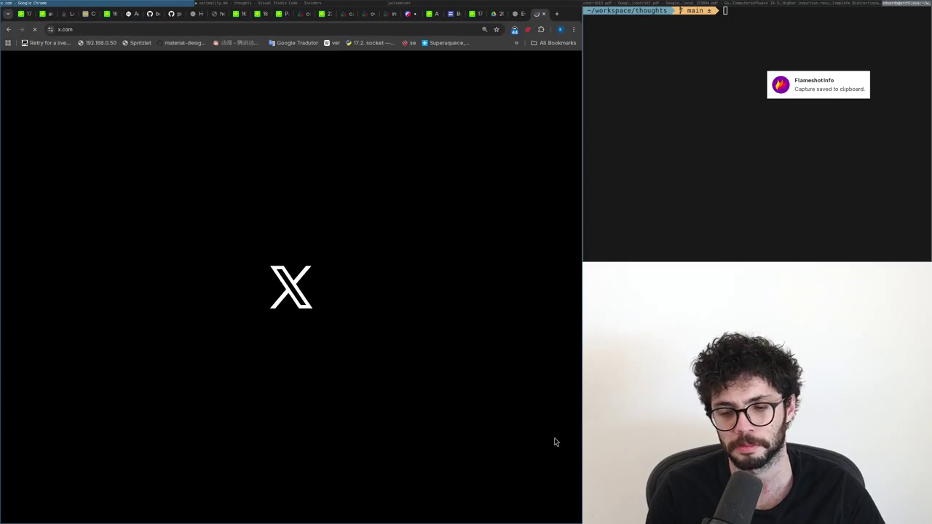
- Paste the notes screenshot into a new X post draft and return to optimality.md
key(ctrl+v)
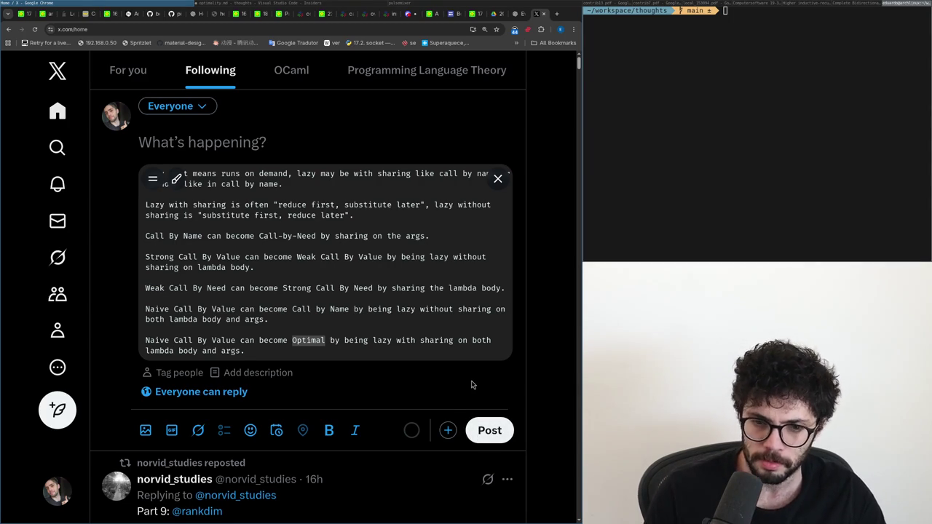
key(alt+Tab)
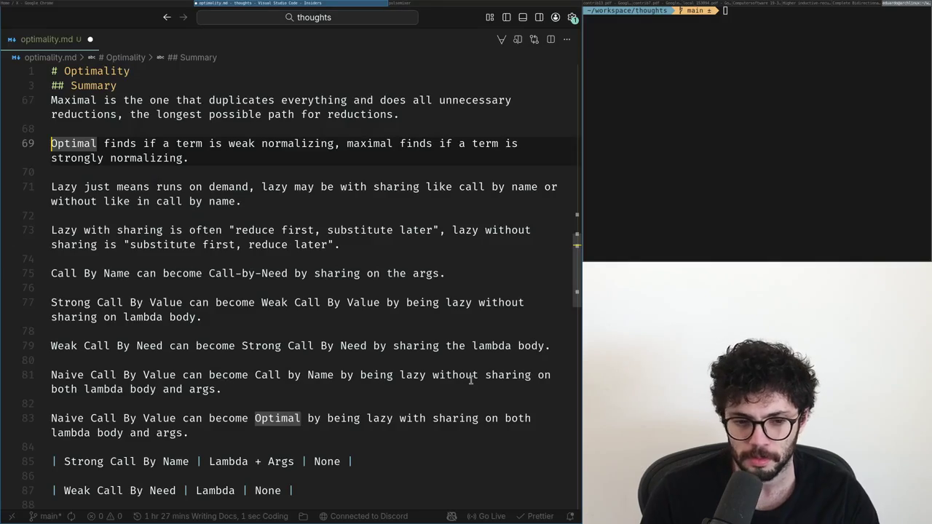
- Add blank spacing lines below the last note on line 83
click(282, 435)
key(Return)
text(n)
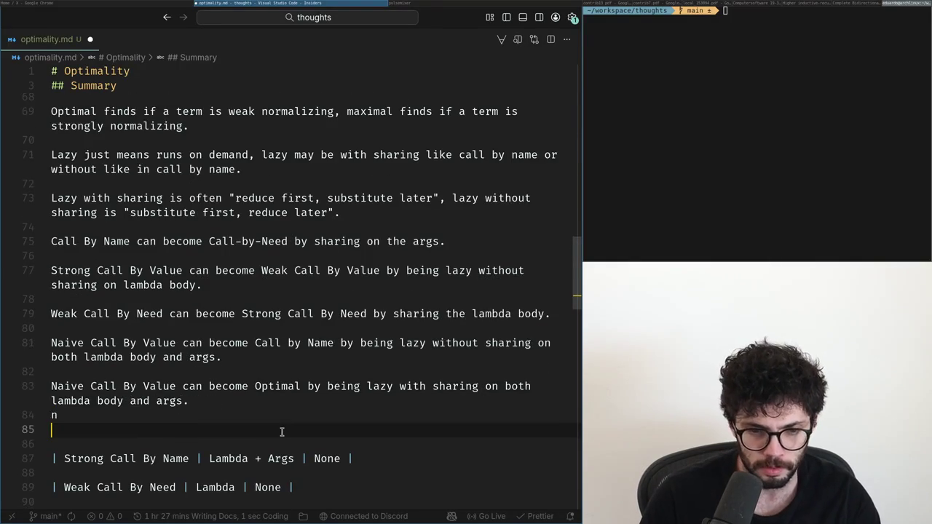
key(BackSpace)
key(BackSpace)
key(Return)
key(Return)
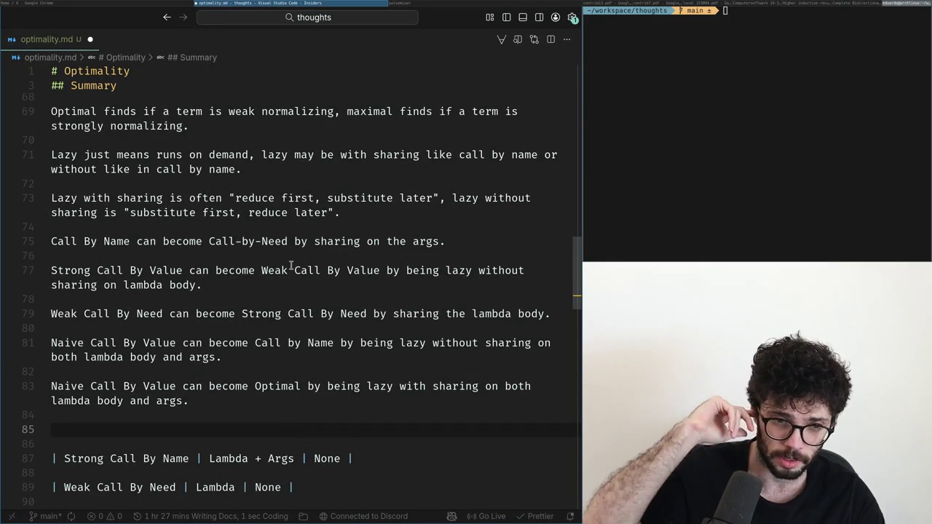
key(Up)
key(Up)
key(Up)
key(Up)
key(Up)
key(Up)
key(Up)
- Note that lazy sharing is usually easier on args, hard on the lambda body, then mark lines 71–85 for capture
key(Return)
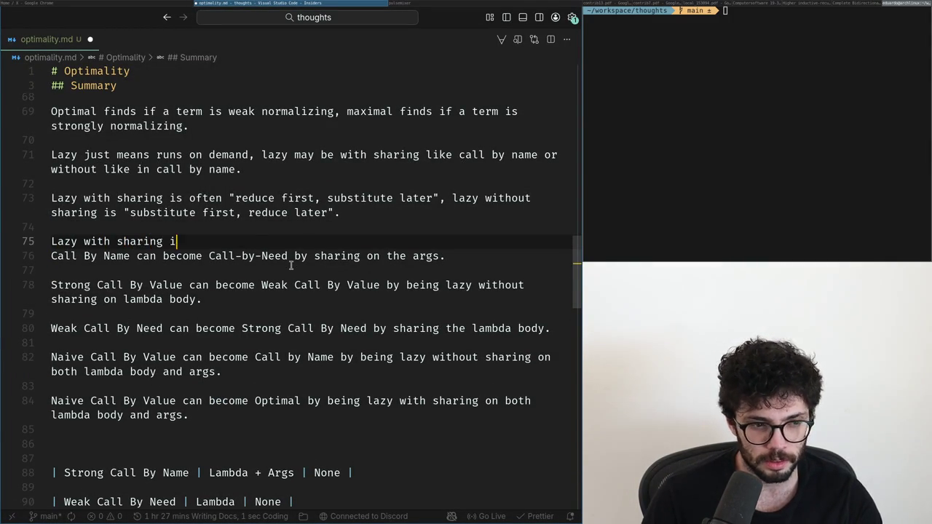
text(is eas)
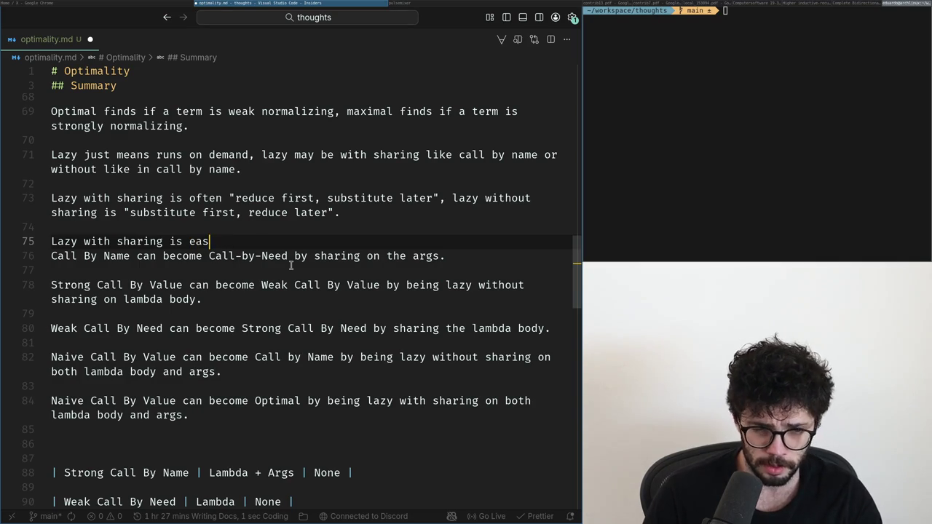
text(tting)
text(t)
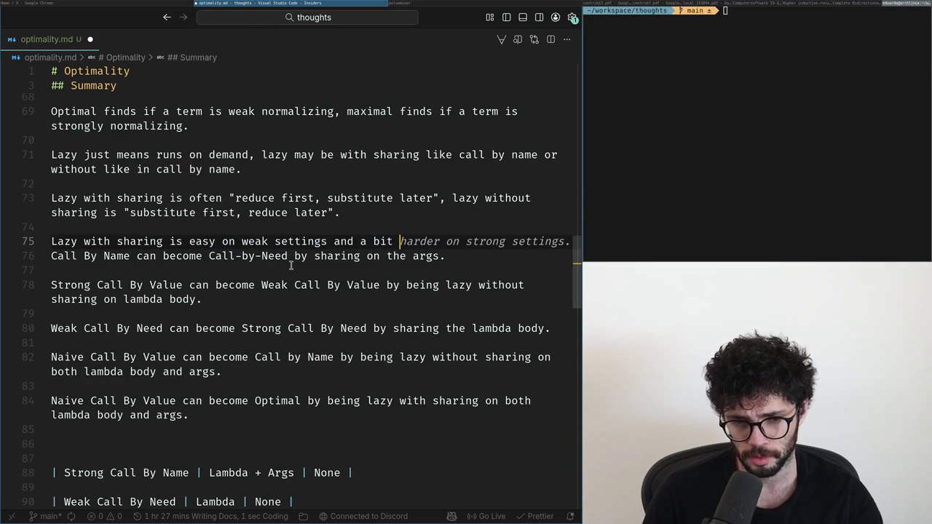
key(ctrl+shift+Left)
key(ctrl+shift+Left)
key(ctrl+shift+Left)
key(ctrl+shift+Left)
key(ctrl+shift+Left)
key(ctrl+shift+Left)
key(ctrl+shift+Left)
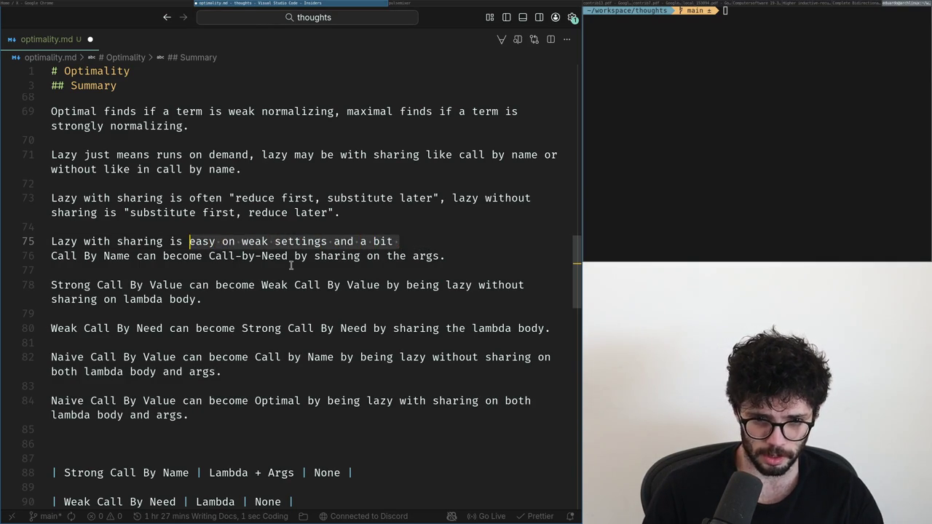
text(usually)
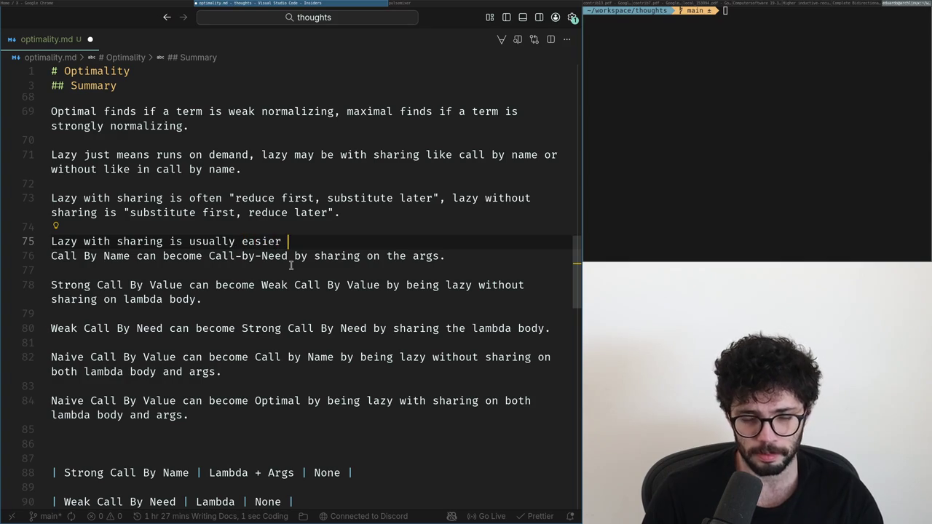
text(easier )
text(on )
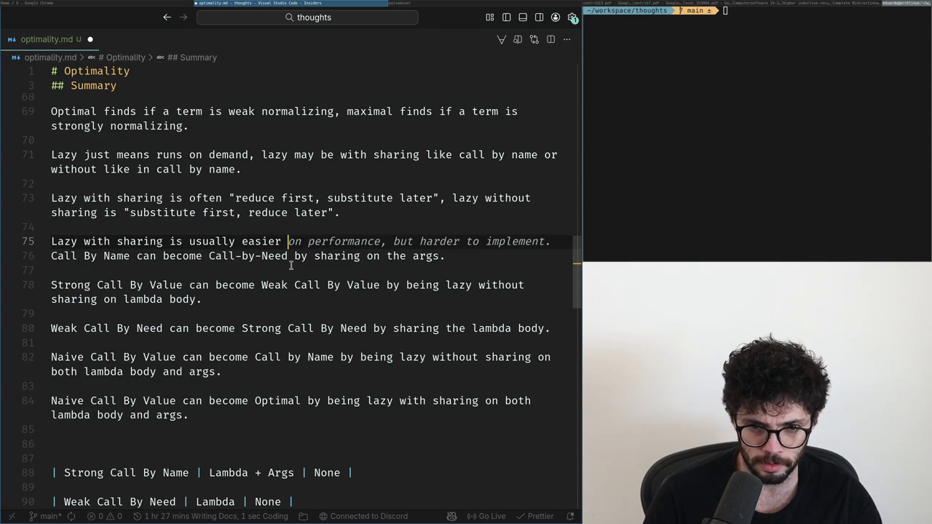
text(if)
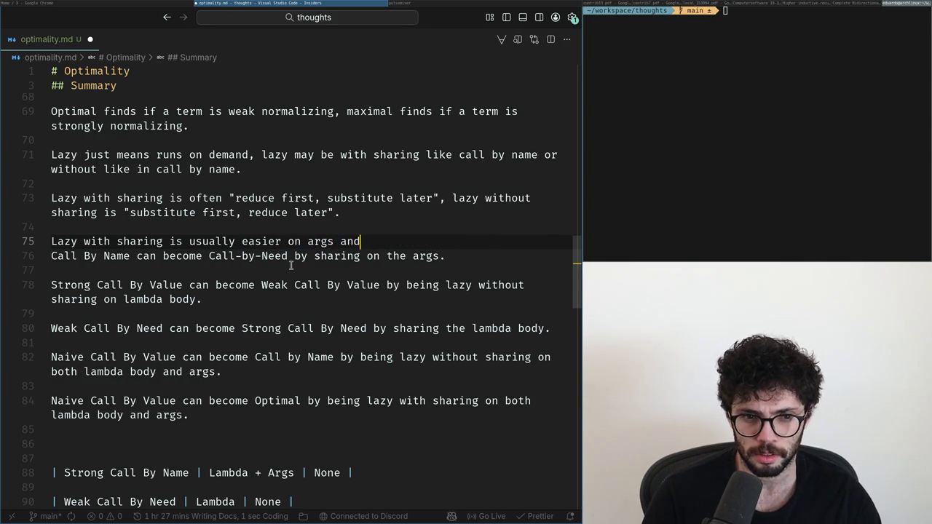
text(n l)
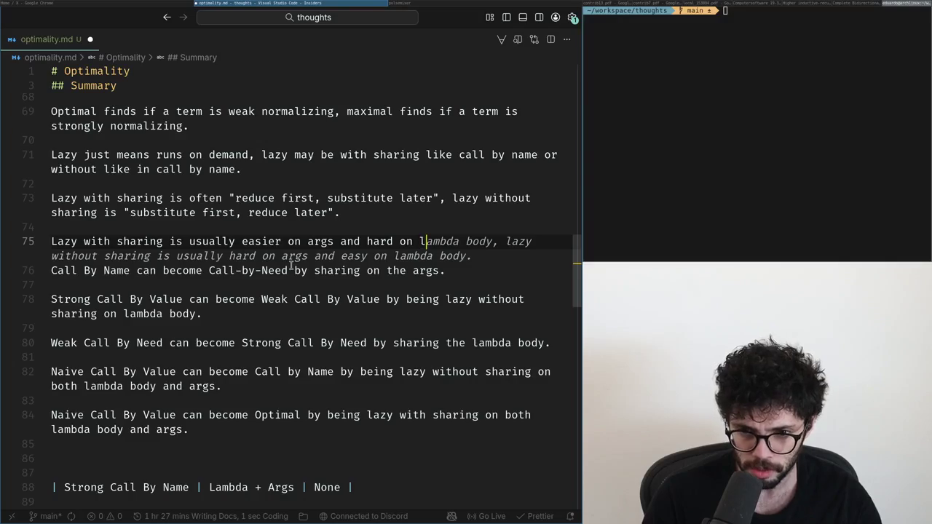
text(the l)
text(body.)
key(Return)
key(Down)
key(Down)
key(Down)
key(Down)
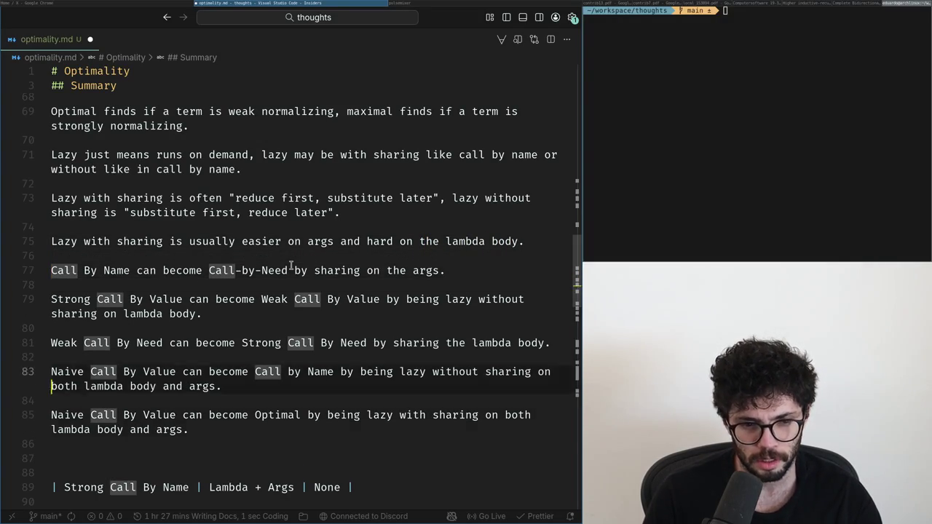
key(Down)
key(Down)
key(Down)
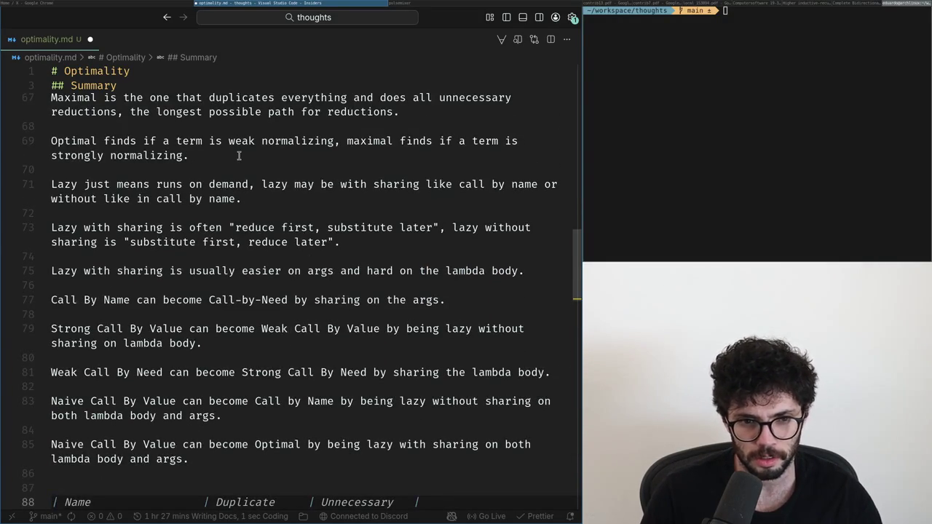
key(Print)
drag(42, 168, 564, 467)
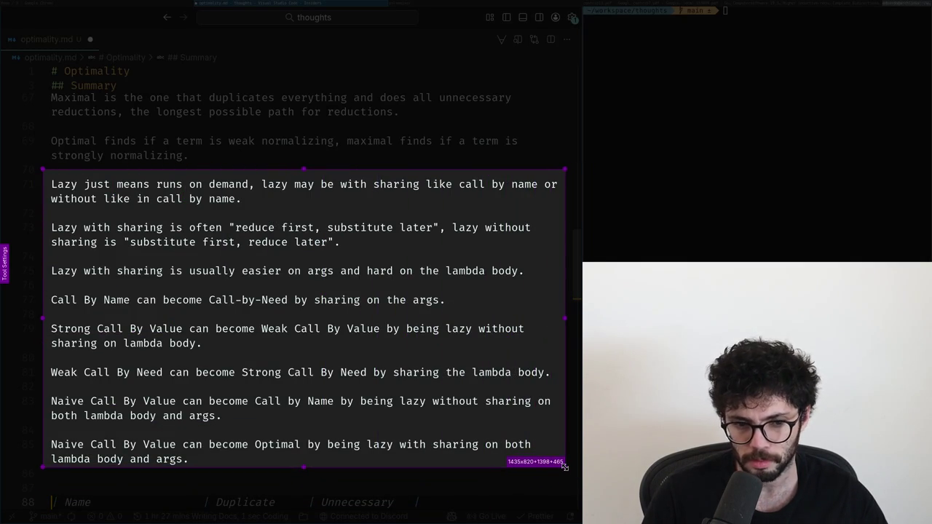
- Swap the draft's old image for the updated notes capture and publish the post on X
key(ctrl+c)
key(super+Left)
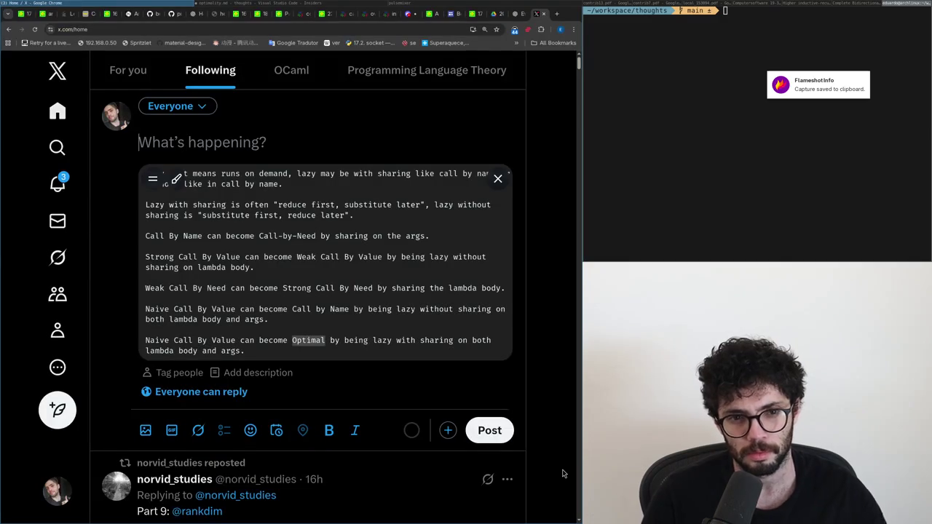
click(498, 178)
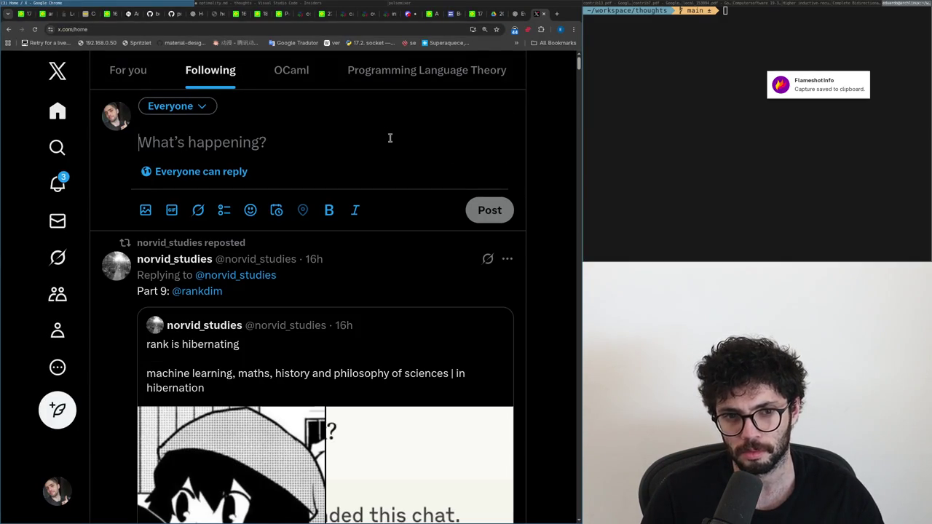
key(ctrl+v)
scroll(226, 289, down, 1)
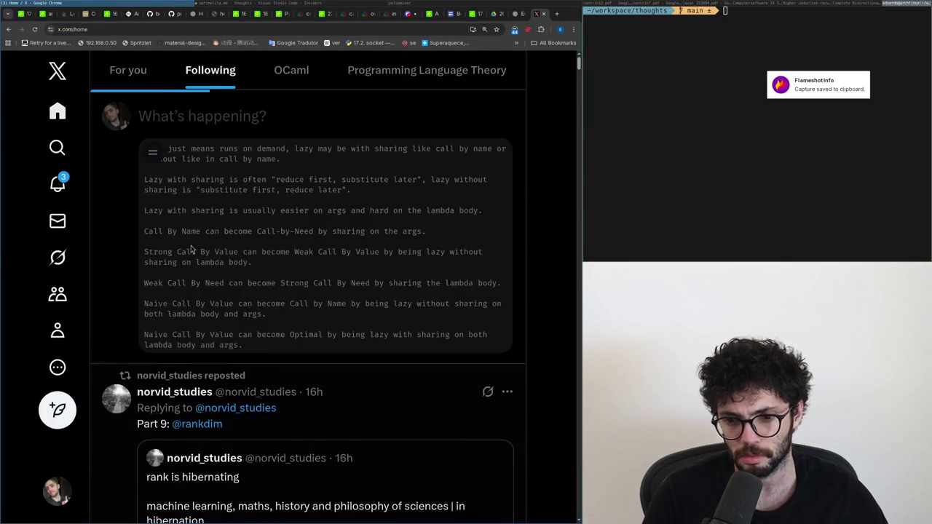
key(ctrl+Return)
click(60, 186)
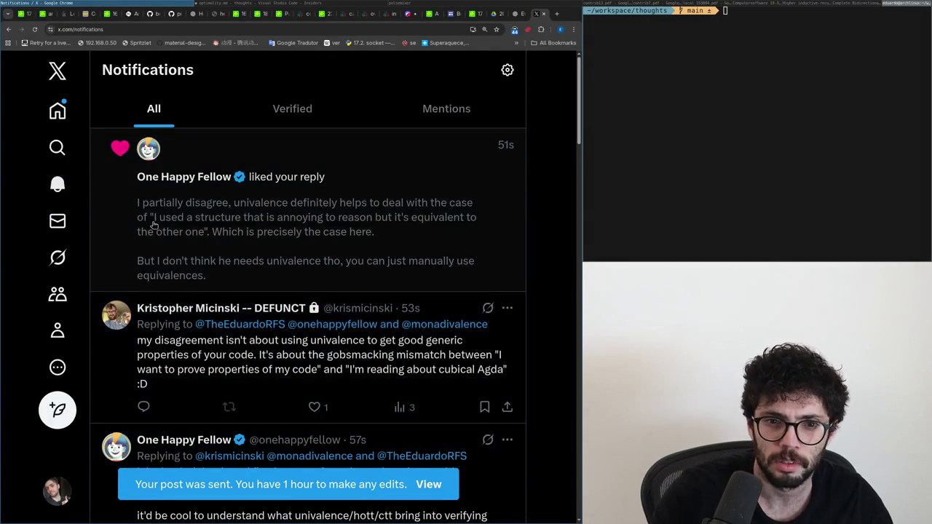
- Open the univalence and cubical Agda disagreement post on its own page
click(145, 214)
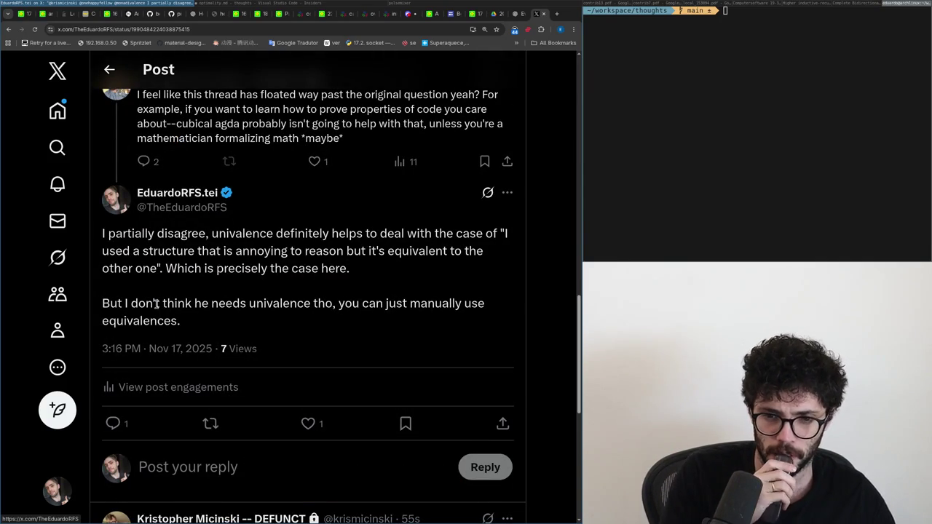
scroll(157, 304, down, 3)
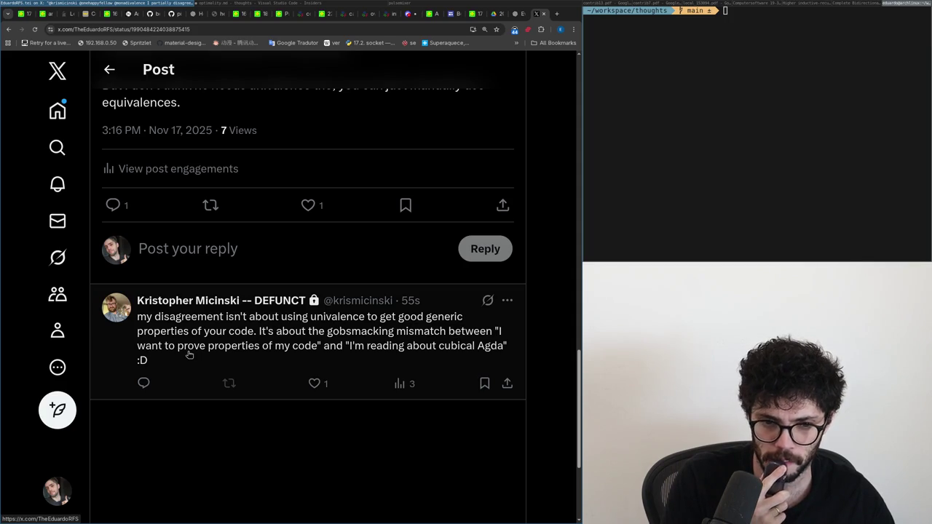
click(57, 111)
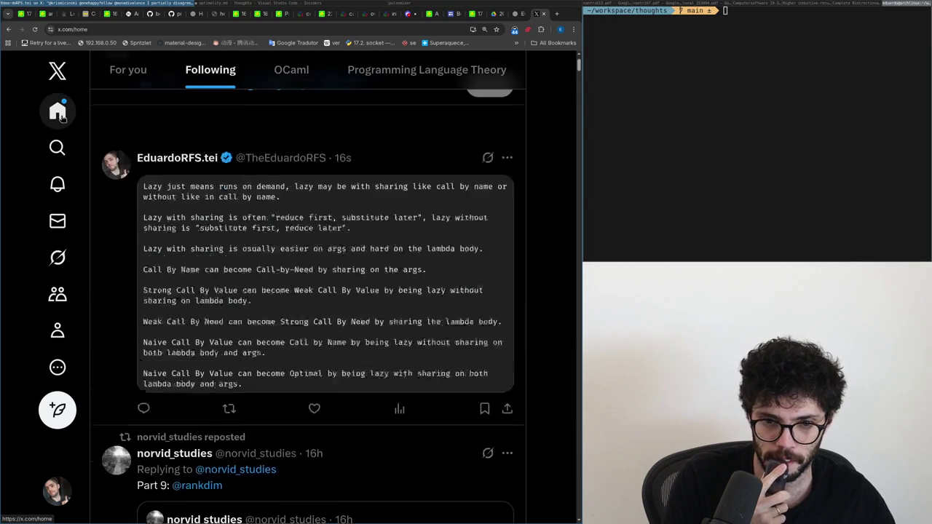
key(alt+Left)
click(174, 393)
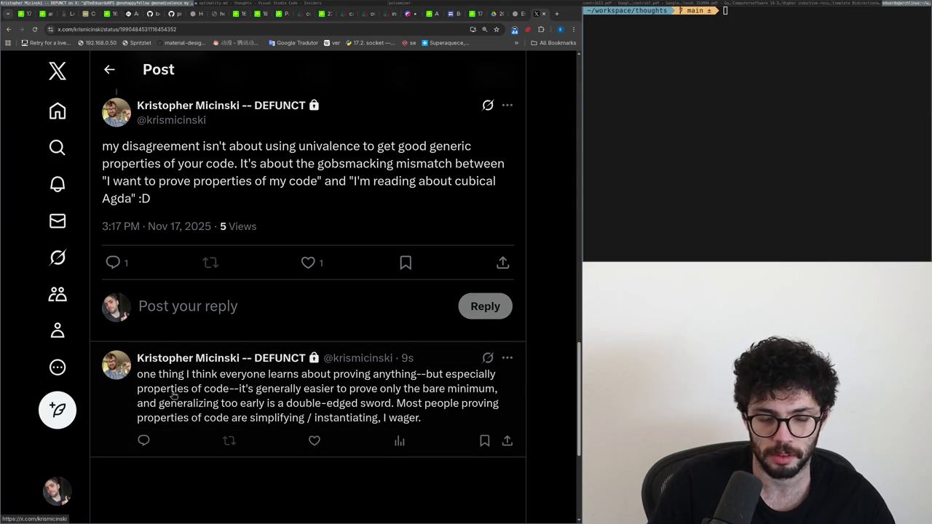
- Begin a reply to the bare-minimum post saying spending time on the general case helps
click(155, 450)
click(177, 321)
text(Yeah that)
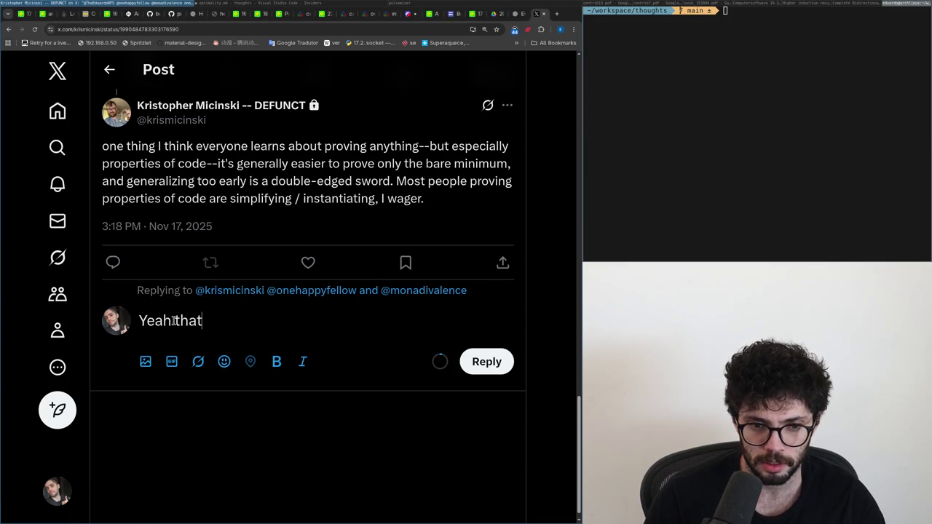
text('s fair,)
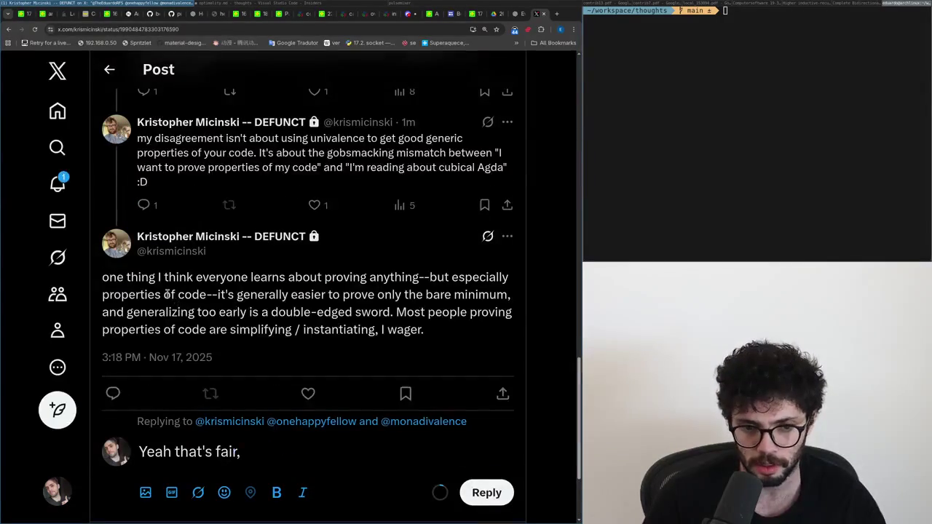
text( but I also feel like ther)
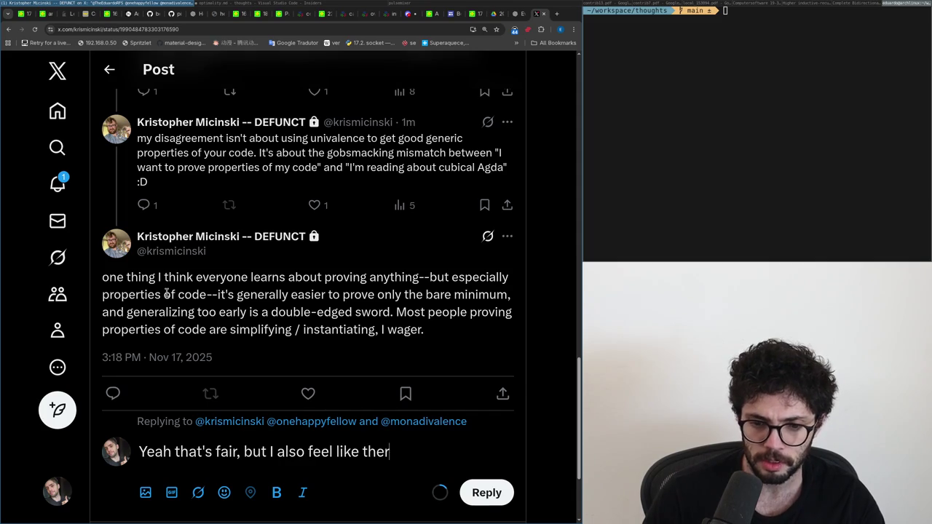
text(son who has an easier tim)
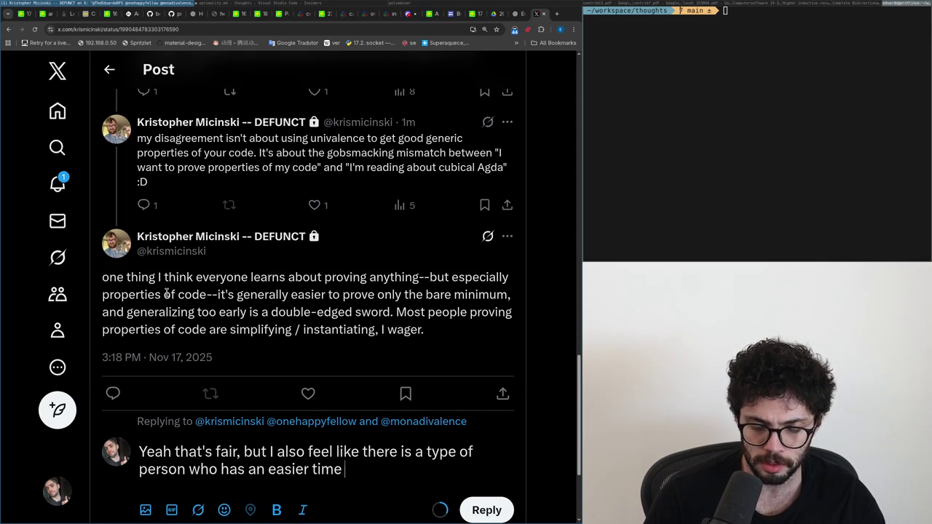
text(endin)
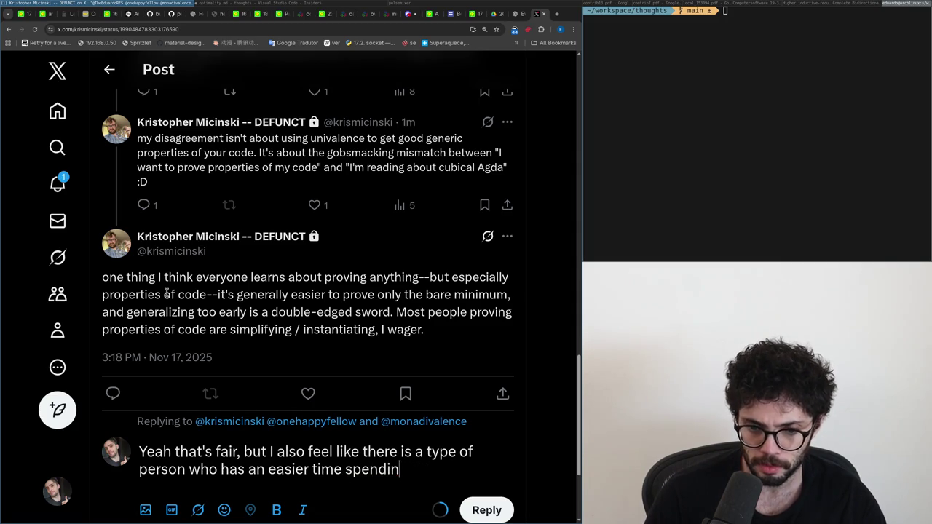
text(g the time on the hard case)
key(ctrl+BackSpace)
text(general)
key(End)
text(.)
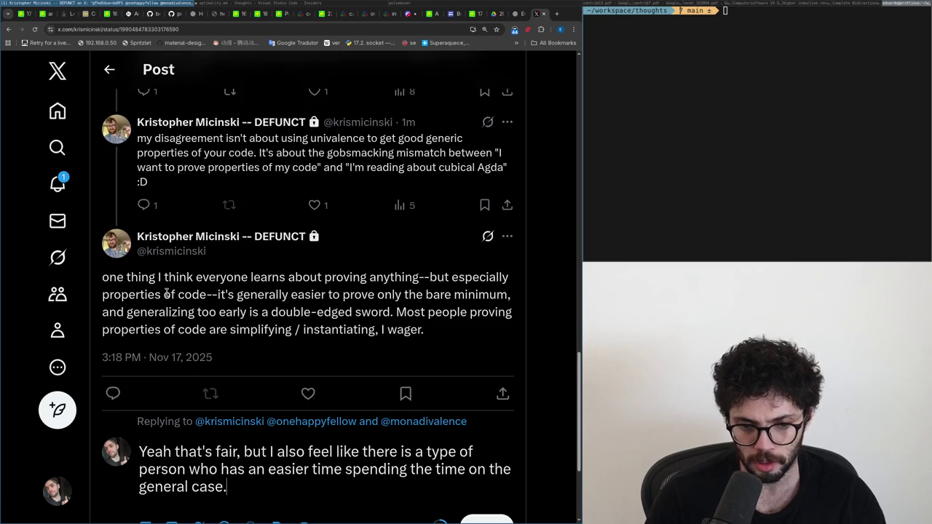
scroll(166, 294, down, 2)
key(Right)
key(Right)
key(Right)
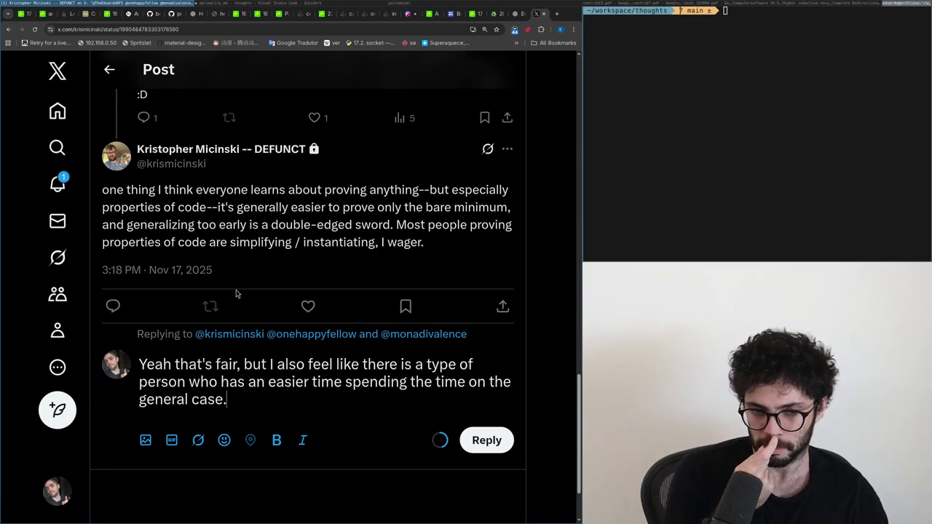
key(BackSpace)
text(,)
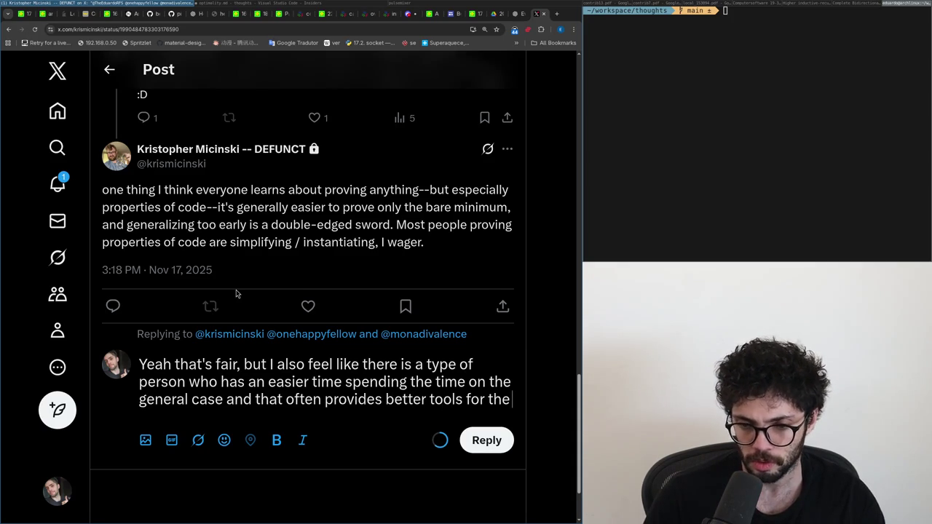
text(st)
key(ctrl+r)
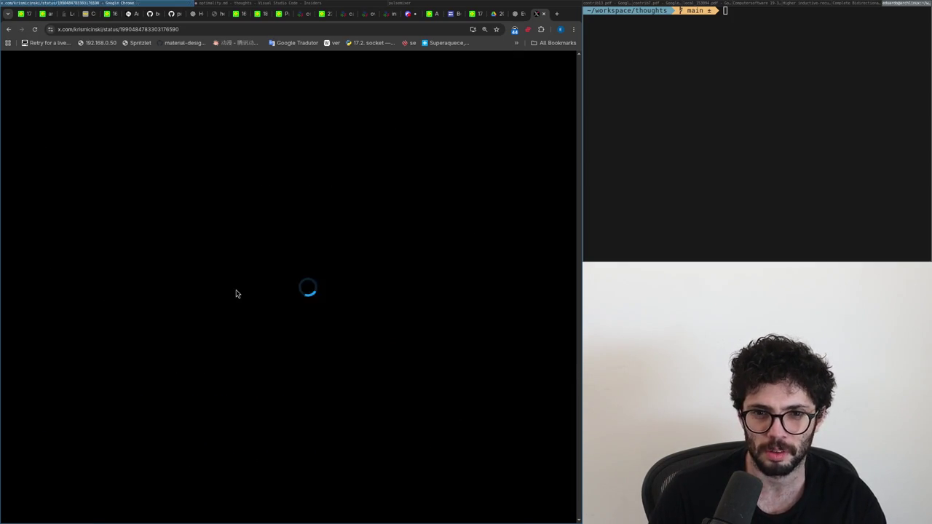
- Finish the reply with a paragraph about Cubical Agda being fun for learning stuff, and send it
click(214, 303)
text(average case)
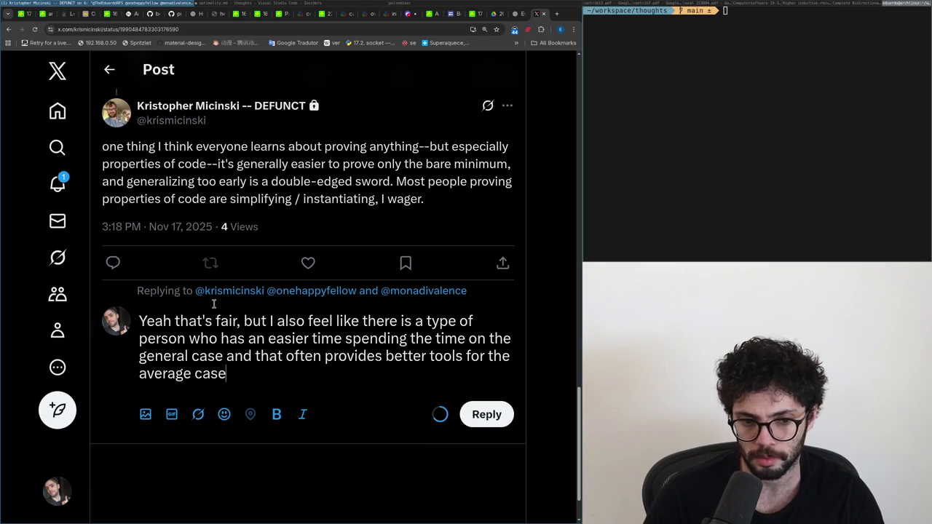
text(.)
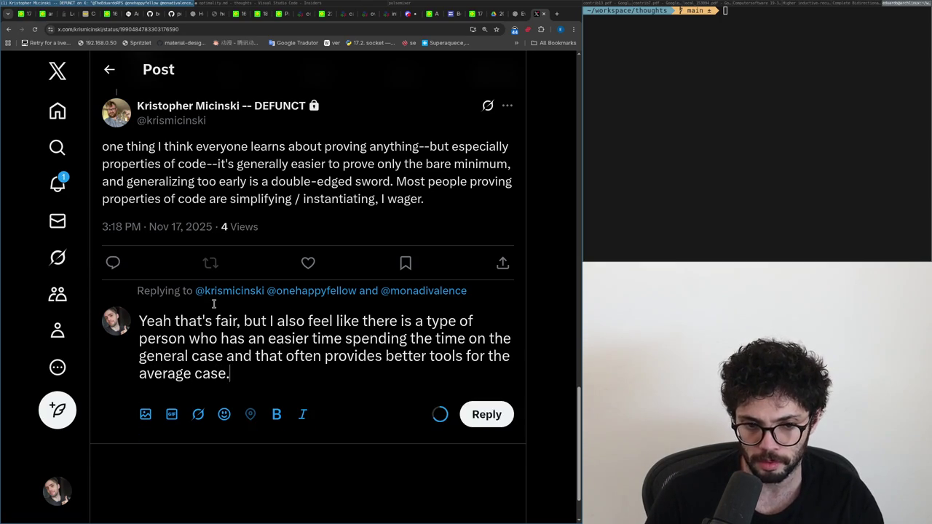
key(Return)
key(Return)
text(Also cubical Agda is fun)
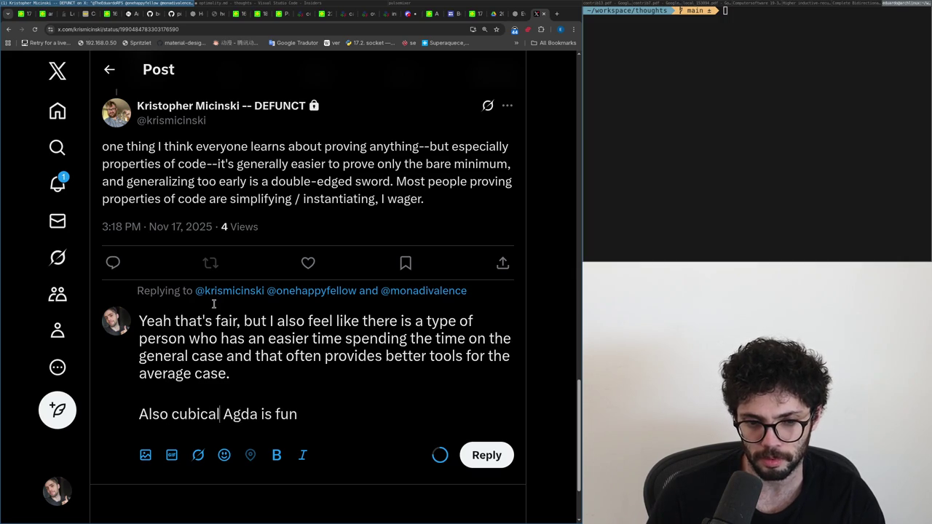
key(ctrl+Left)
key(Delete)
text(C)
key(End)
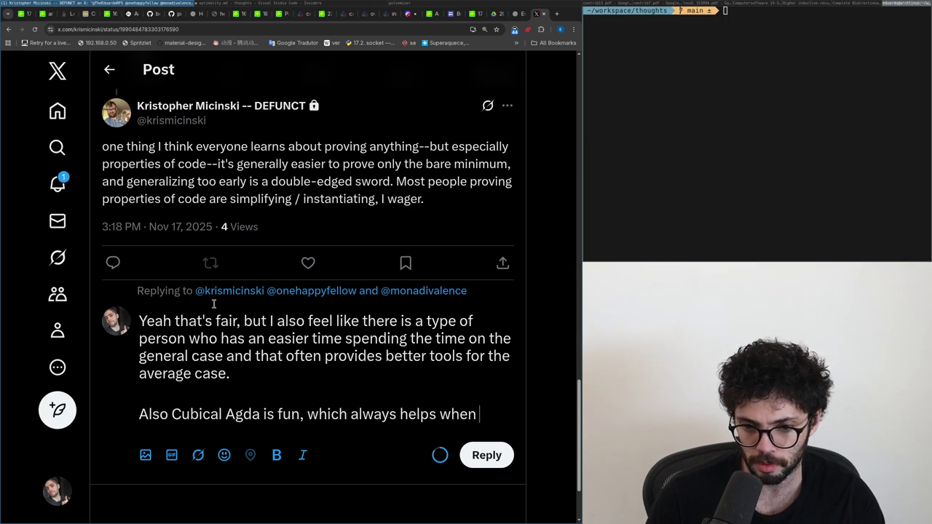
text(learning stuff.)
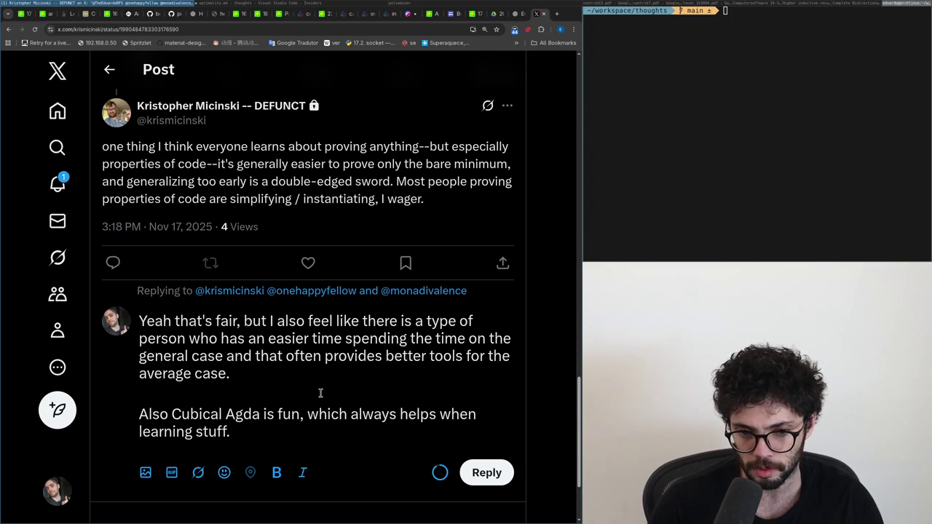
click(486, 473)
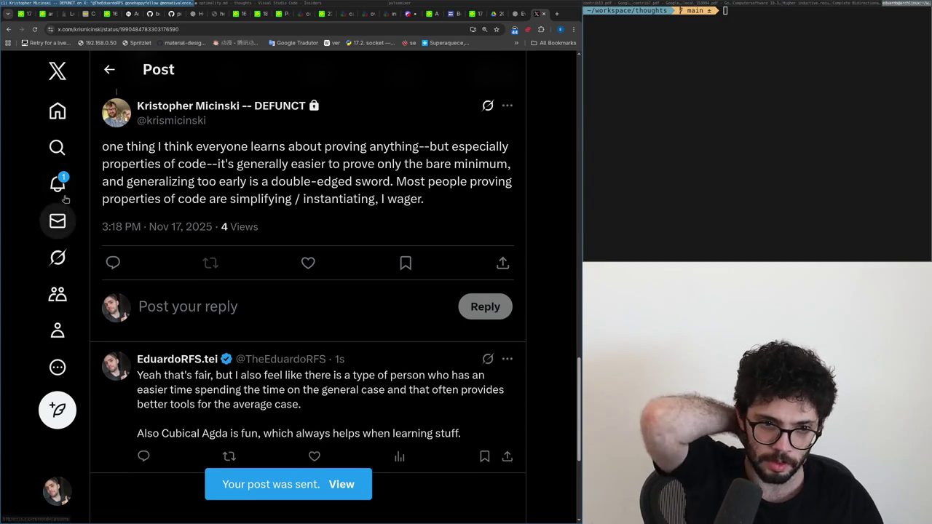
- Scroll the Following timeline and open the quoted Massive Attack facial-recognition post
click(58, 184)
click(52, 115)
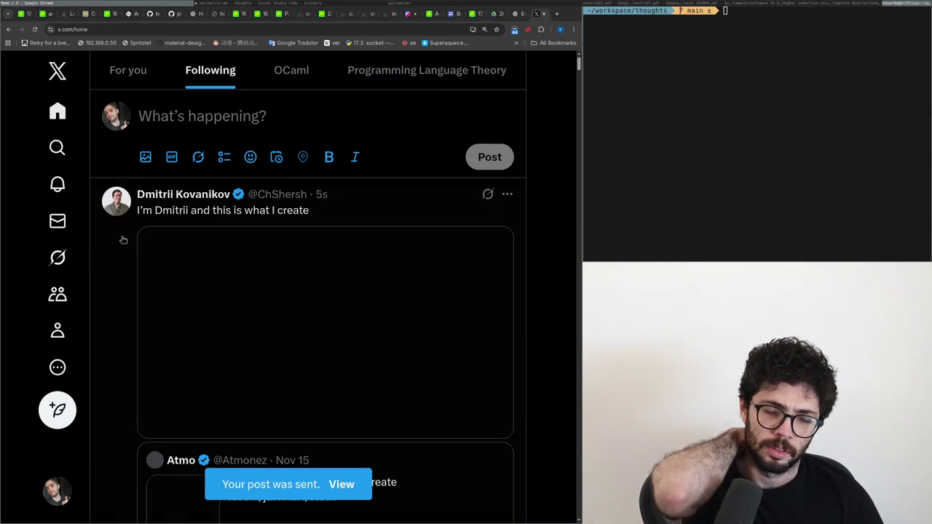
scroll(253, 377, down, 1)
scroll(253, 377, down, 4)
scroll(252, 371, down, 2)
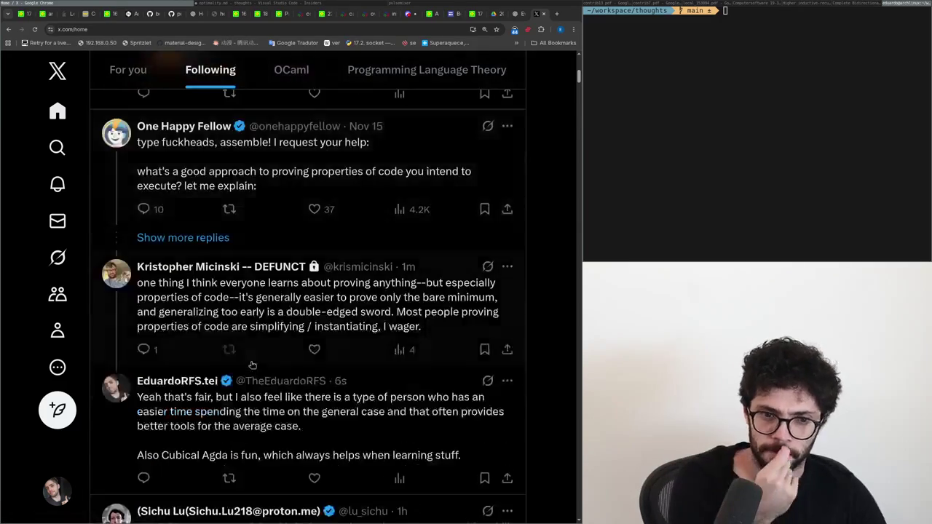
scroll(253, 370, down, 3)
scroll(253, 366, down, 2)
scroll(253, 367, up, 3)
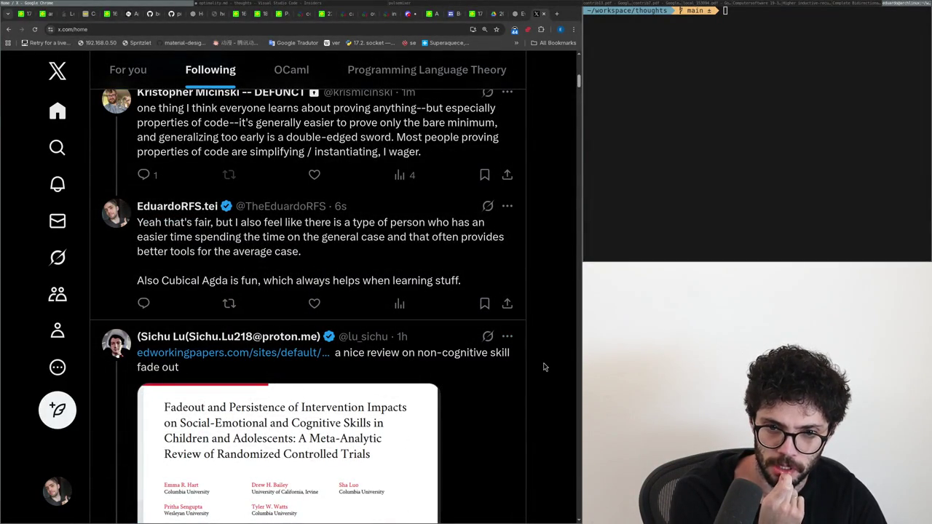
scroll(541, 364, down, 4)
scroll(540, 363, down, 3)
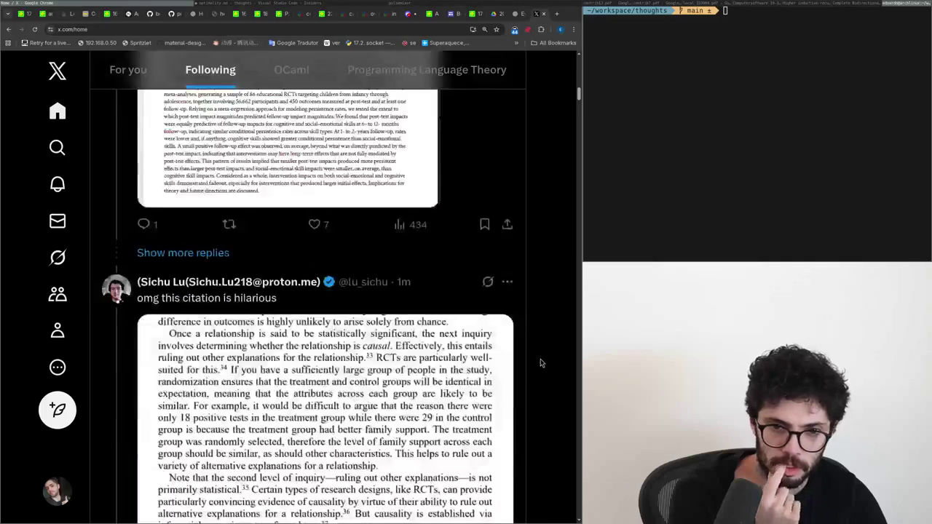
scroll(541, 363, down, 5)
scroll(541, 363, down, 4)
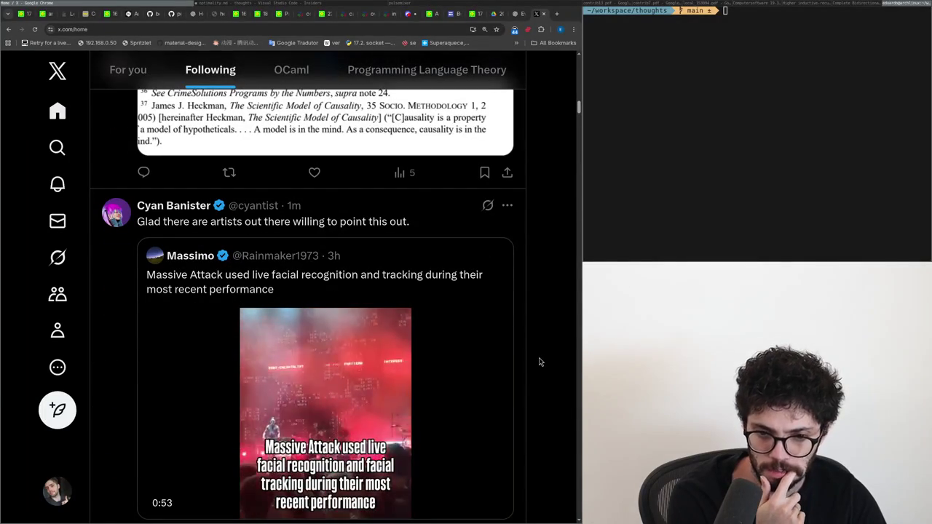
scroll(539, 362, down, 1)
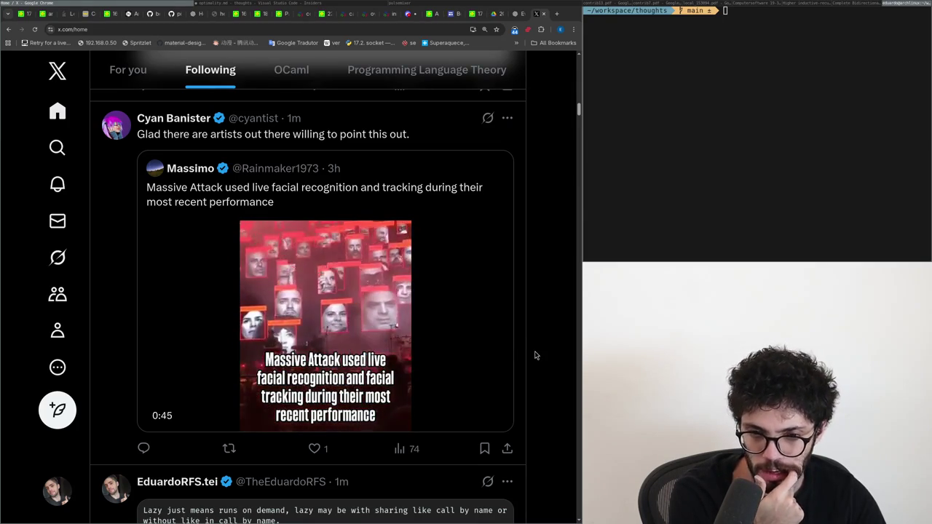
click(340, 188)
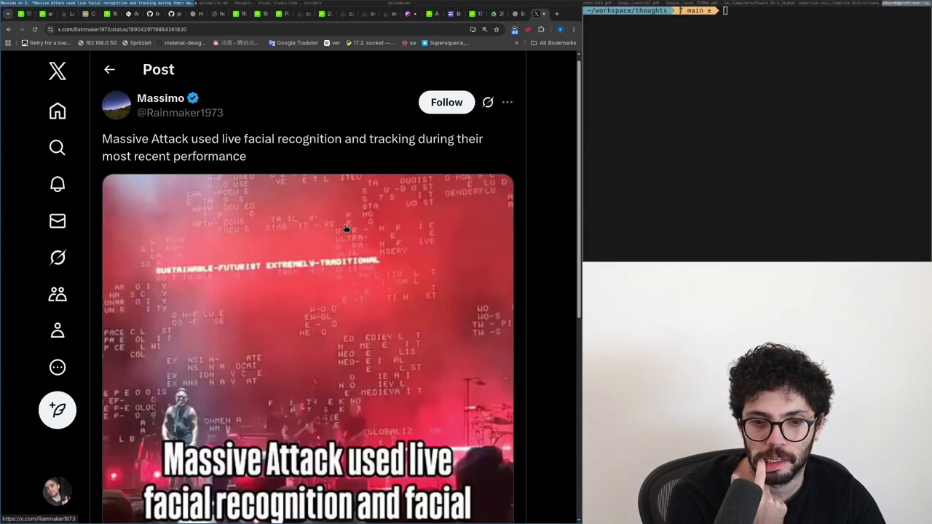
- Watch the Massive Attack video, browse its replies, and go back to the Following timeline
scroll(362, 374, down, 2)
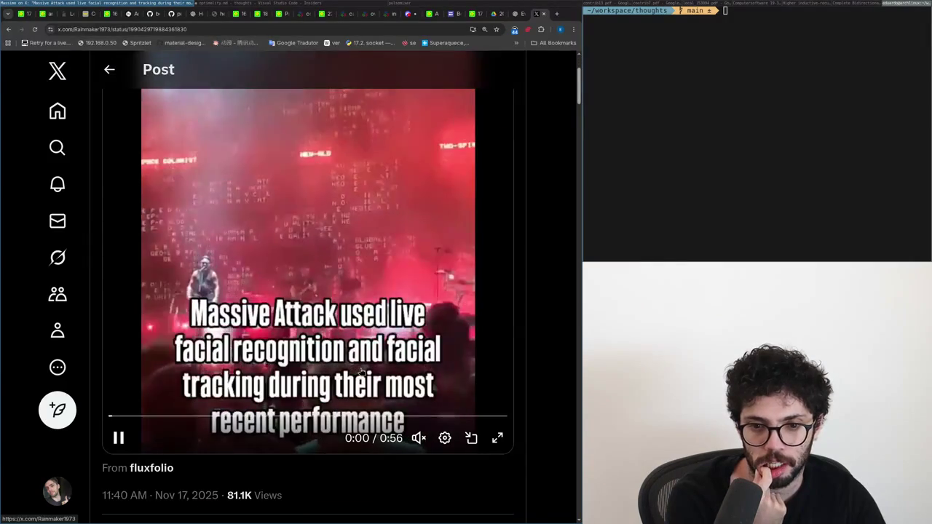
scroll(355, 369, up, 2)
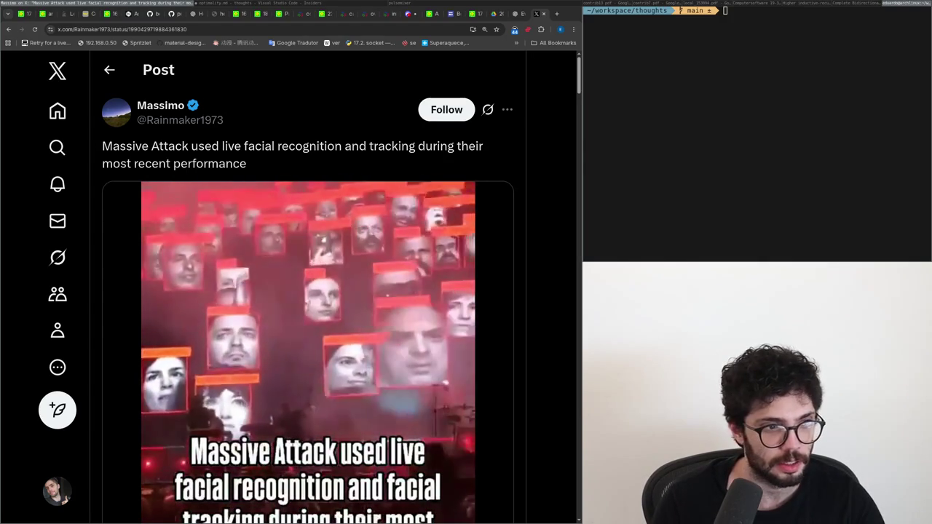
scroll(296, 329, down, 3)
scroll(296, 329, down, 3)
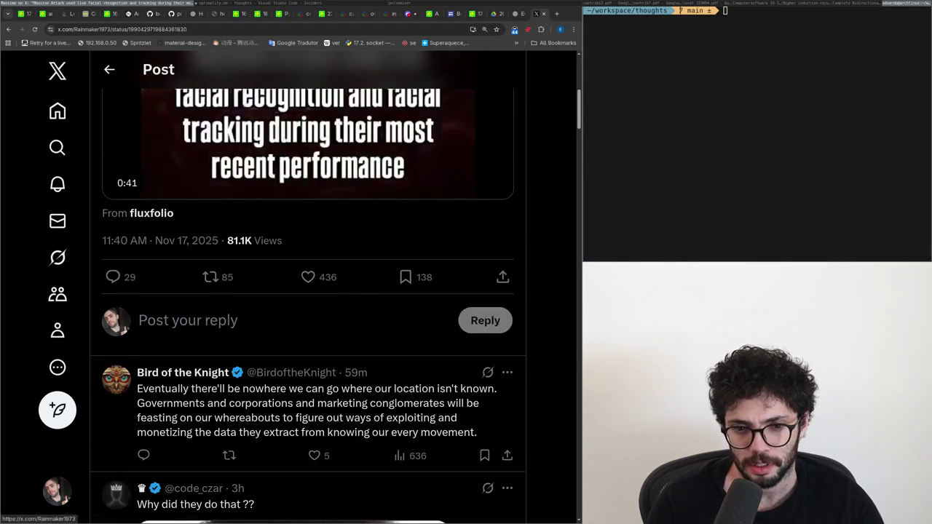
scroll(214, 301, up, 1)
scroll(217, 300, down, 2)
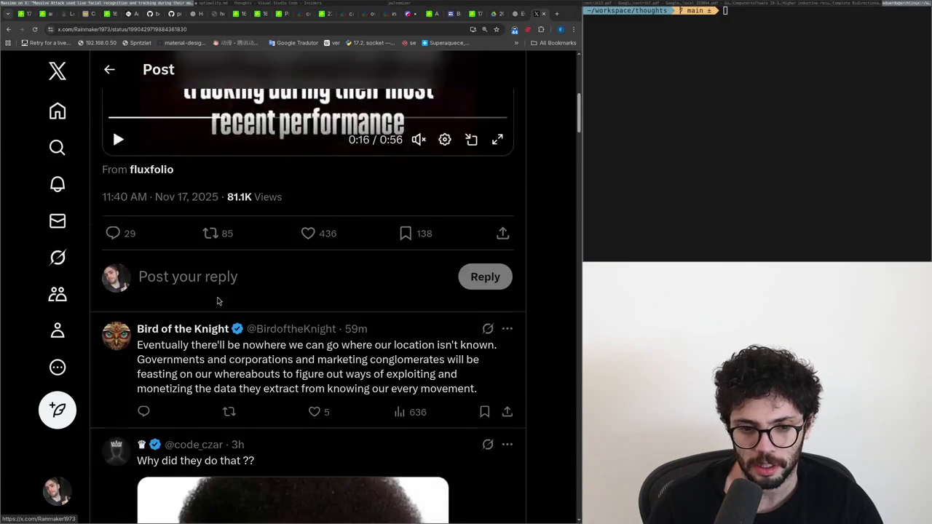
scroll(217, 301, down, 3)
scroll(217, 300, down, 3)
scroll(217, 301, down, 3)
scroll(217, 300, up, 1)
scroll(217, 300, up, 4)
scroll(217, 301, up, 3)
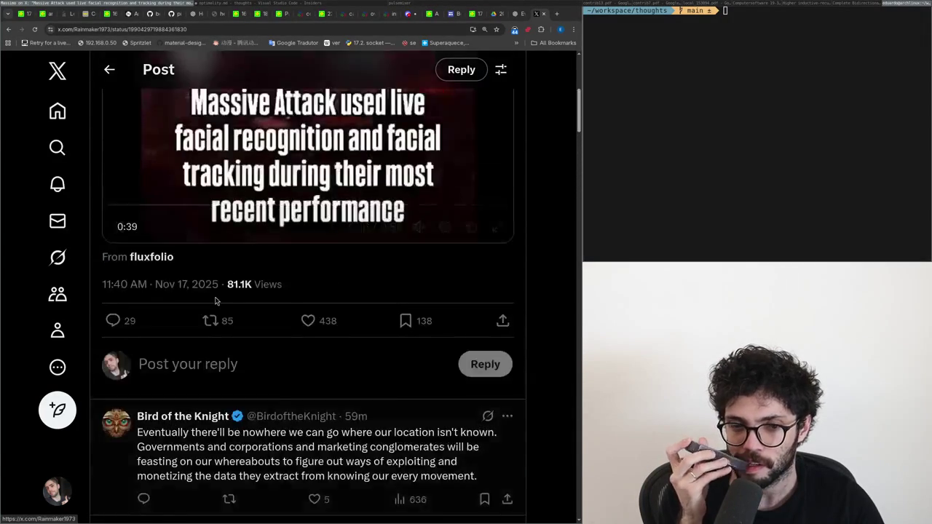
scroll(217, 301, up, 3)
key(alt+Left)
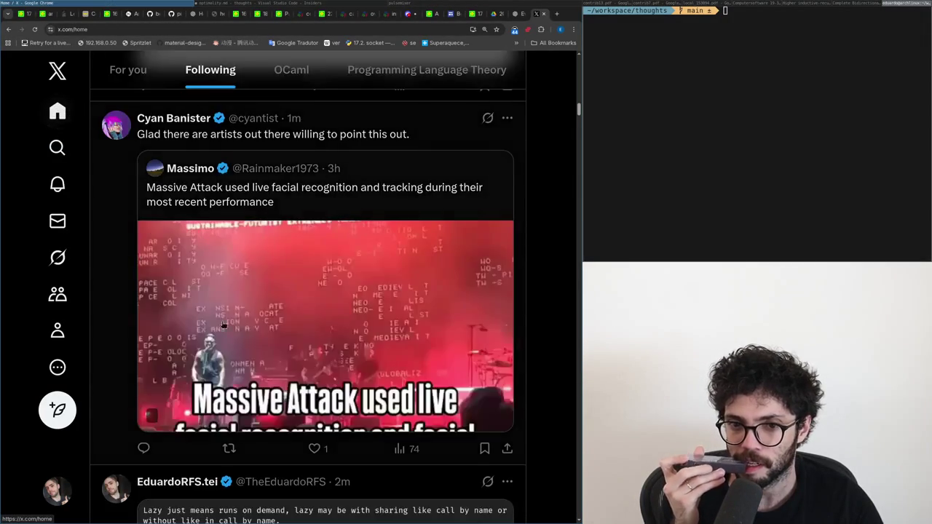
- Load the newest posts on the Following timeline, then switch to optimality.md in VS Code
scroll(192, 282, down, 5)
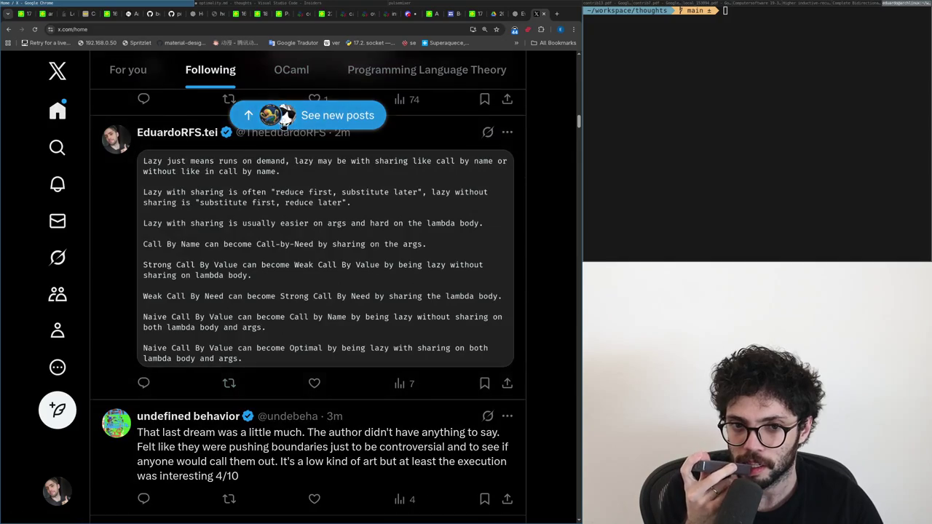
click(283, 122)
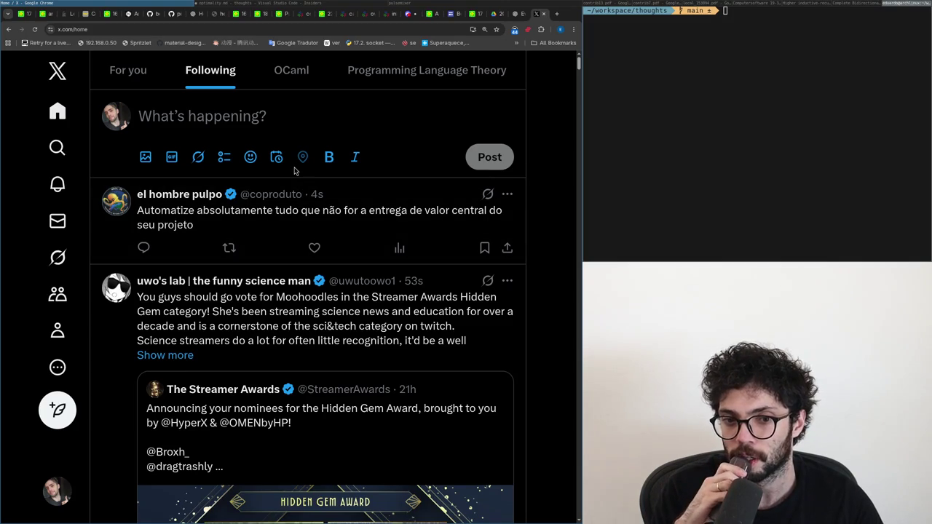
click(206, 4)
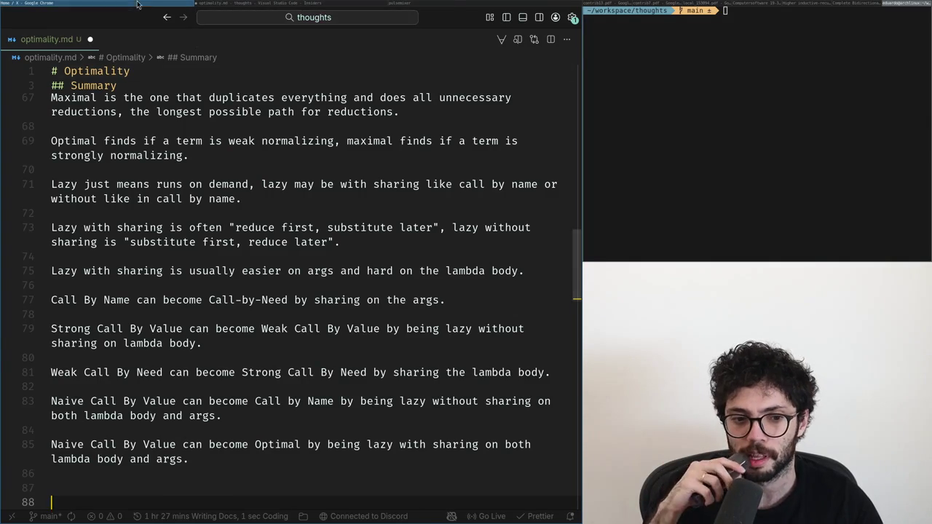
- Remove blank lines above the call-by-name/need table in optimality.md, then return to X
key(alt+Tab)
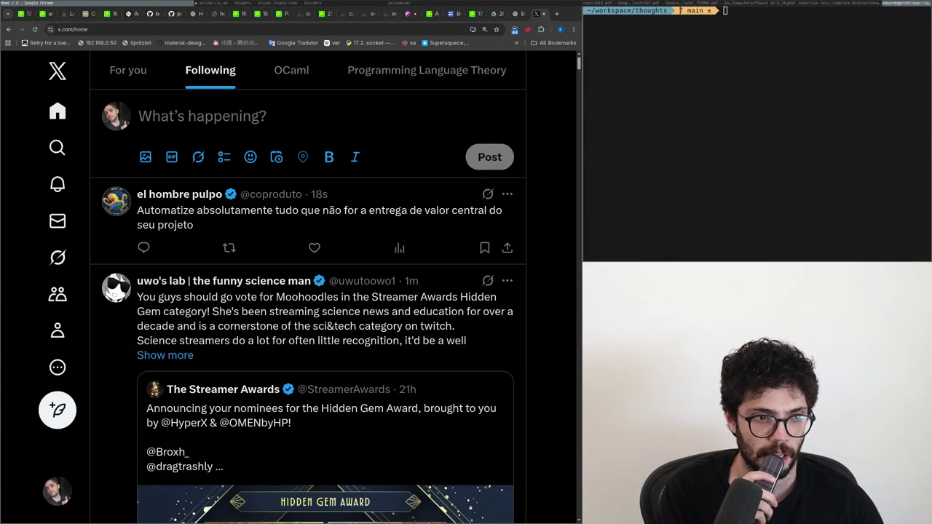
key(alt+Tab)
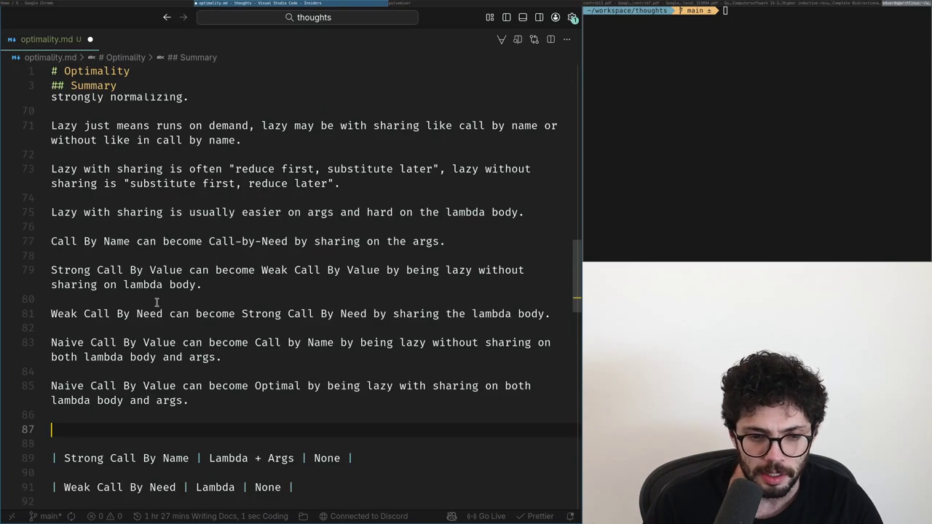
key(BackSpace)
key(Up)
key(Up)
key(End)
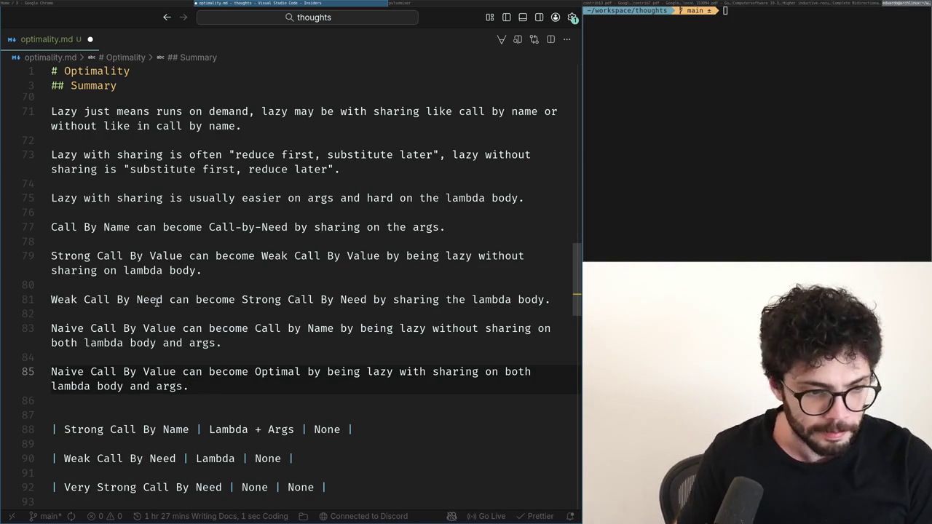
key(alt+Tab)
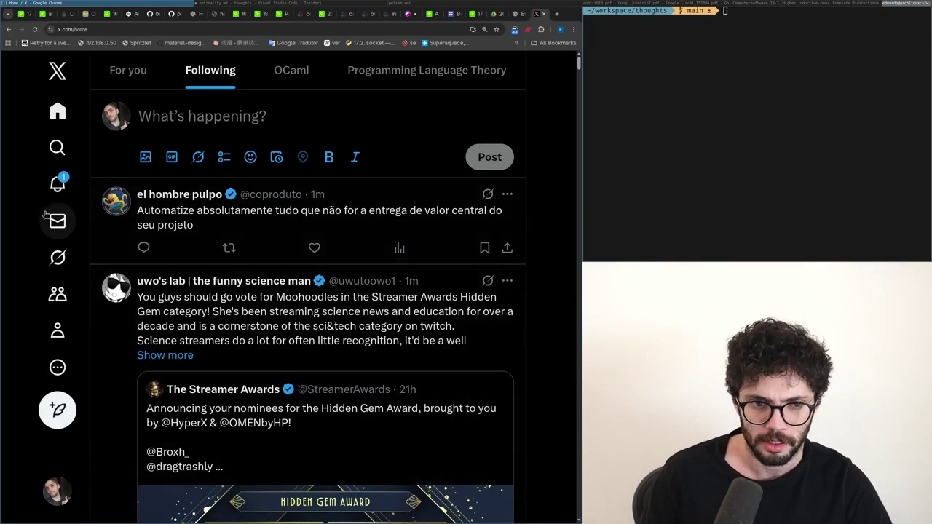
- Check the latest X notifications, view one notified post, then return to the home feed
click(57, 184)
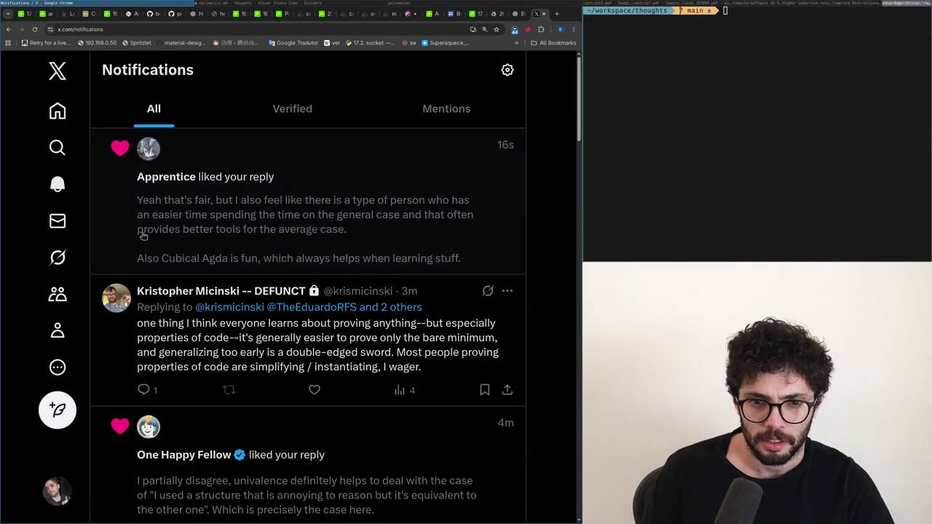
click(141, 234)
click(60, 110)
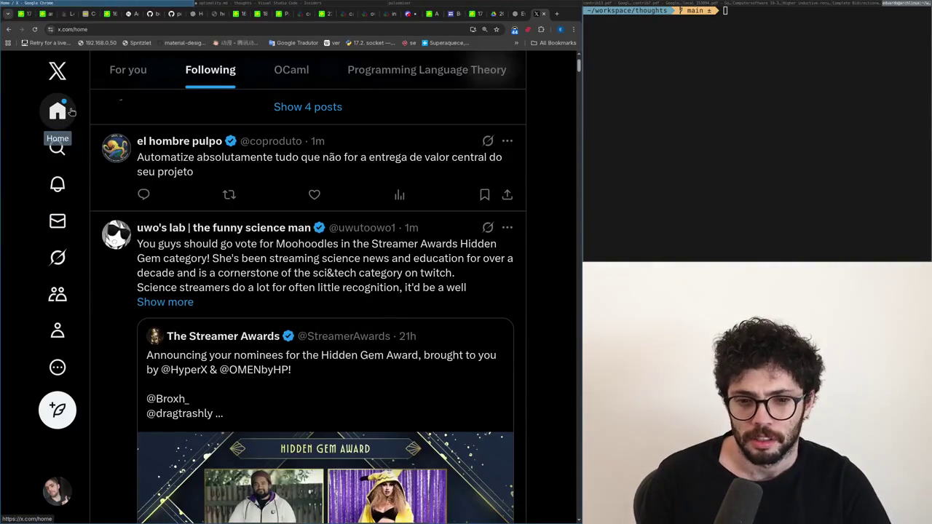
- Load the Sudoku.com Extreme puzzle page from the address bar with 'sudoku'
key(ctrl+l)
text(sudoku)
key(Return)
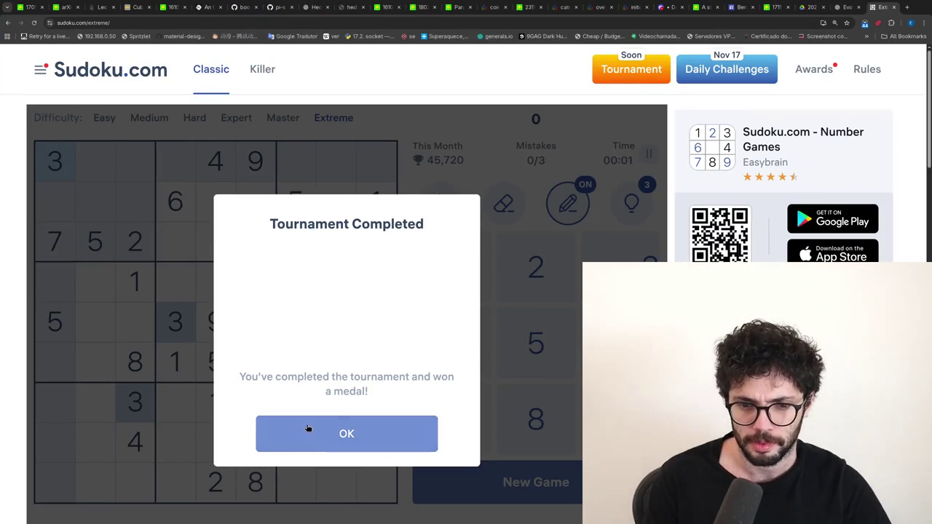
- Dismiss the tournament message, turn off notes, and place 1s at r5c8, r1c2 and r9c1
click(317, 446)
click(379, 200)
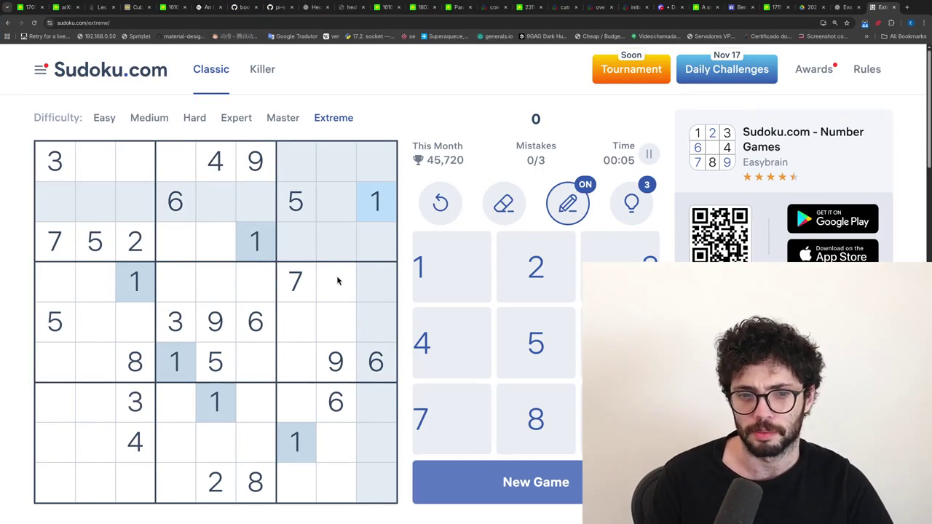
key(n)
click(317, 314)
key(1)
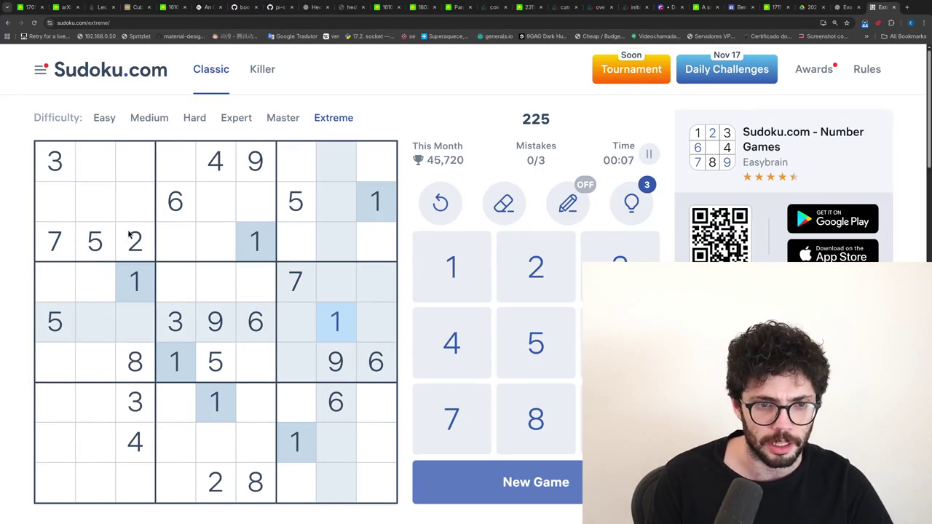
click(97, 174)
key(1)
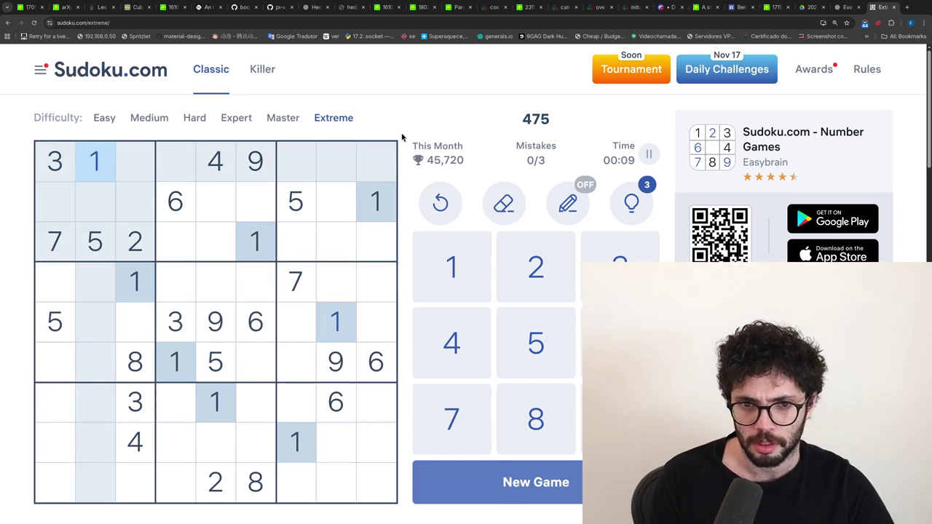
click(62, 486)
key(1)
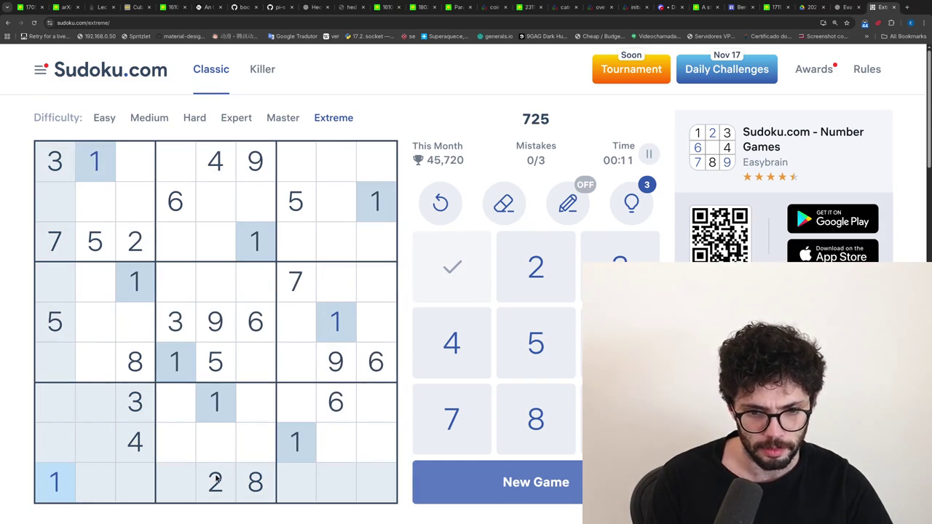
- Review where the 2s, 3s, 4s and 5s sit, then place a 5 at row 1, column 4
click(215, 487)
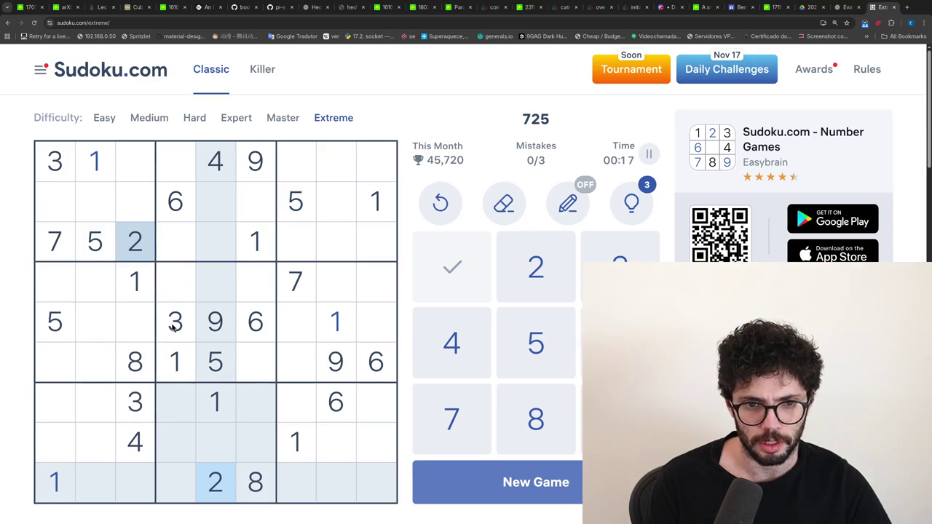
click(172, 326)
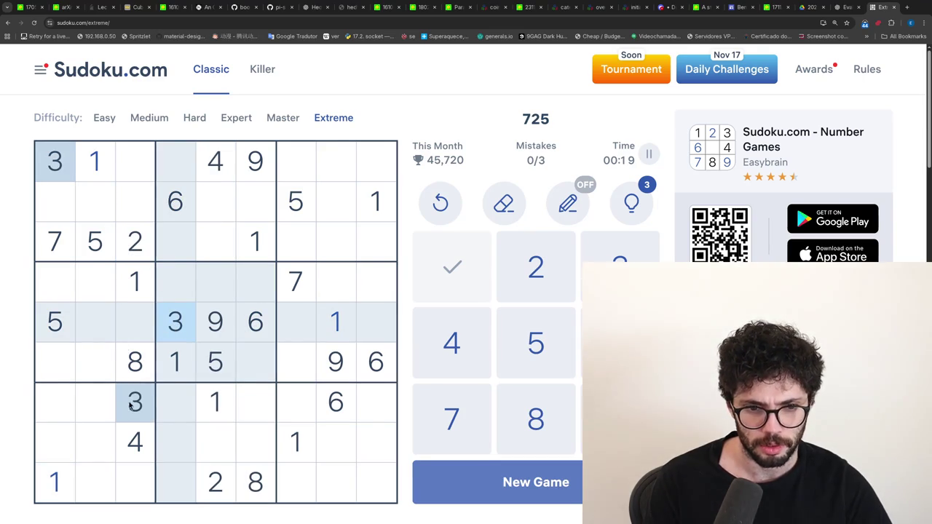
click(137, 441)
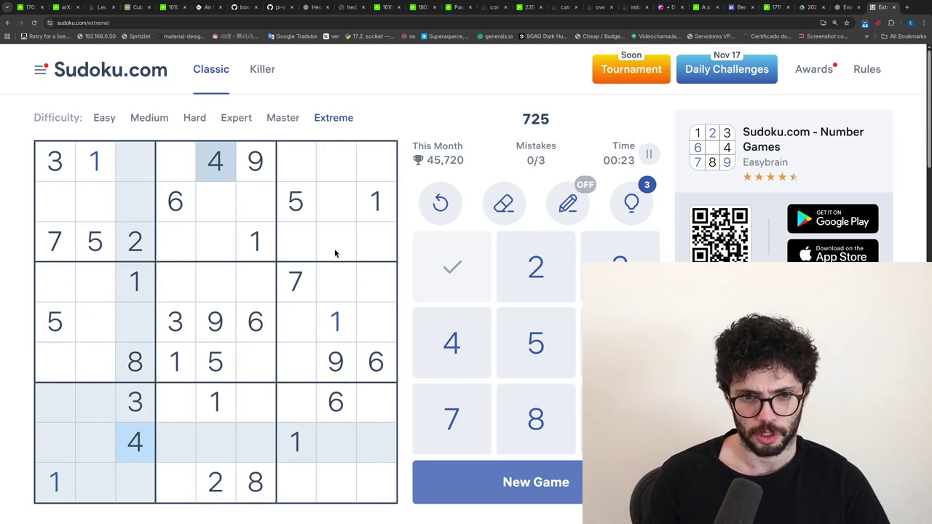
click(296, 202)
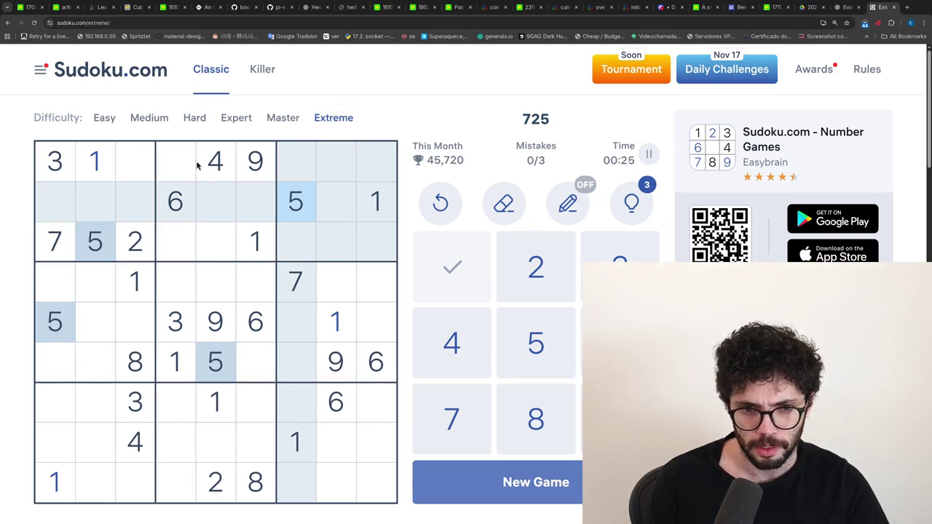
click(187, 168)
text(5)
- Place 2s at row 2 column 6 and row 4 column 4, and a 5 at row 9 column 3
click(131, 246)
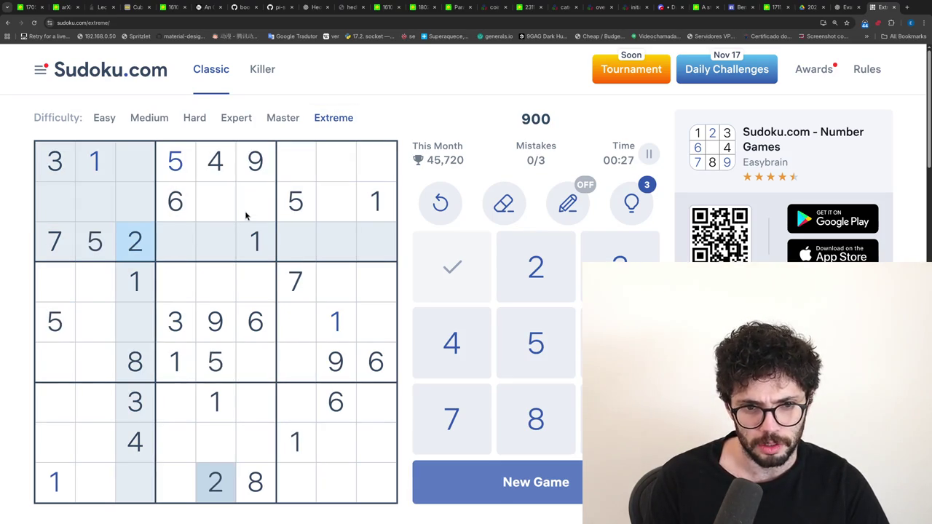
click(245, 217)
text(2)
click(175, 291)
text(2)
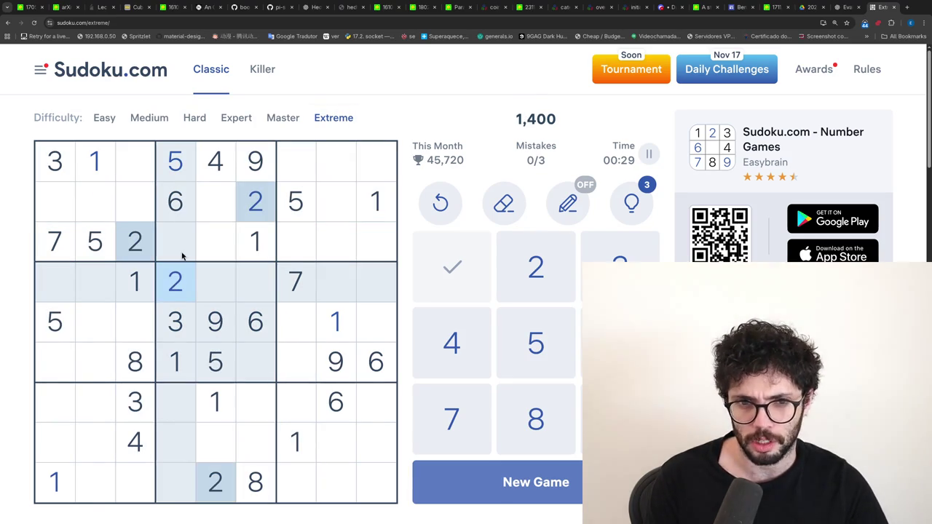
click(98, 251)
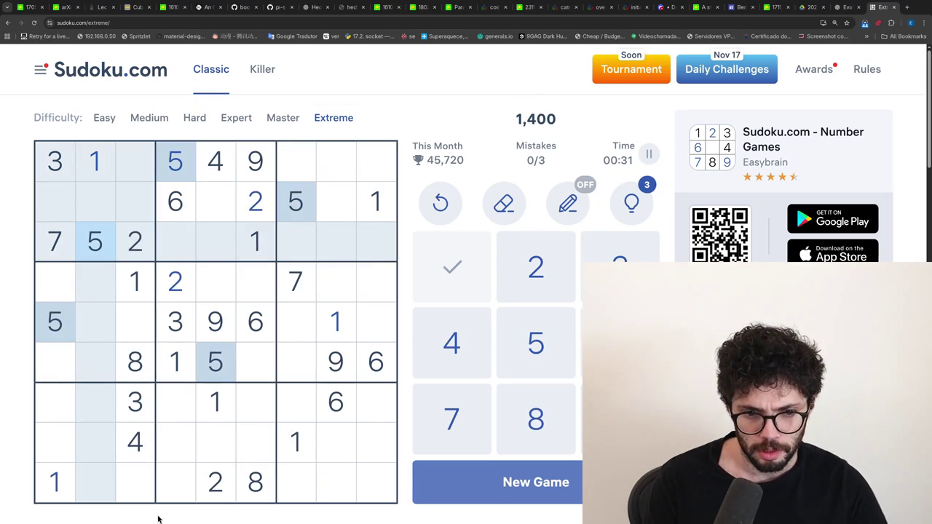
click(136, 484)
text(5)
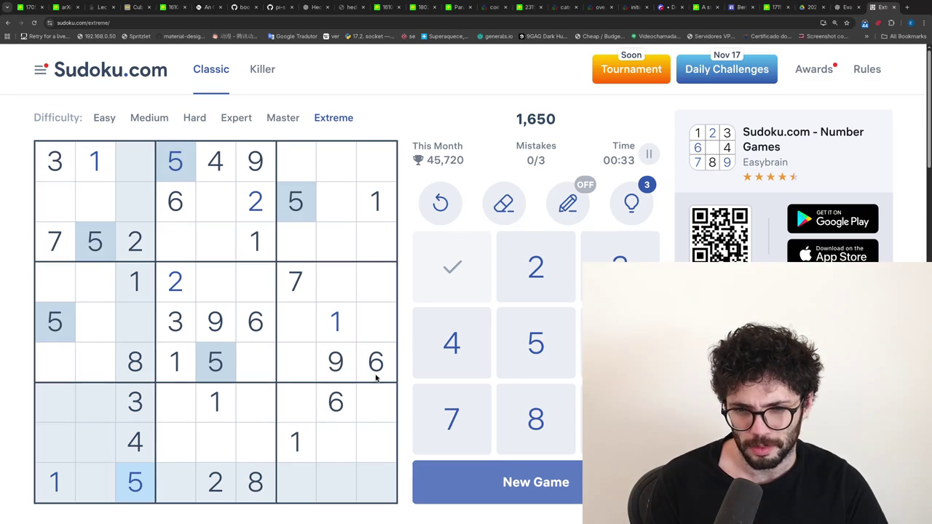
- Place a 6 at row 1 column 3, and 7s at row 5 column 3 and row 2 column 5
click(375, 361)
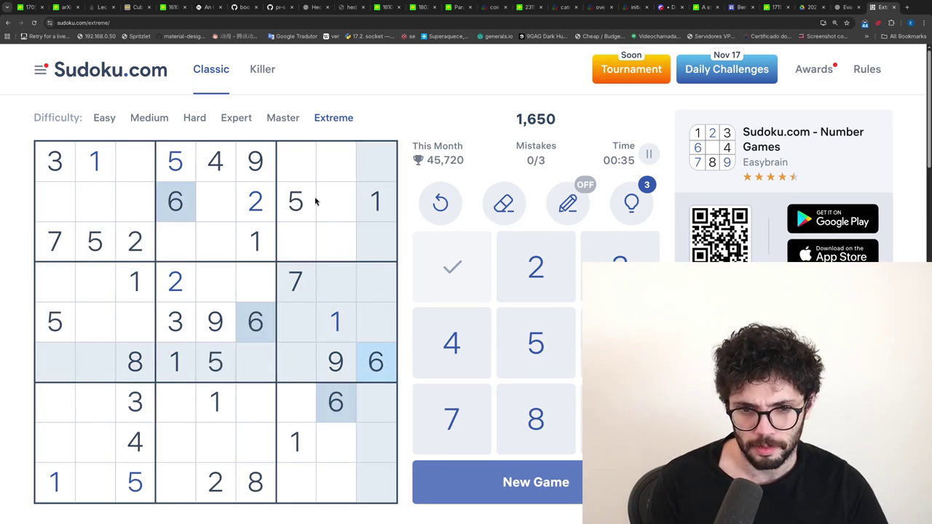
click(136, 171)
text(6)
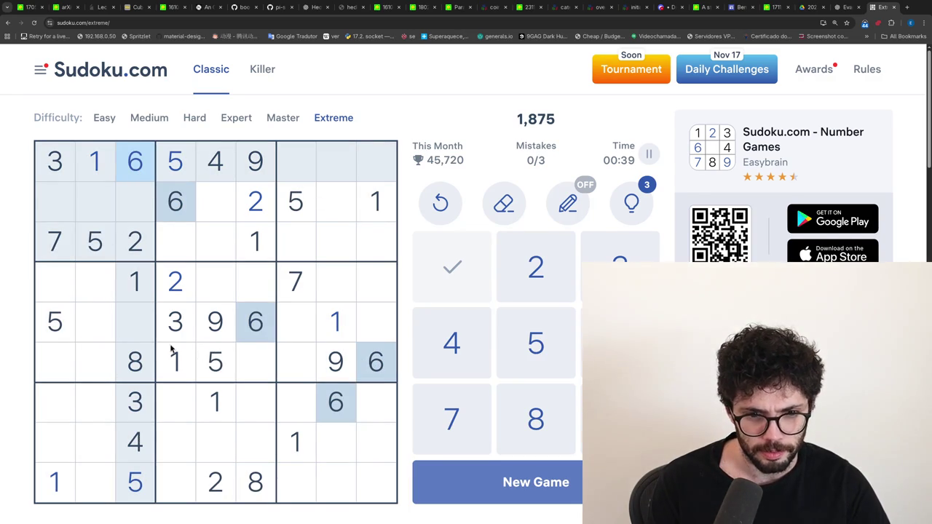
click(62, 246)
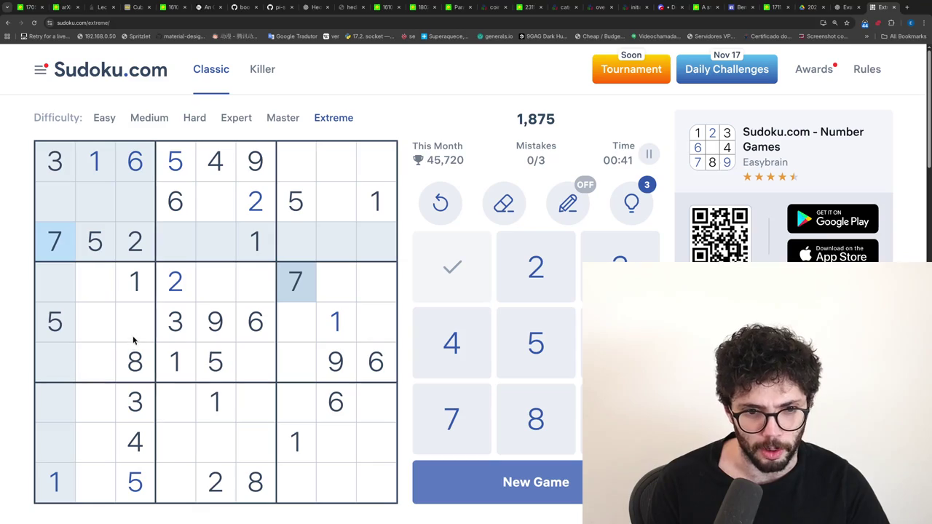
click(134, 338)
text(7)
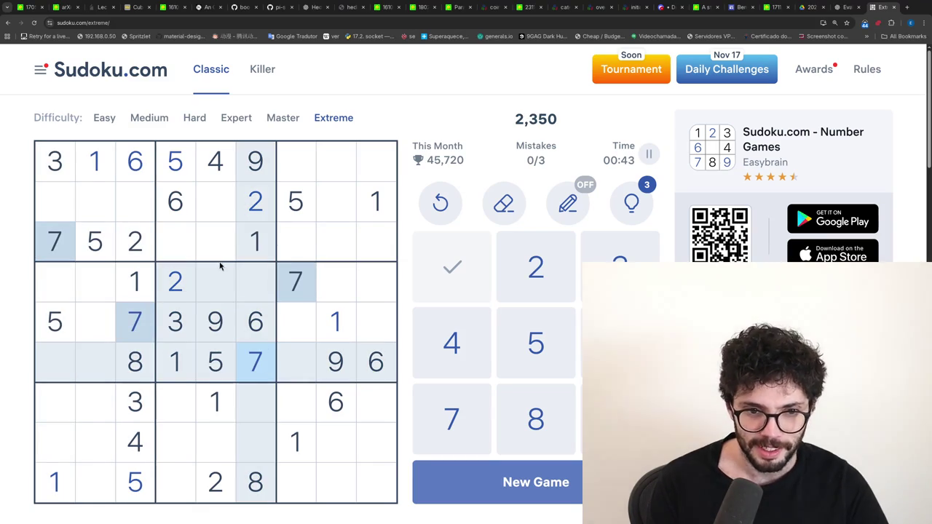
click(215, 202)
key(7)
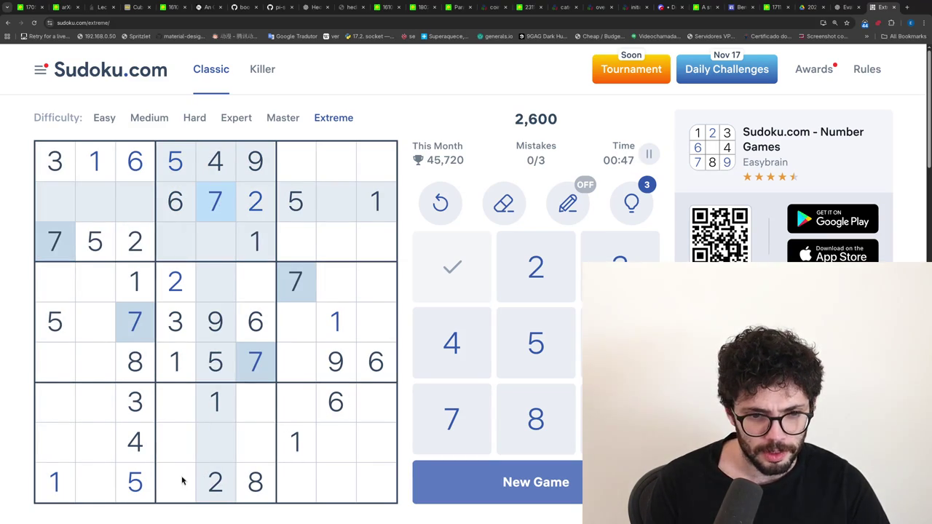
- Place 8s at r4c5 and r3c4, a 3 at r3c5, and a 4 at r4c6
click(134, 354)
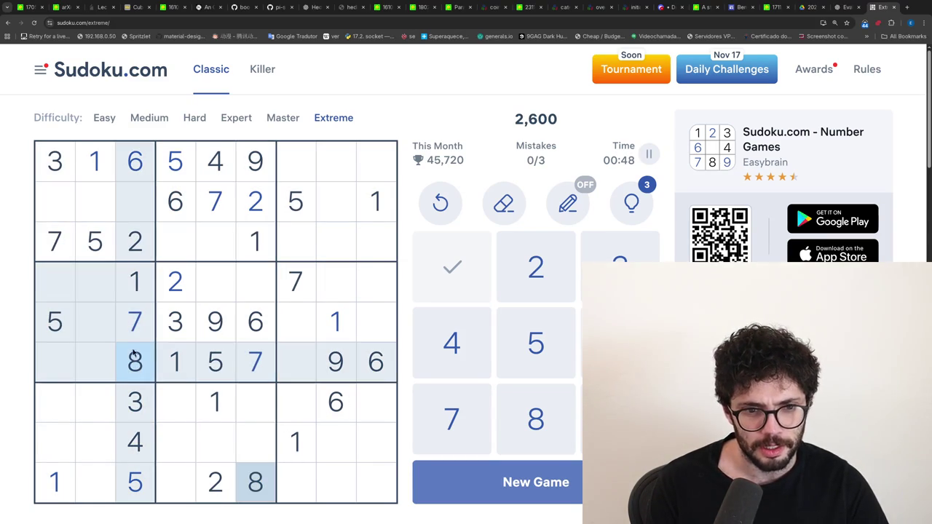
click(213, 287)
text(8)
click(187, 237)
text(8)
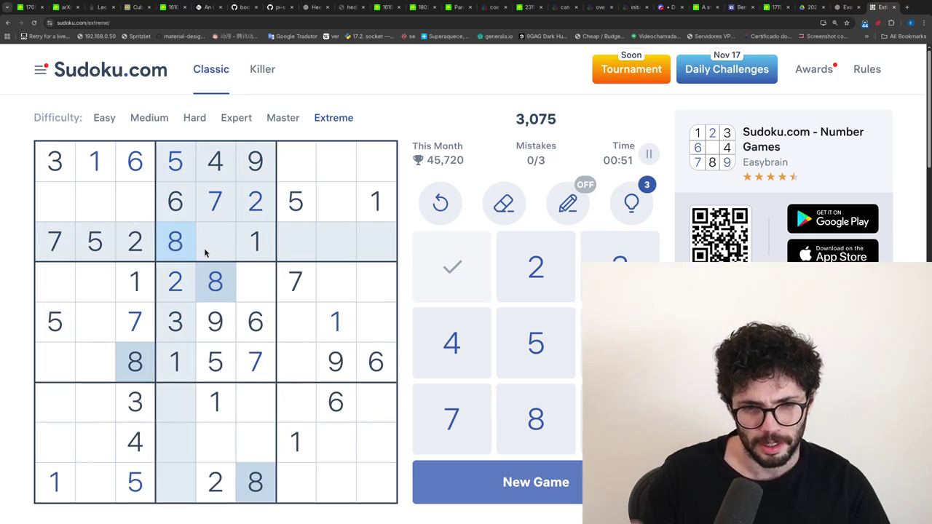
click(207, 250)
text(3)
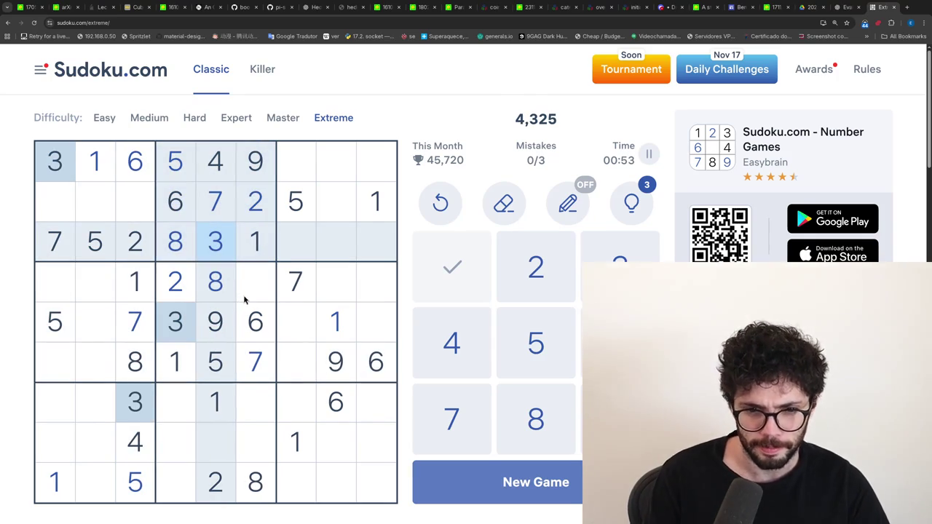
click(245, 295)
text(4)
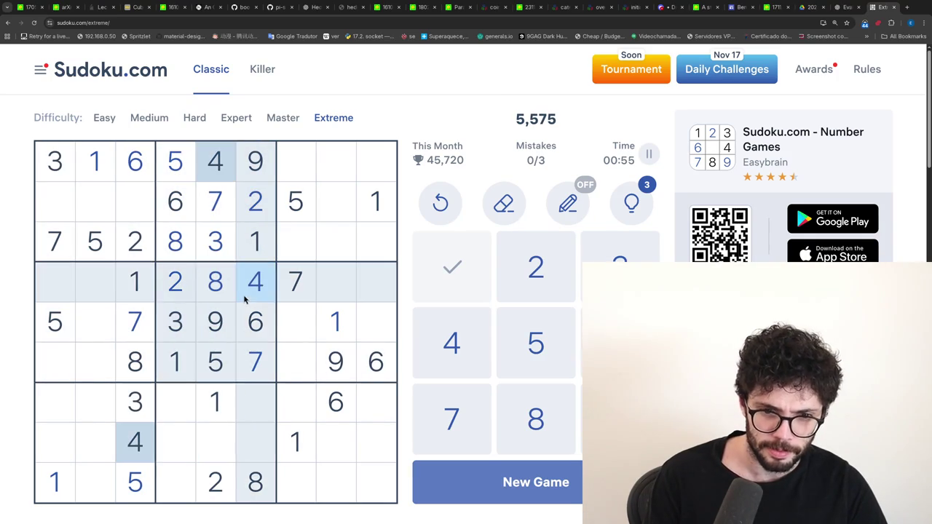
- Place a 9 at row 2 column 3 and a 3 at row 6 column 2
click(140, 346)
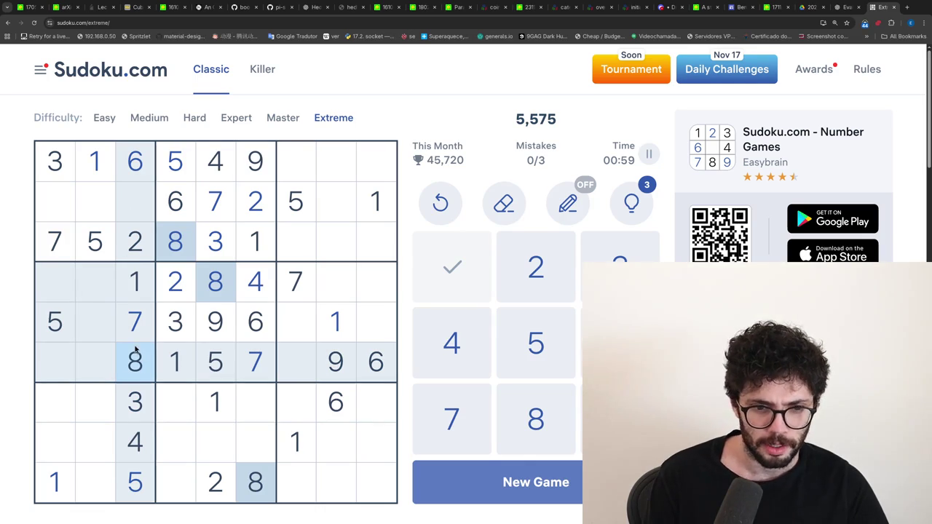
click(200, 312)
click(135, 202)
text(9)
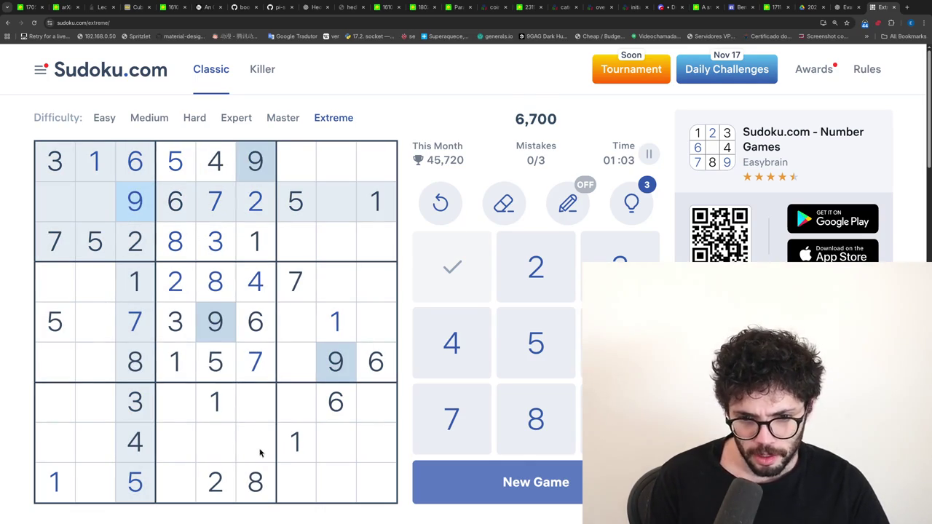
click(364, 378)
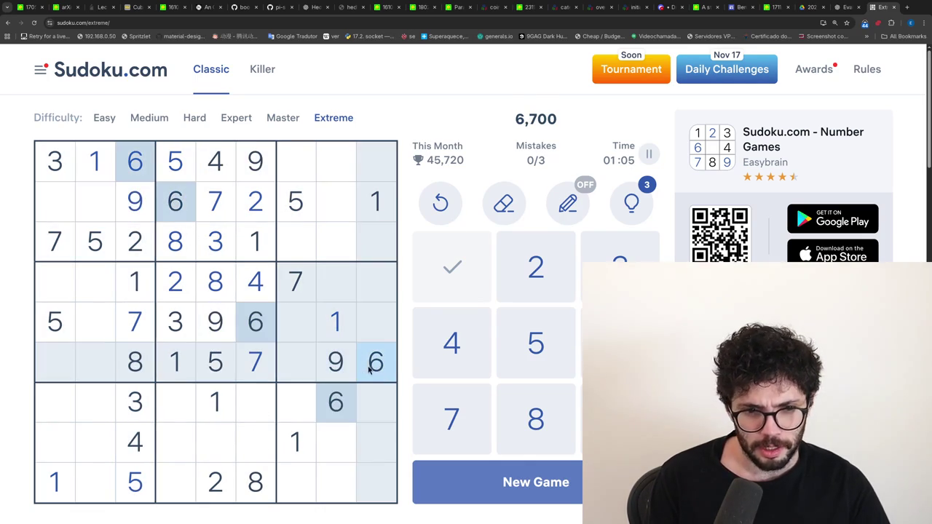
click(344, 364)
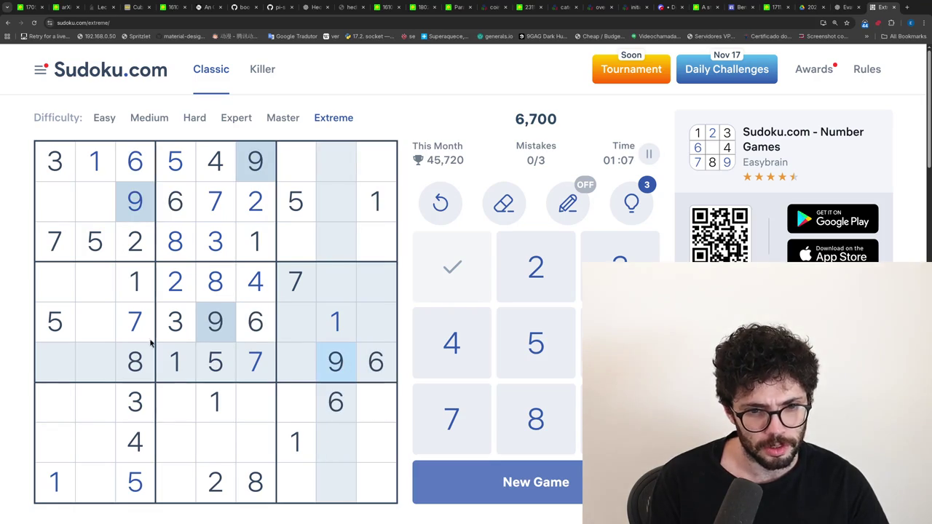
click(170, 337)
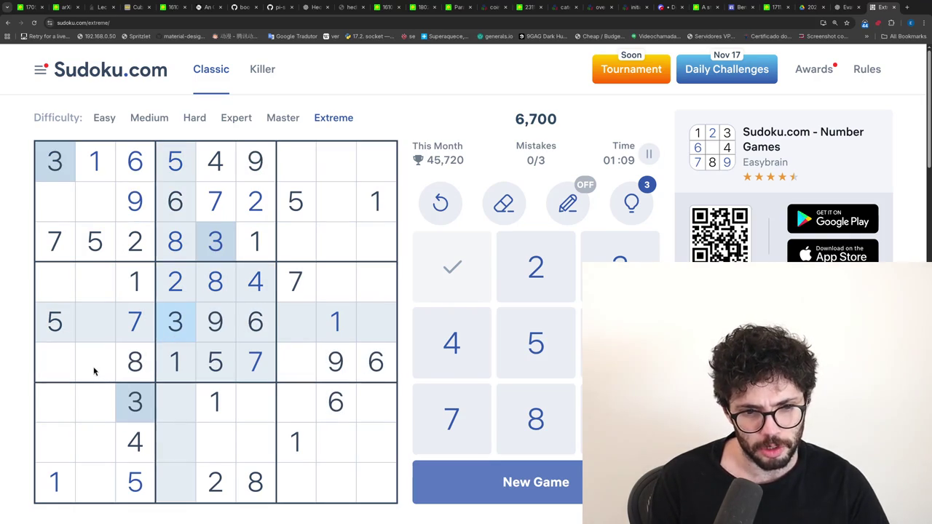
click(93, 372)
text(3)
- Survey where the 4s, 5s, 2s, 1s, 9s and 6s are placed on the board
click(253, 297)
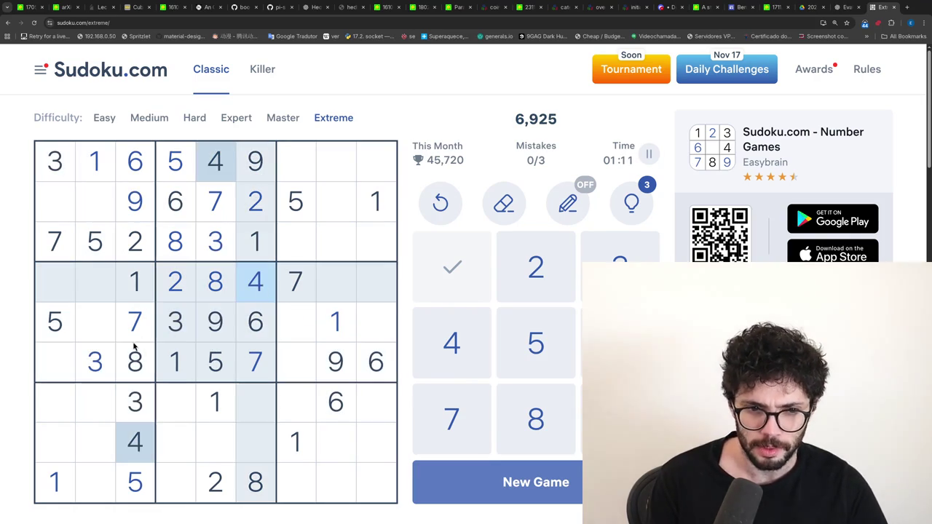
click(198, 350)
click(180, 298)
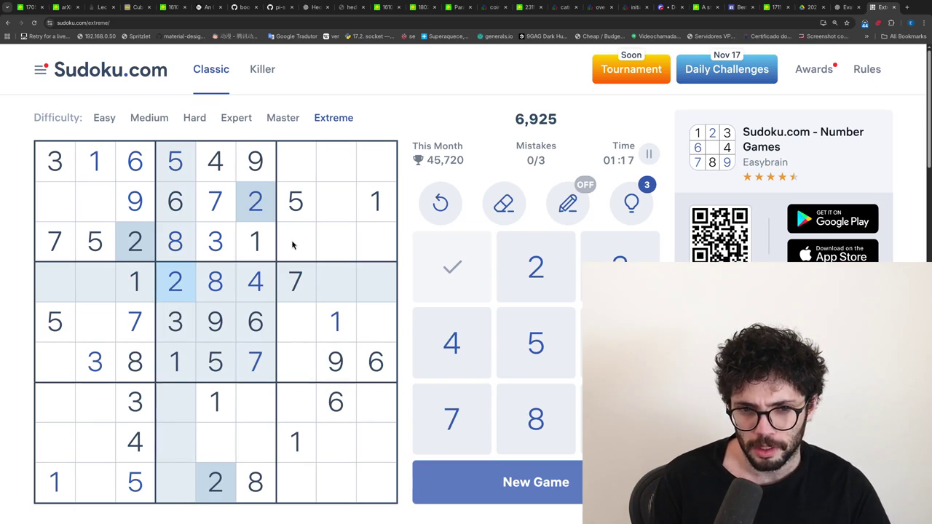
click(300, 449)
click(223, 337)
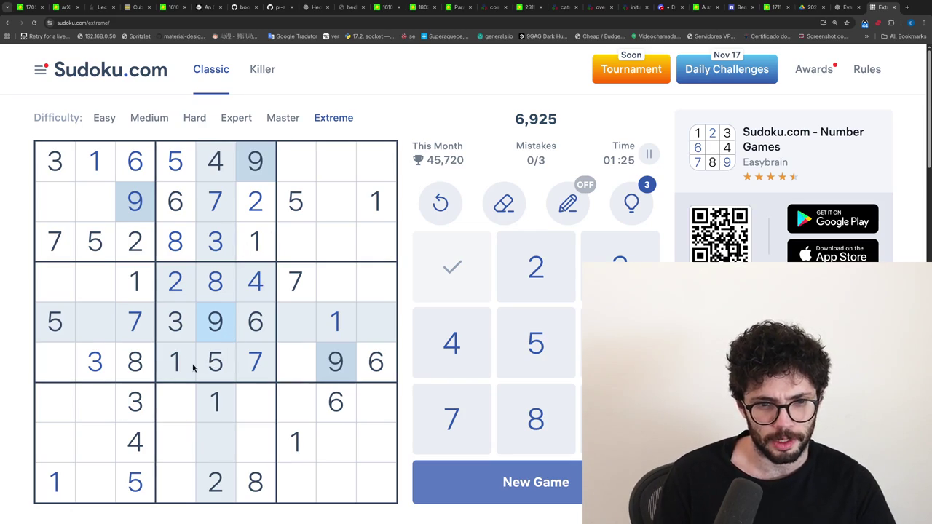
click(251, 322)
click(253, 283)
click(251, 322)
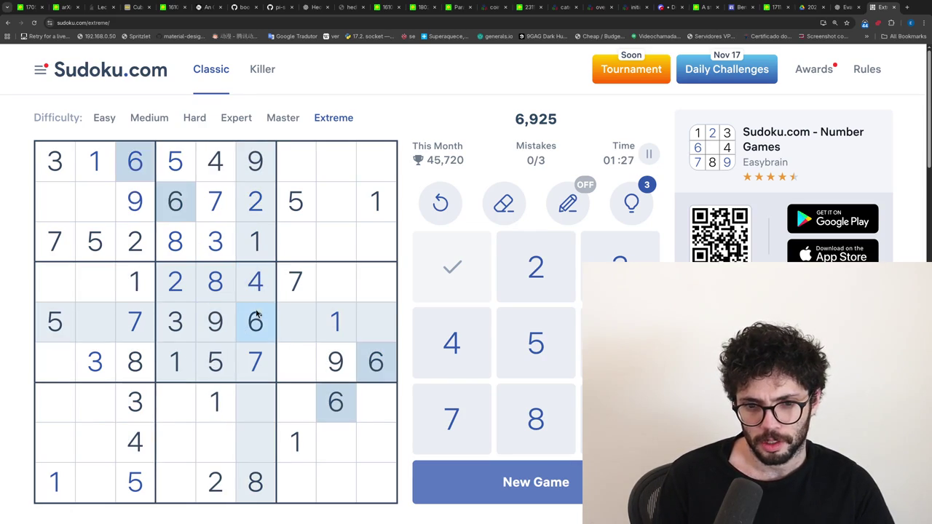
- Complete row 3 with 6 at column 7, 9 at column 9 and 4 at column 8
click(289, 256)
text(6)
click(321, 375)
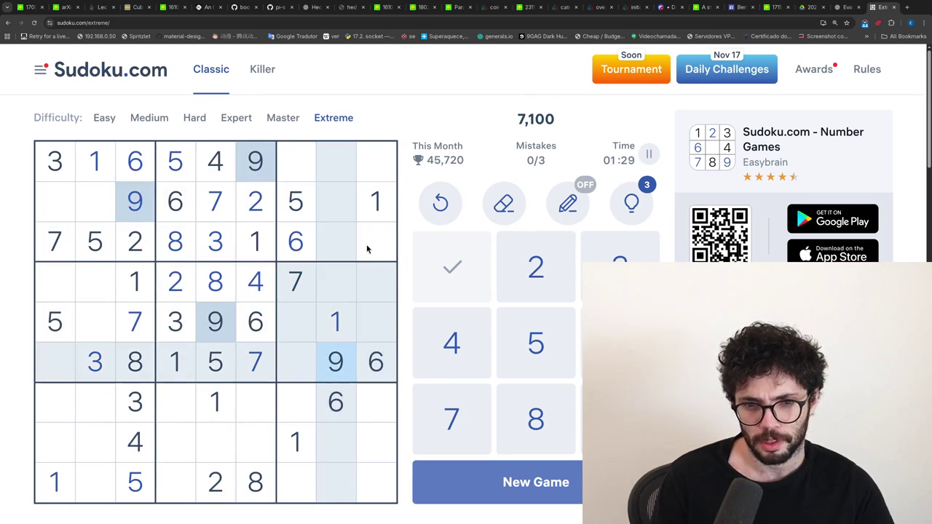
click(368, 248)
text(9)
click(350, 245)
text(4)
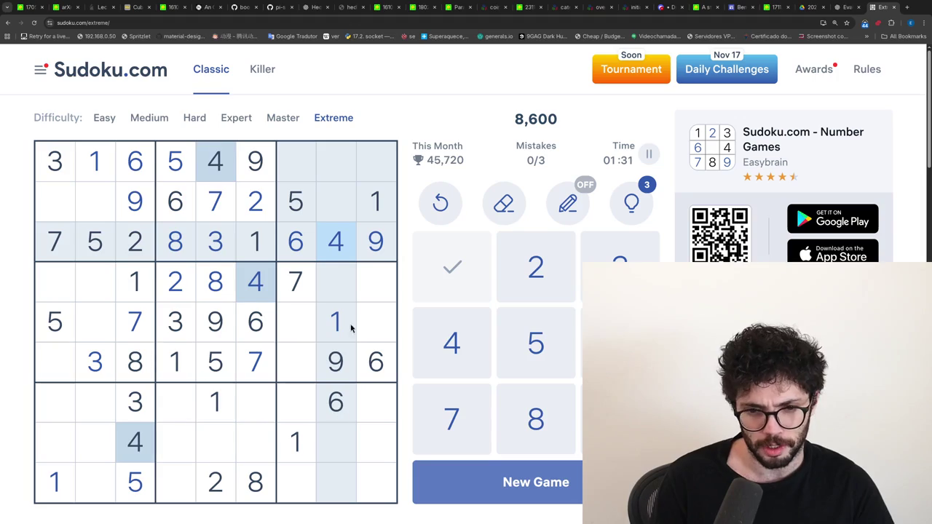
- Compare the placements of 9s, 2s, 8s and 4s across the middle rows
click(369, 251)
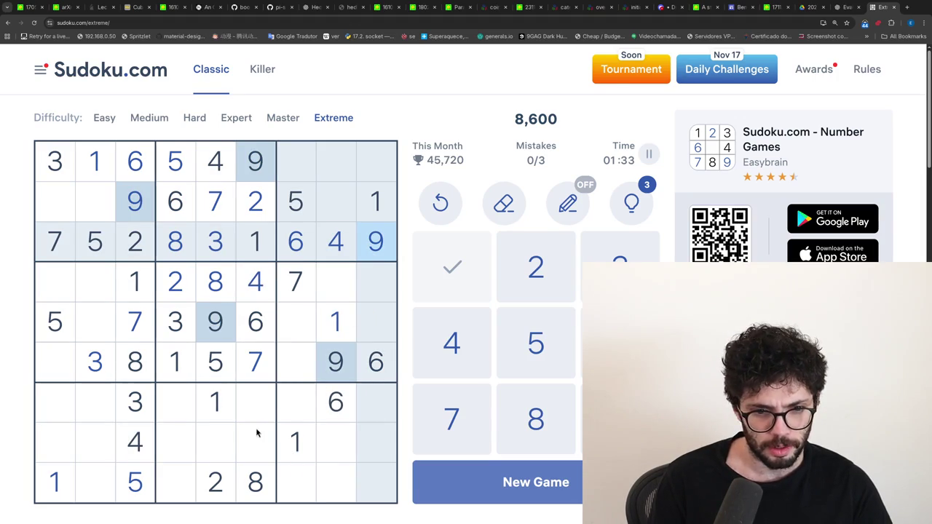
click(267, 206)
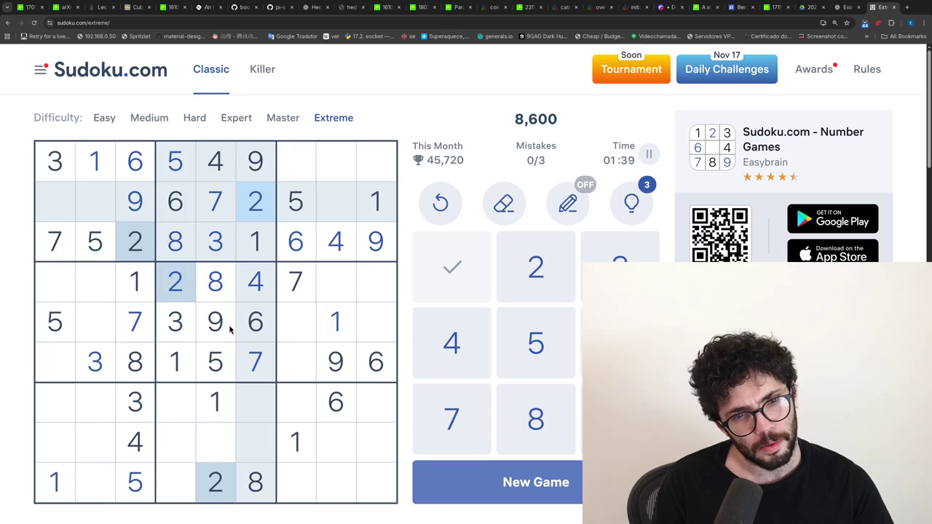
click(214, 281)
click(251, 287)
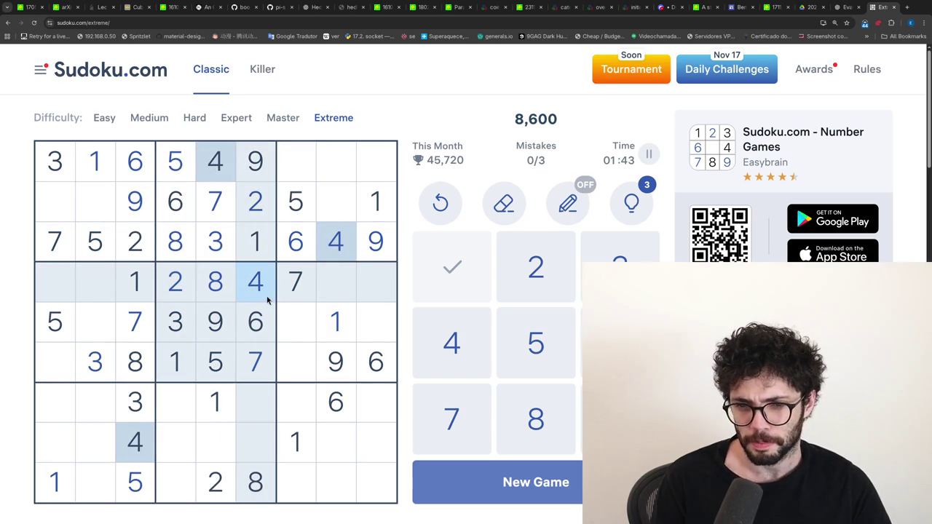
click(190, 286)
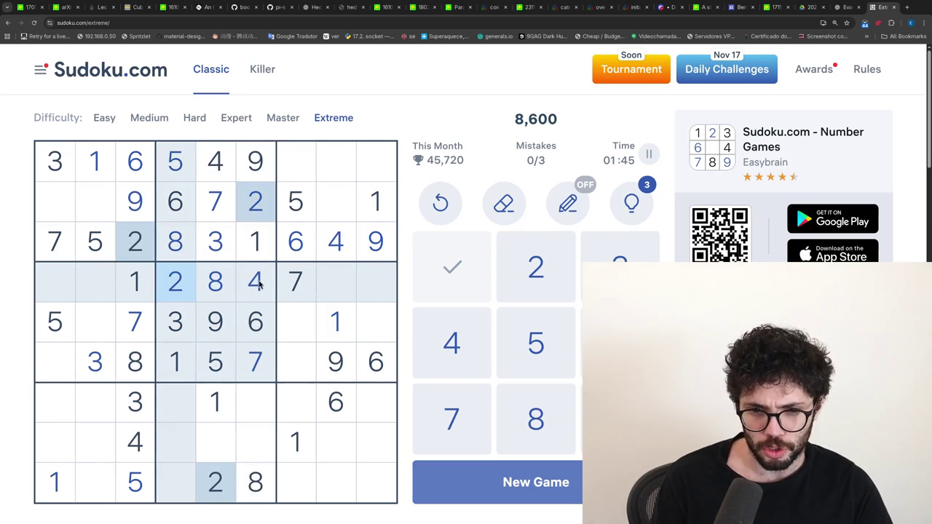
click(226, 281)
click(251, 283)
click(187, 287)
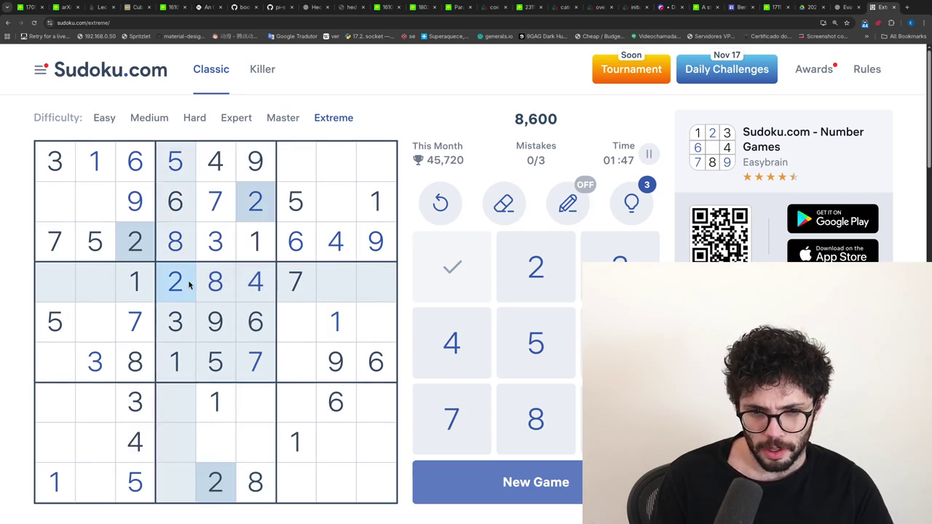
click(215, 284)
click(255, 281)
click(214, 284)
click(254, 280)
click(177, 286)
click(243, 284)
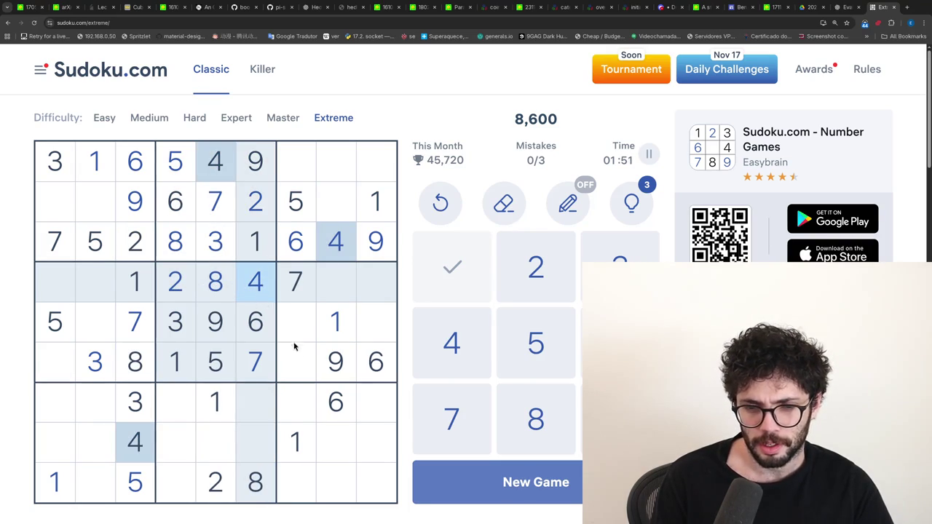
- Inspect empty cells r5c7, r5c9 and r4c8, check the 3s, and select row 2, column 8
click(299, 332)
click(373, 326)
click(346, 290)
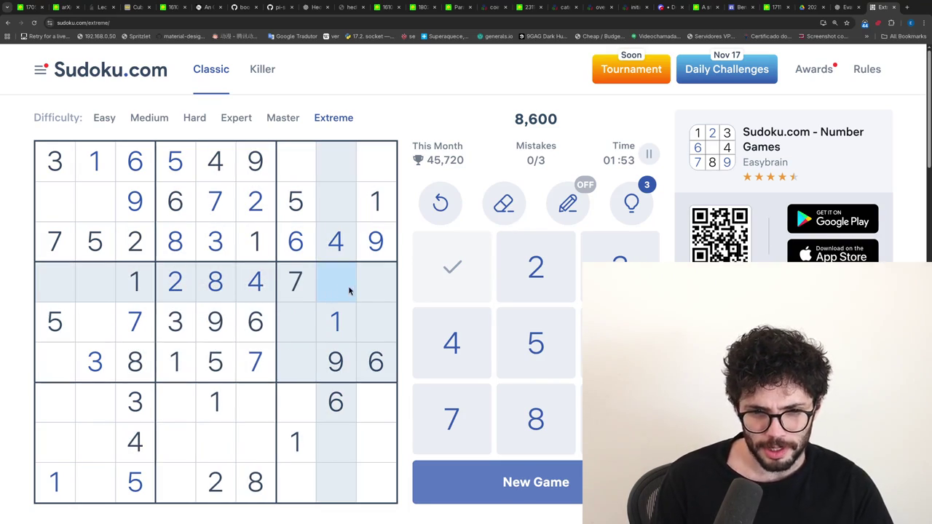
click(175, 324)
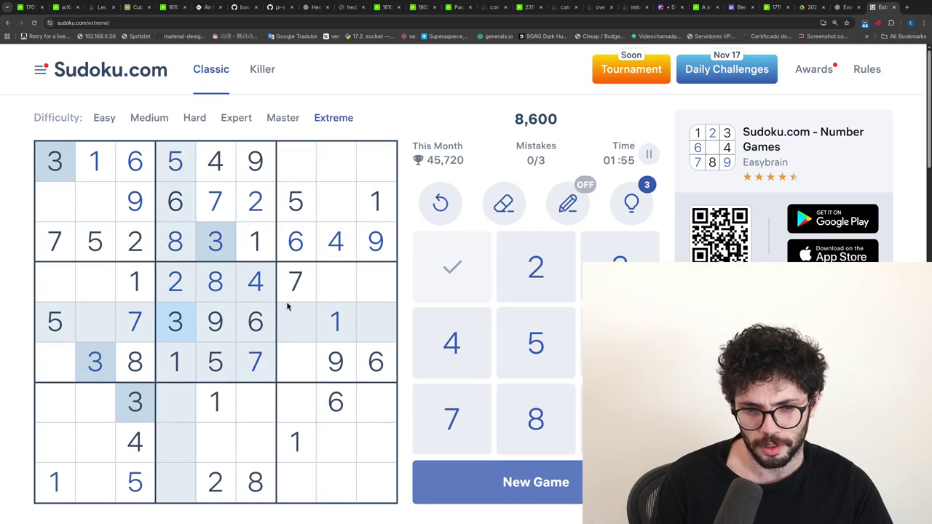
click(337, 202)
- Place 3s at row 2 column 8 and row 4 column 9, and a 5 at row 4 column 8
key(3)
click(370, 287)
key(3)
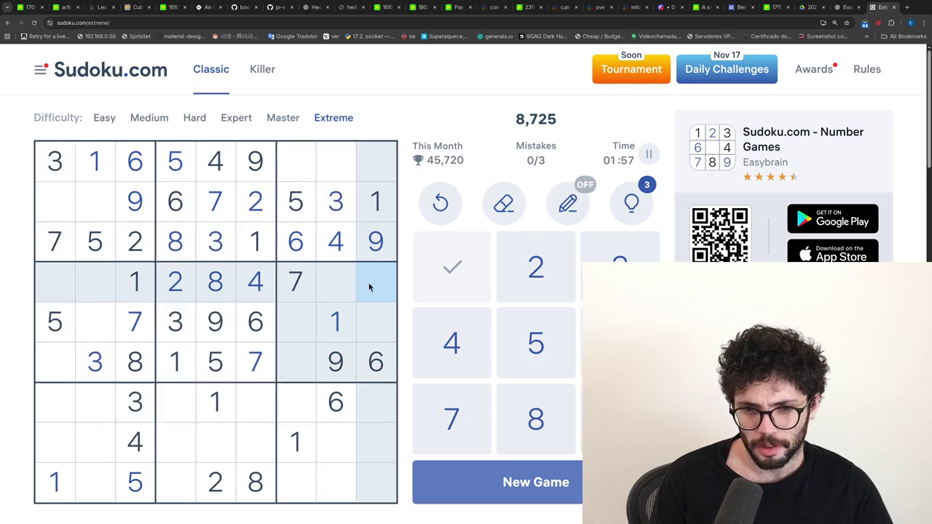
click(215, 326)
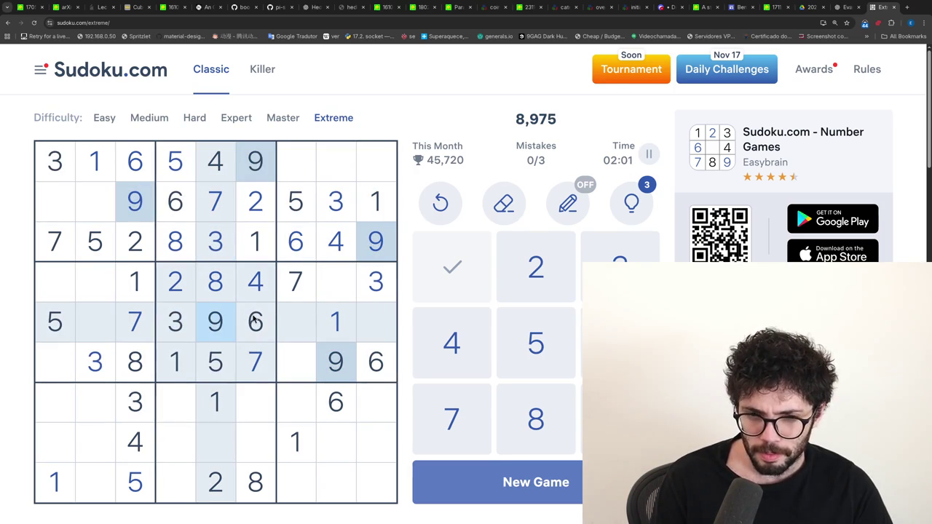
click(215, 362)
click(333, 287)
key(5)
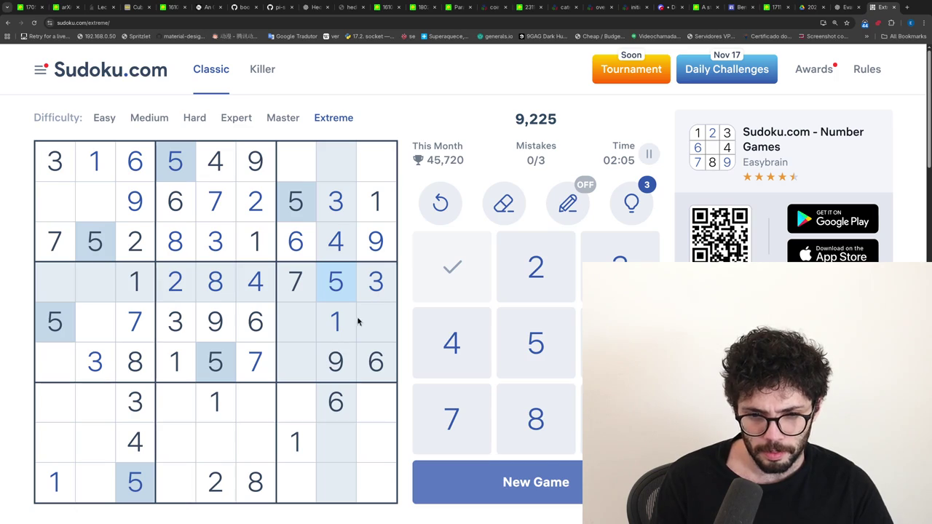
- Place a 3 at r9c7, a 9 at r7c7 and a 3 at r8c6
click(374, 280)
click(285, 485)
key(3)
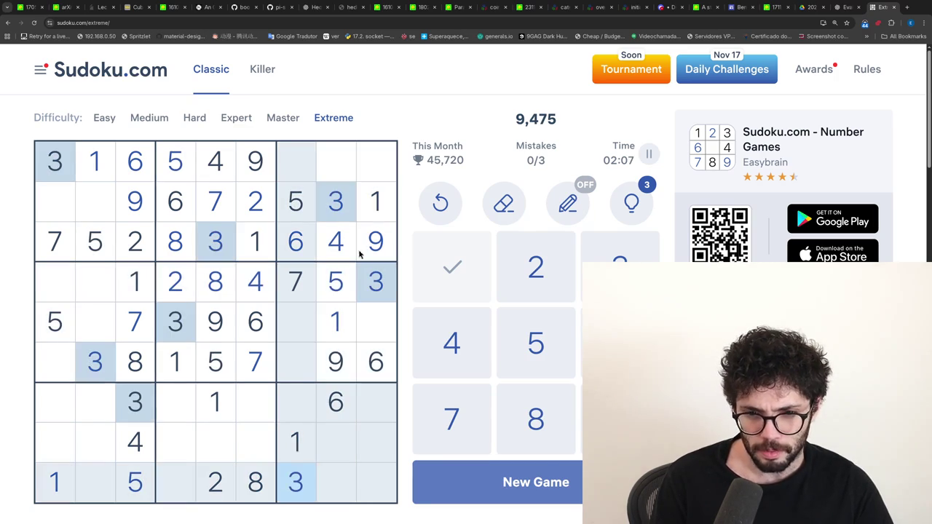
click(289, 410)
key(9)
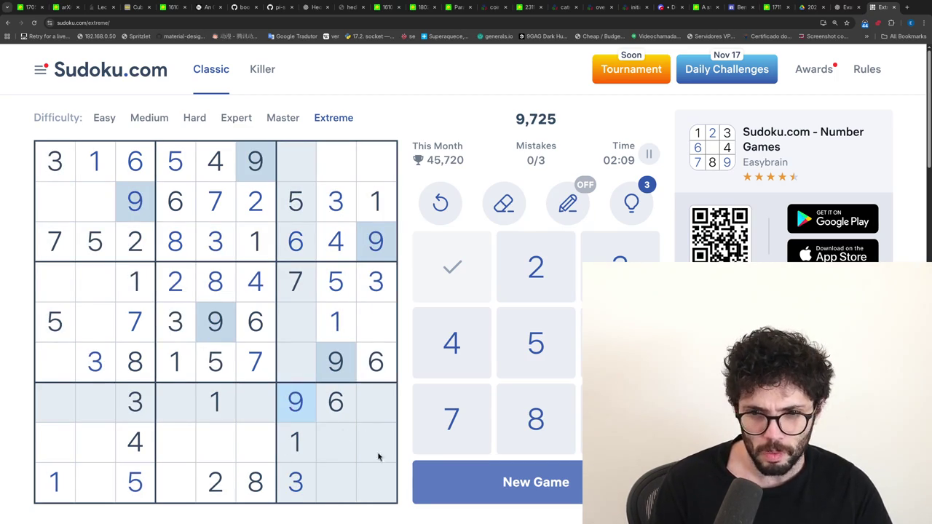
click(296, 495)
click(254, 442)
key(3)
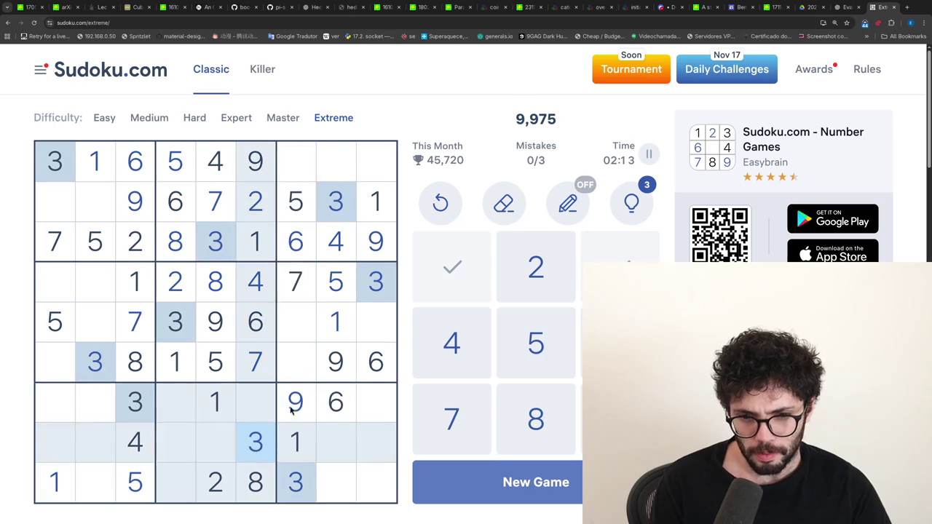
- Review where the 4s, 2s, 7s, 8s and 6s are placed
key(Up)
key(Right)
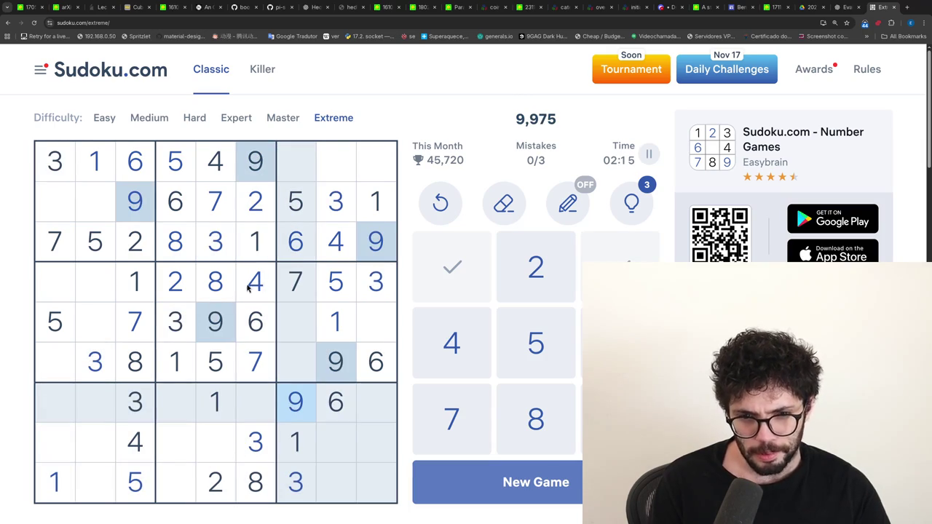
click(236, 293)
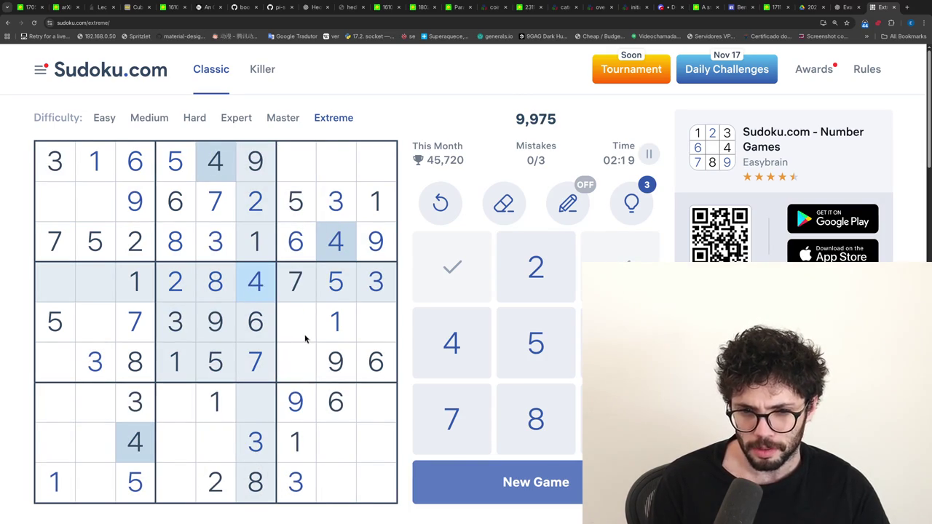
key(Left)
key(Left)
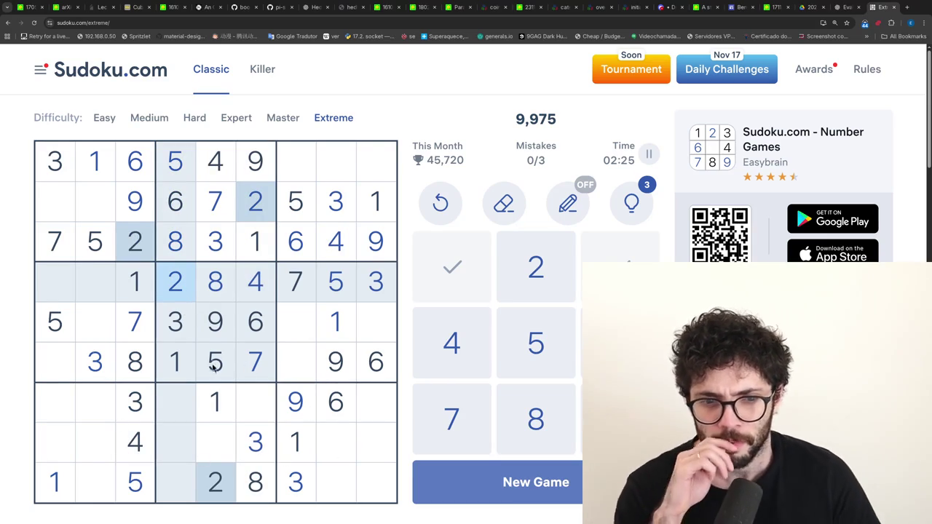
click(262, 284)
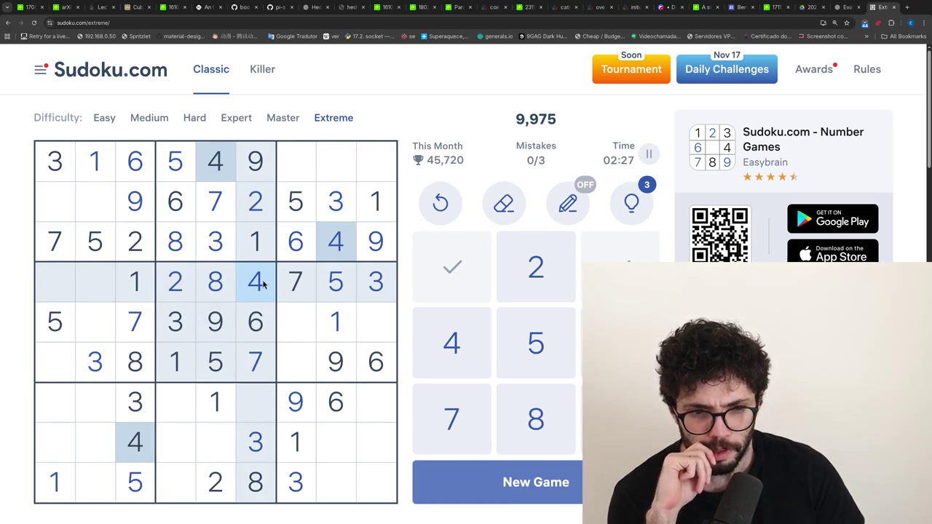
click(191, 278)
click(282, 284)
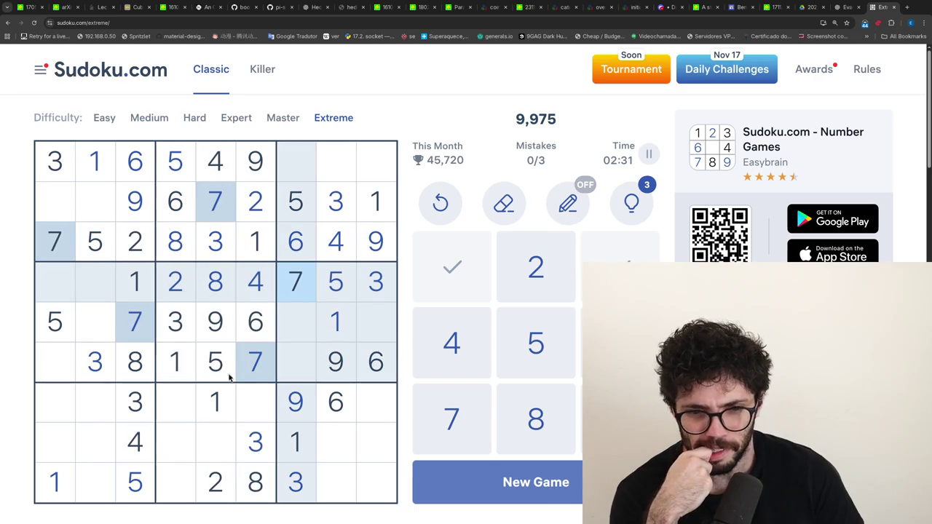
click(215, 284)
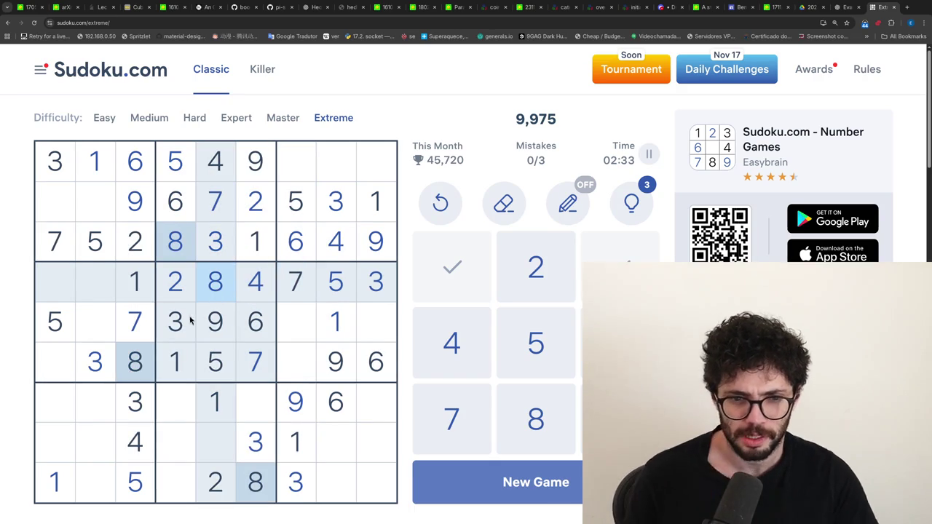
click(252, 324)
- Place 6s at row 8 column 5 and row 9 column 2
click(227, 455)
key(6)
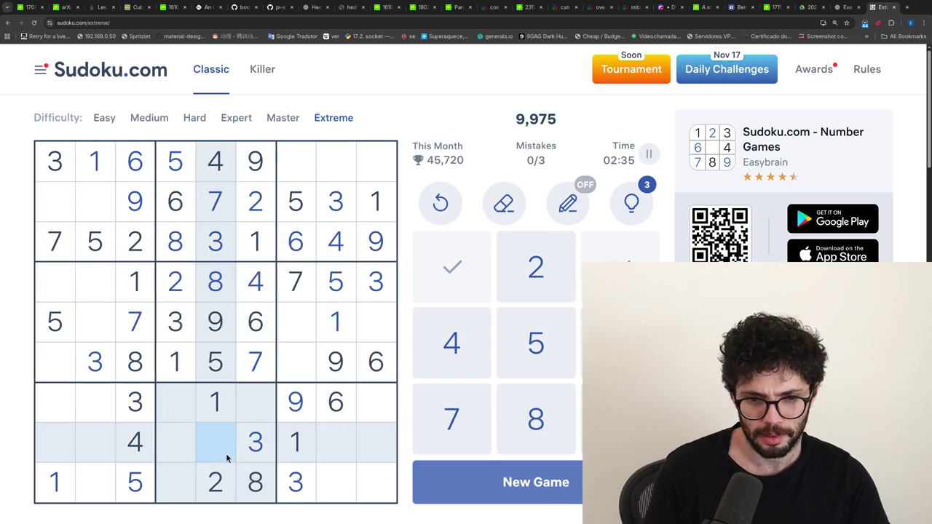
click(90, 482)
key(6)
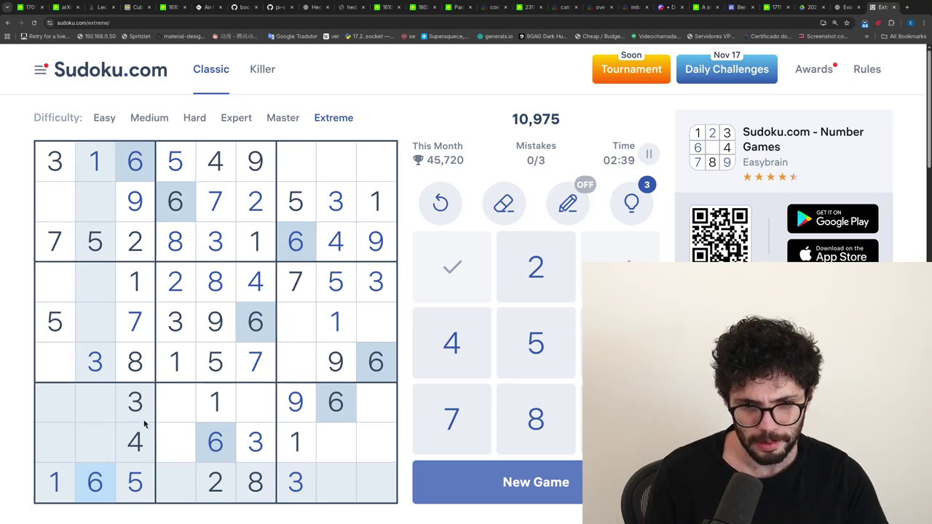
- Place 6 at row 4 column 1, and 9s at r4c2, r8c1 and r9c4
click(56, 284)
key(6)
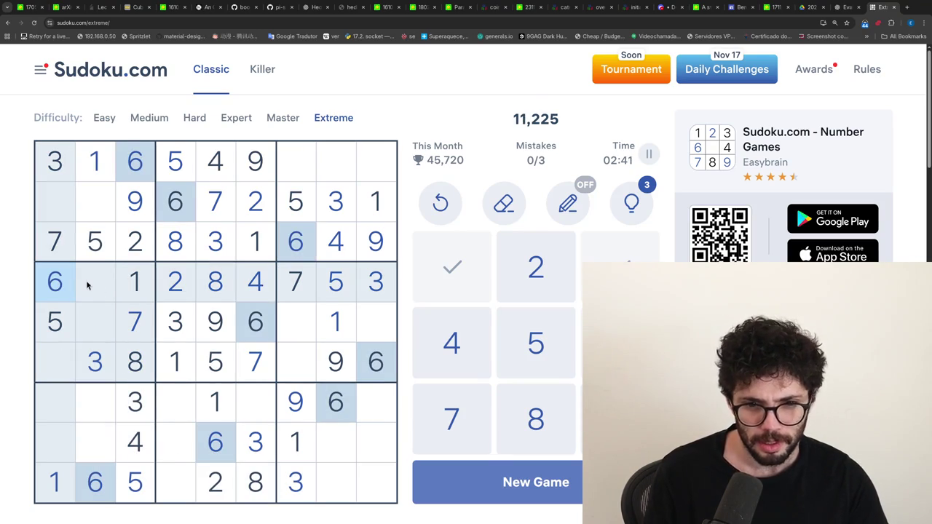
click(84, 284)
key(9)
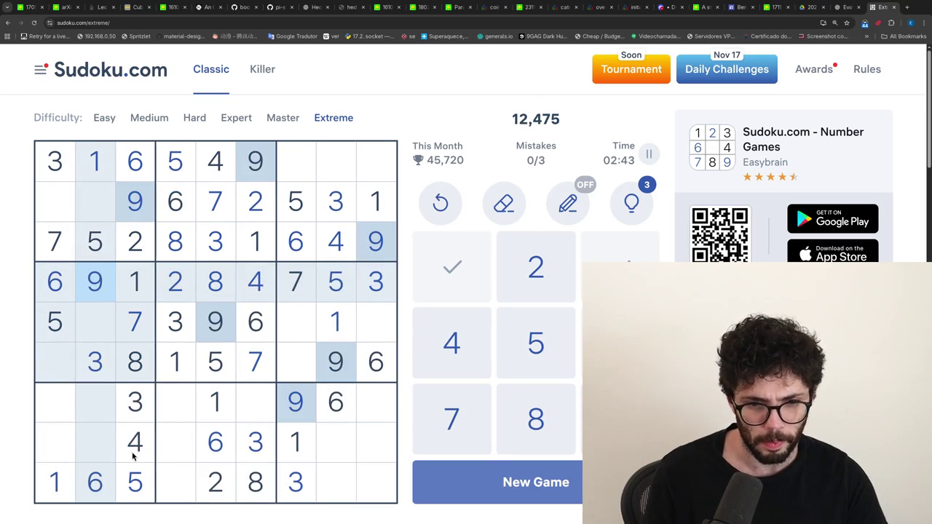
click(49, 455)
key(9)
click(175, 478)
key(9)
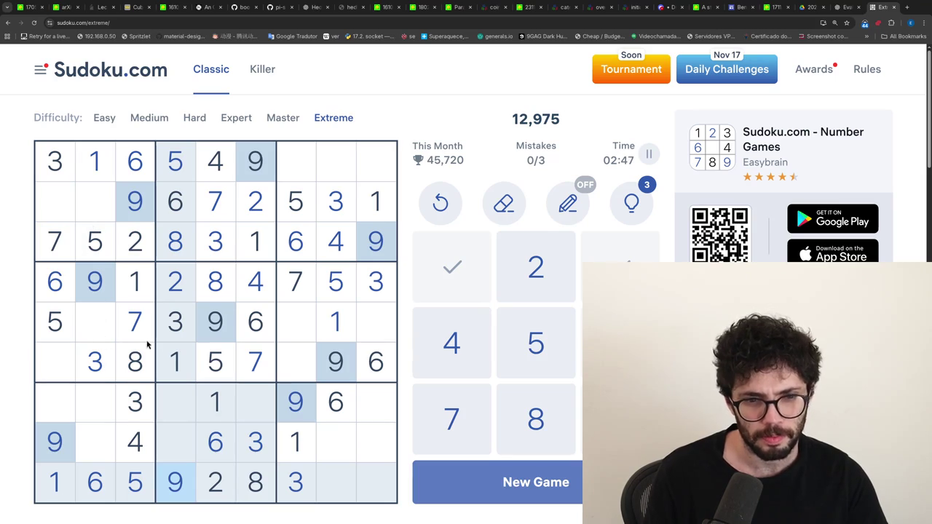
- Check the 2s, 4s, 8s, 1s and 3s, then enter 4s at r7c4 and r9c9
click(167, 272)
click(135, 441)
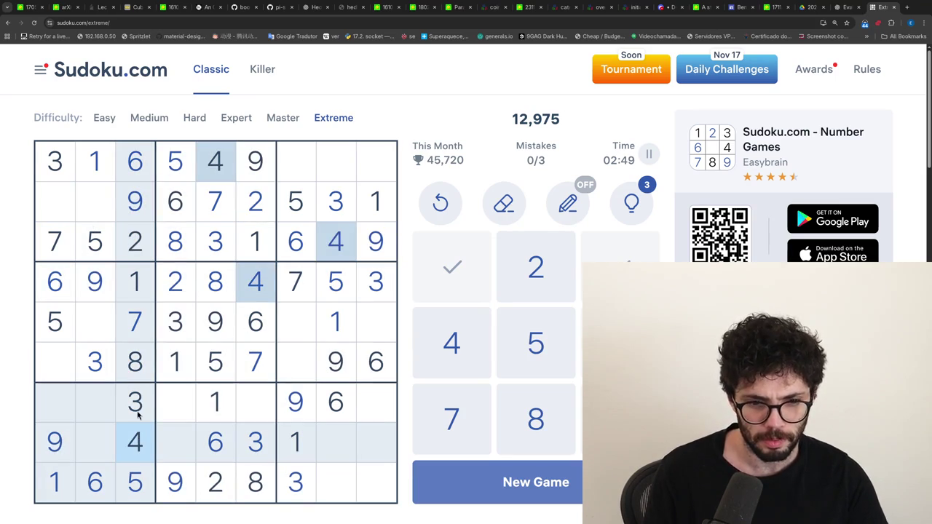
click(206, 292)
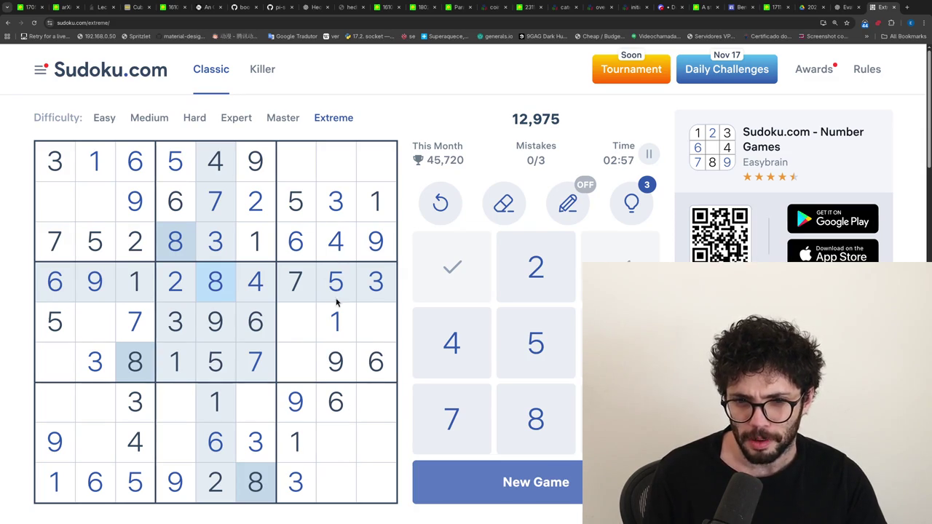
click(217, 415)
click(213, 481)
click(255, 434)
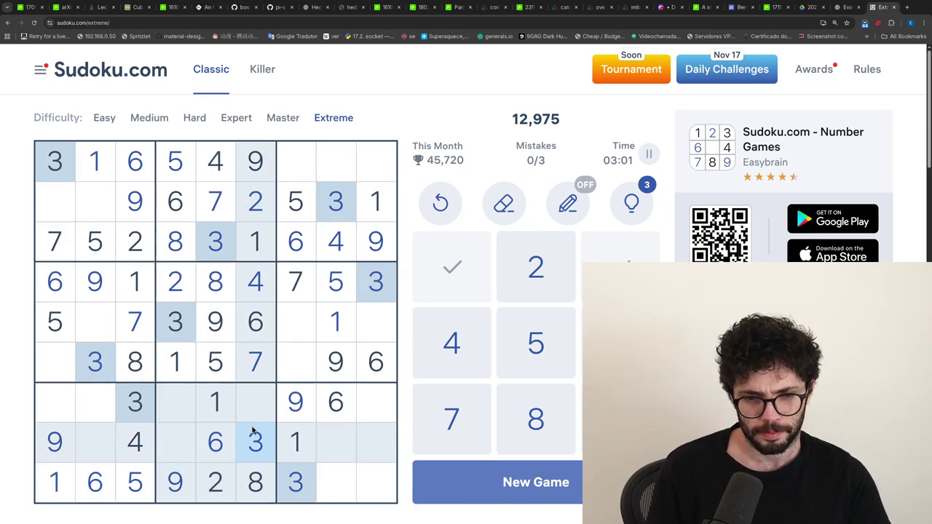
click(256, 282)
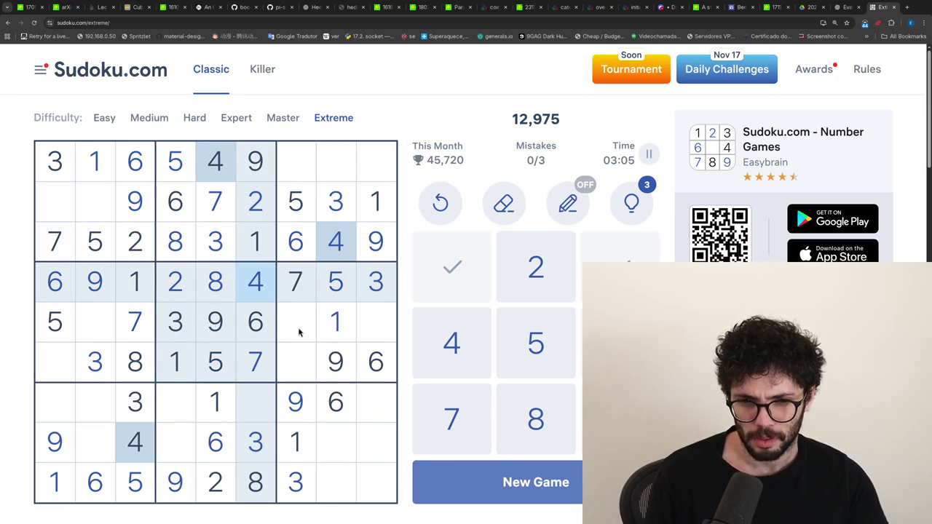
click(187, 410)
text(4)
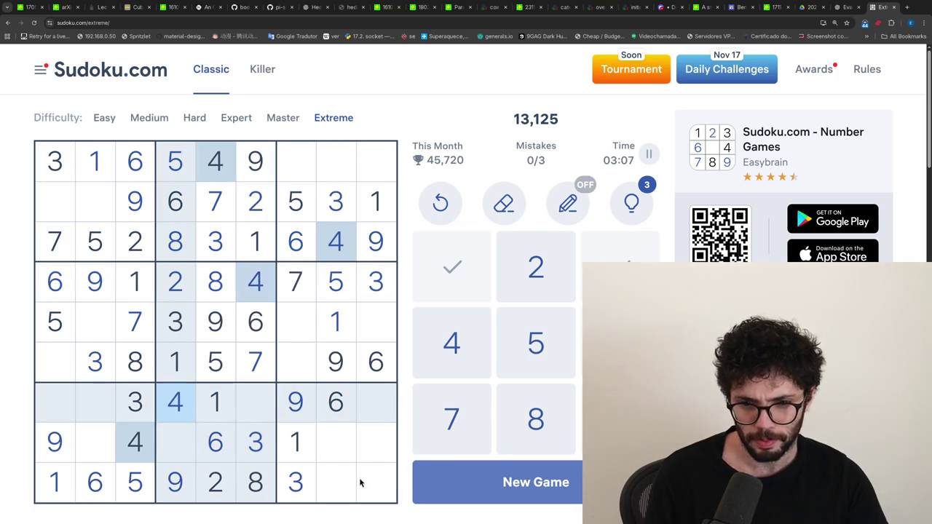
click(362, 483)
text(4)
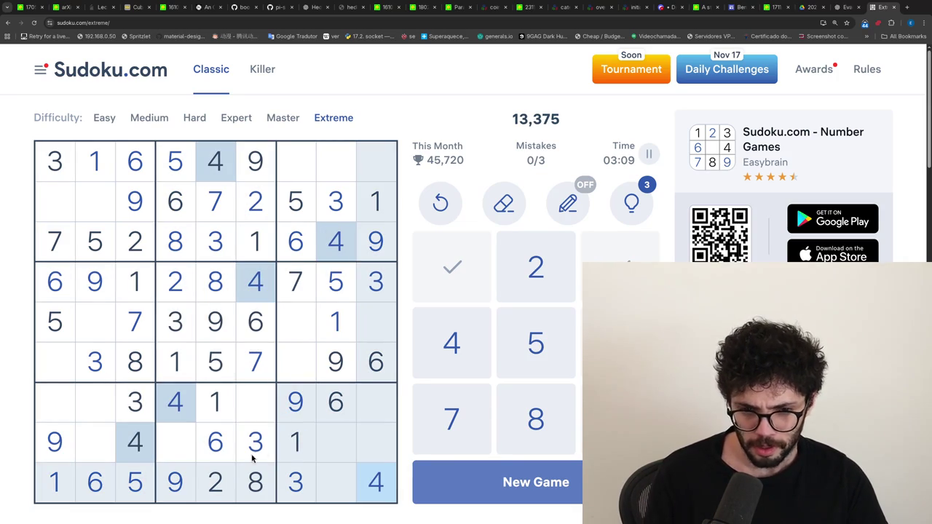
- Enter 7s at r8c4, r7c2, r9c8 and r1c9
click(301, 298)
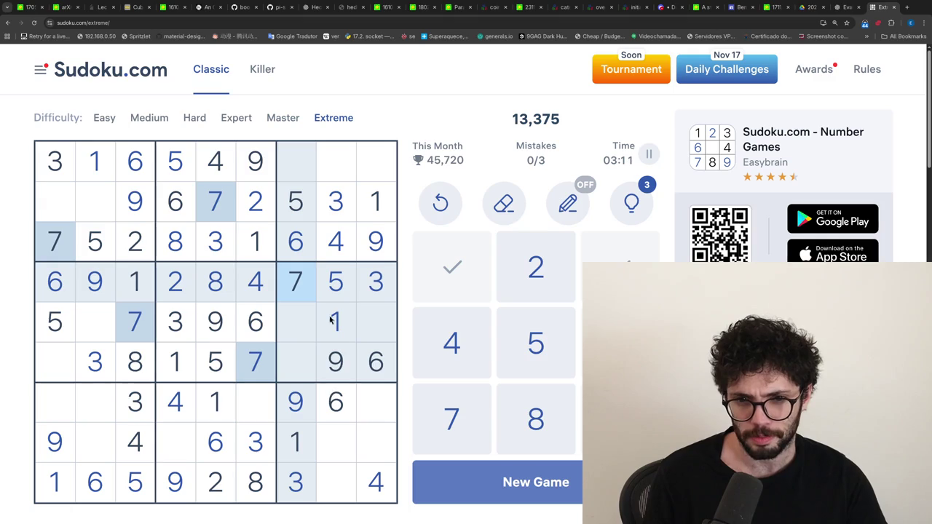
click(182, 451)
text(7)
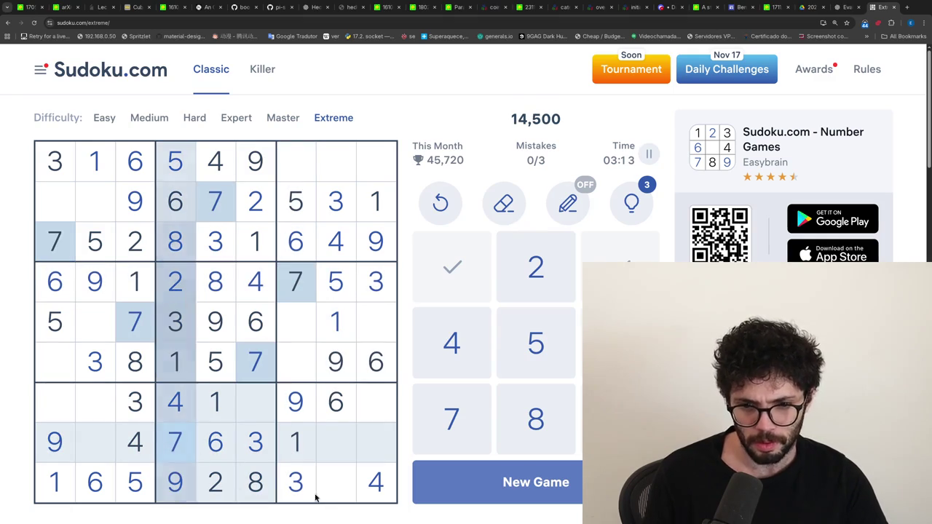
click(102, 412)
text(7)
click(338, 479)
text(7)
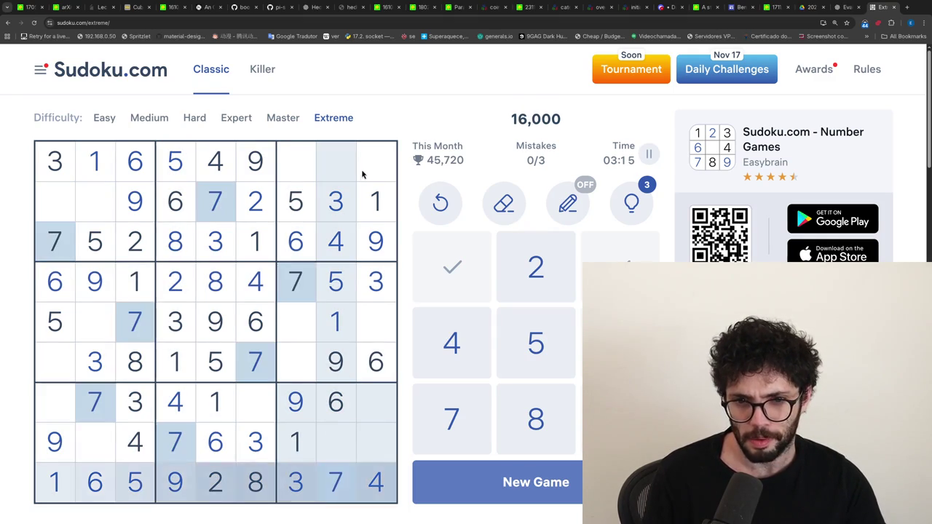
click(374, 164)
text(7)
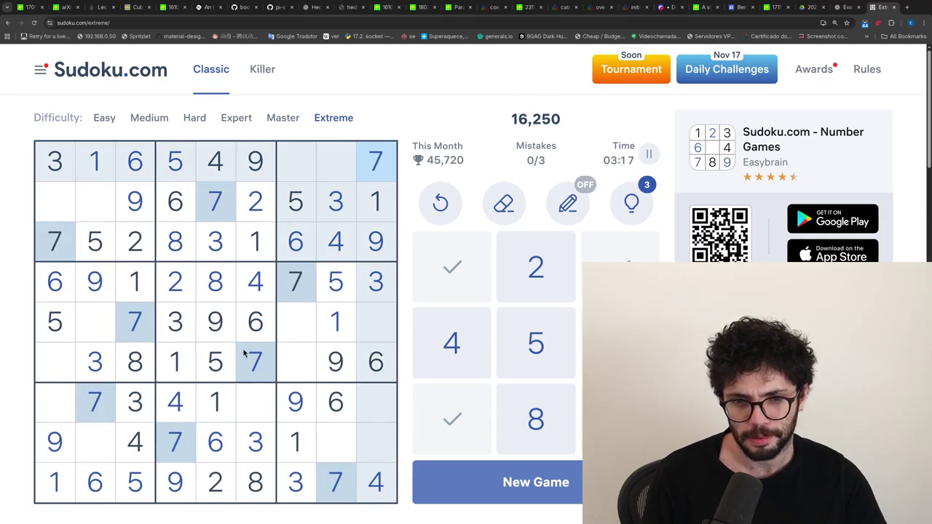
- Check the 8s and 2s, then enter 5s at r7c6 and r8c9
click(218, 281)
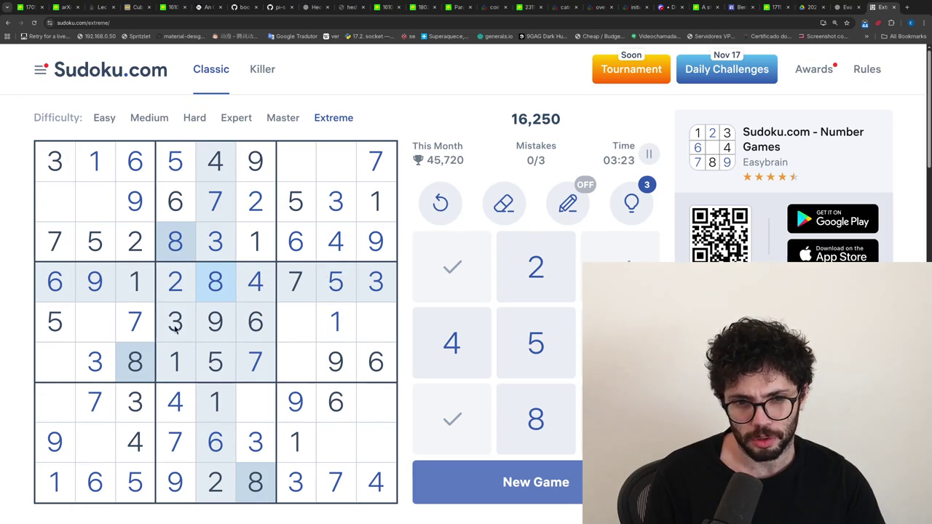
click(175, 282)
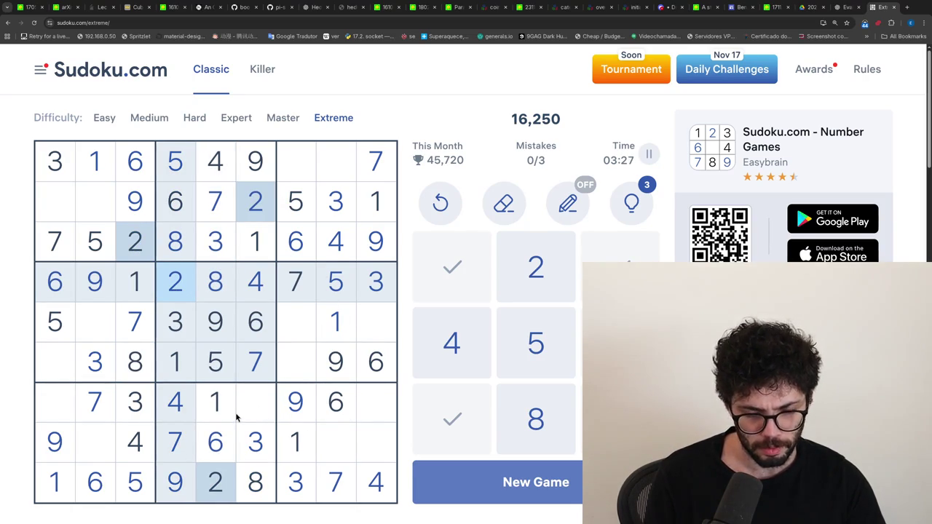
click(216, 359)
click(248, 406)
text(5)
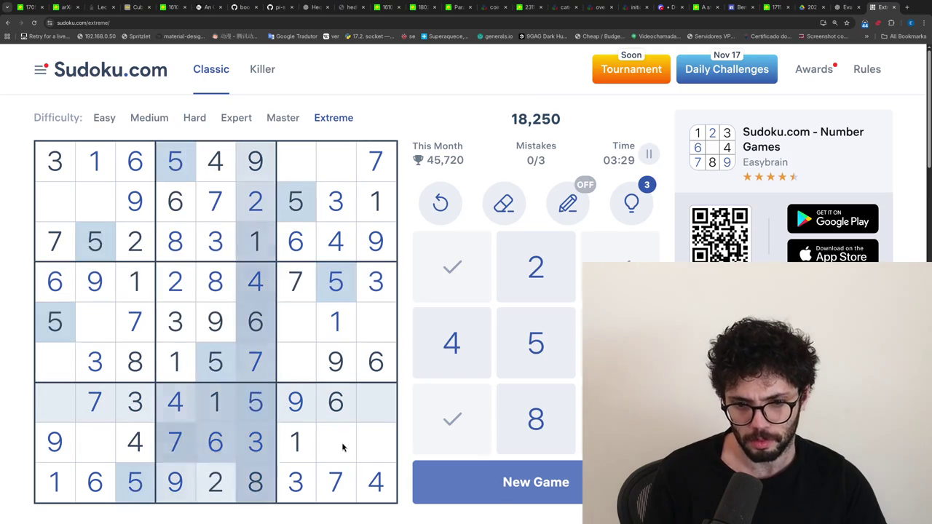
click(370, 442)
text(5)
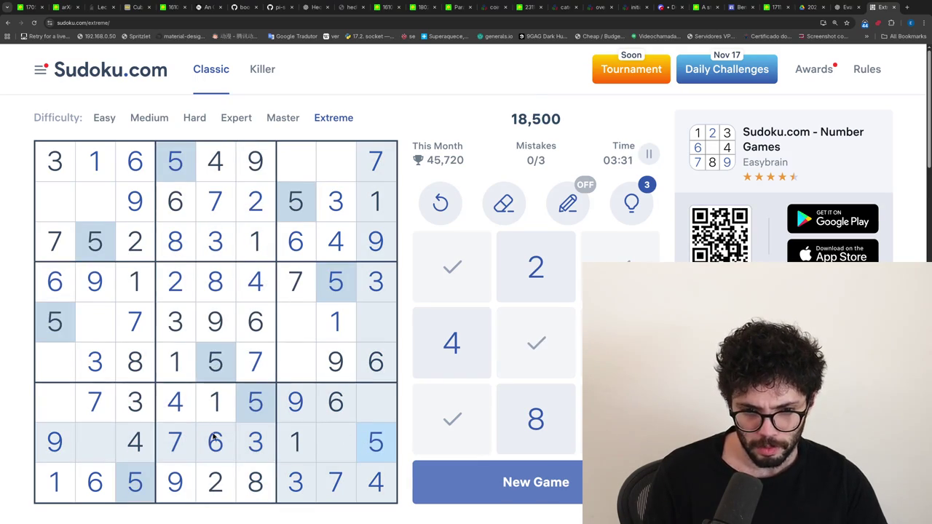
- Scan the 8s, 2s and 4s to find where the remaining 8s go
click(255, 481)
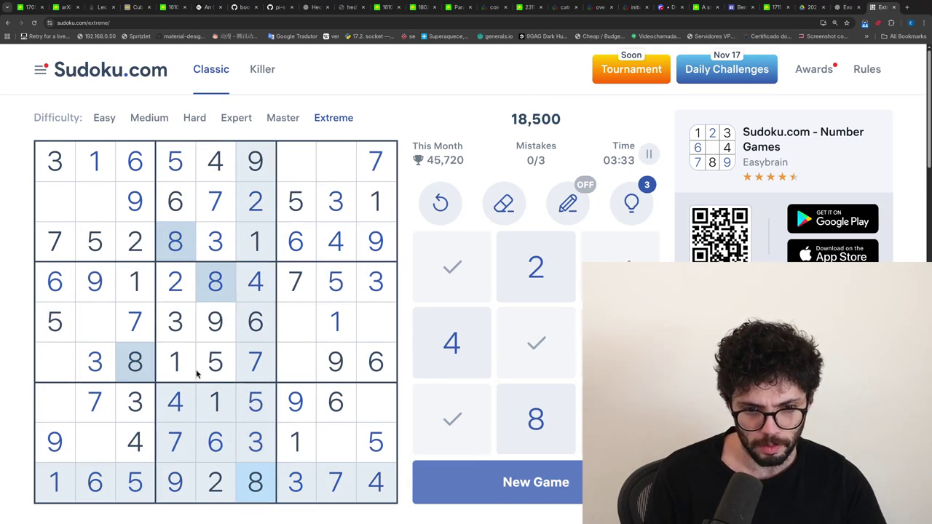
click(177, 290)
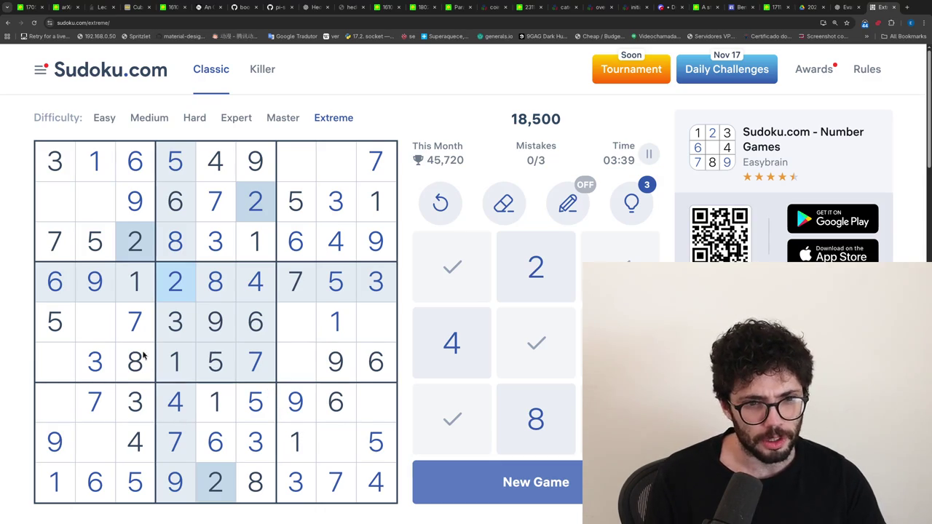
click(188, 250)
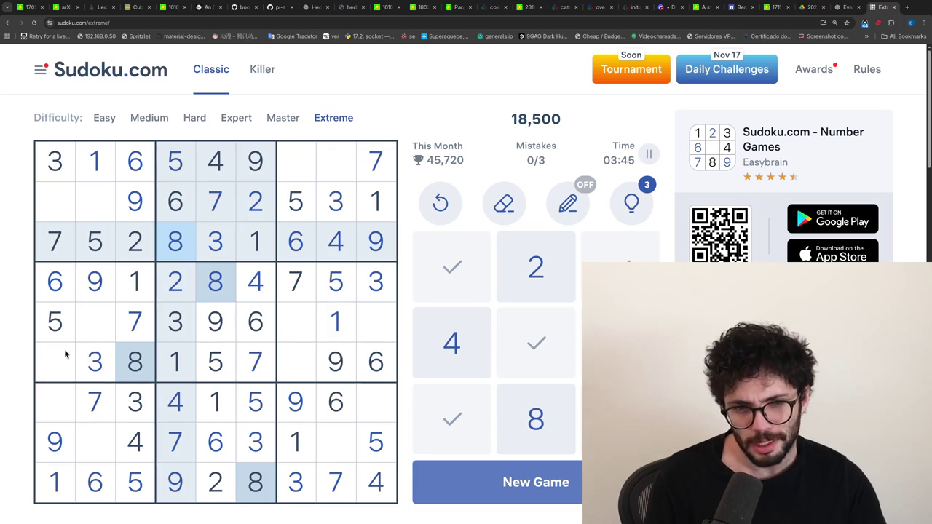
click(264, 277)
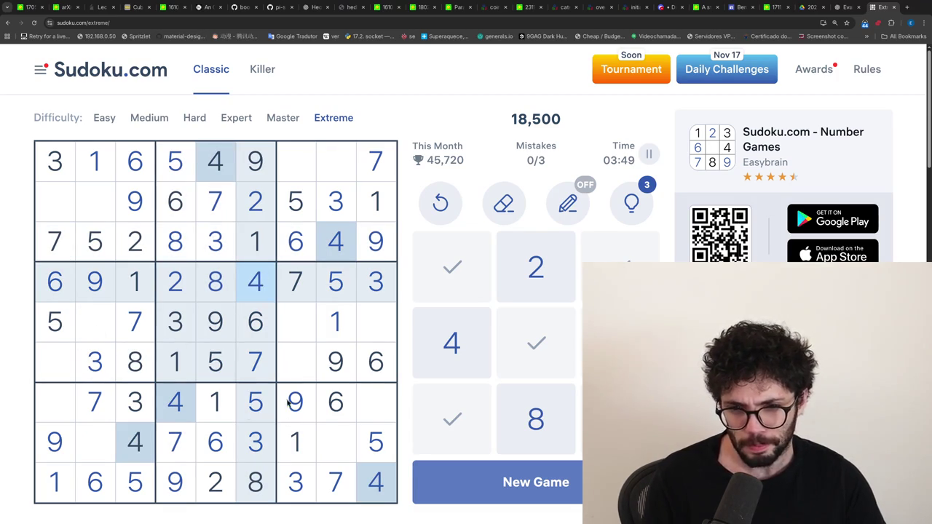
click(206, 271)
click(253, 477)
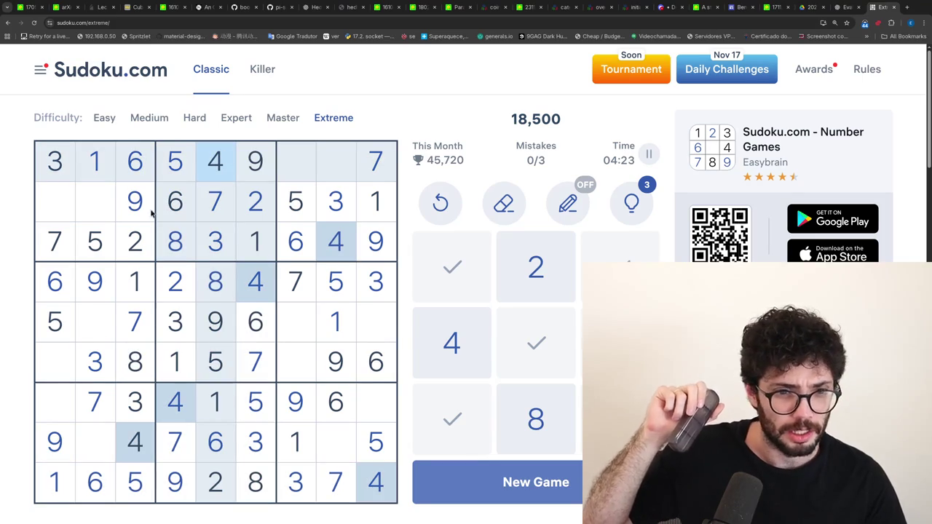
click(169, 241)
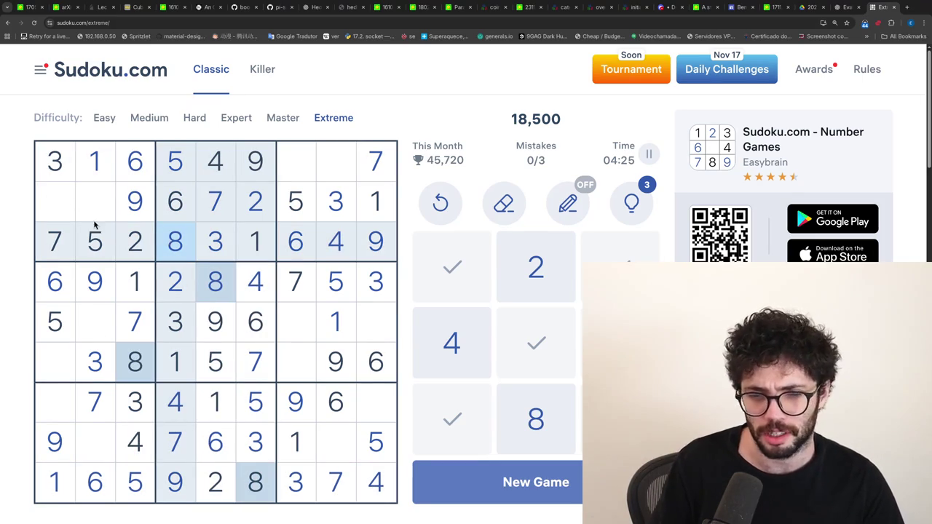
- Examine candidates in the empty cells of rows 2, 5, 6, 7 and 8
click(52, 204)
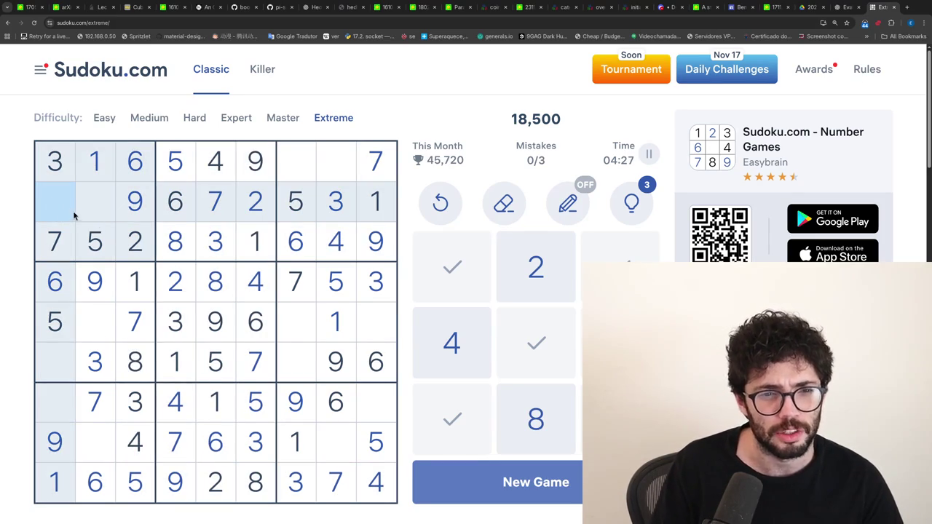
click(101, 334)
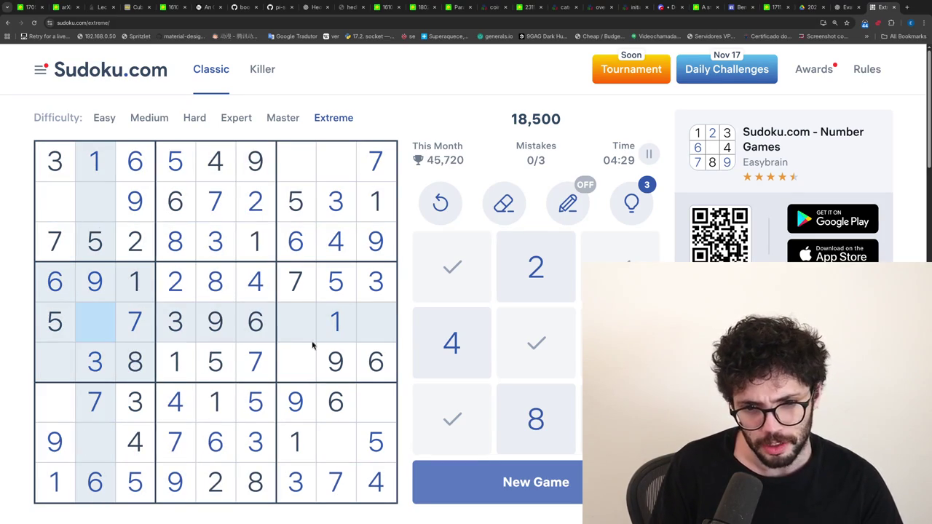
click(303, 364)
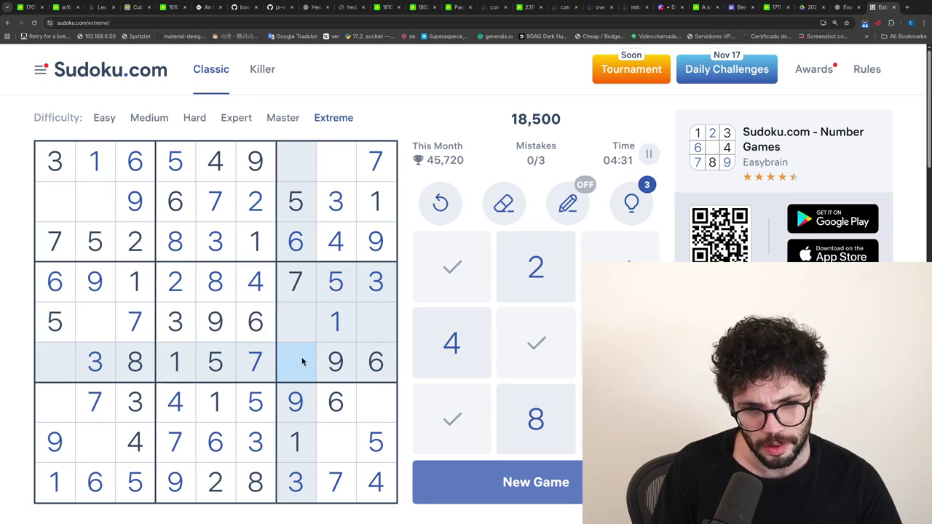
click(61, 205)
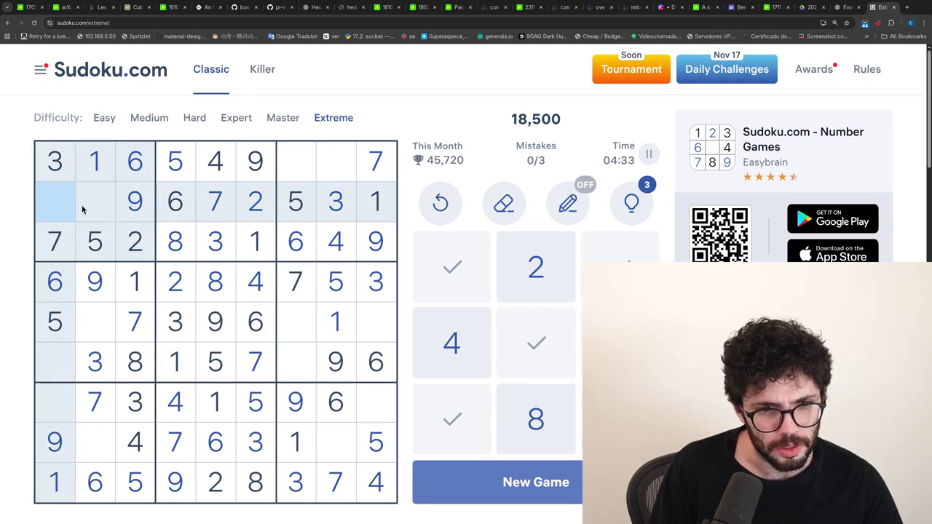
click(82, 210)
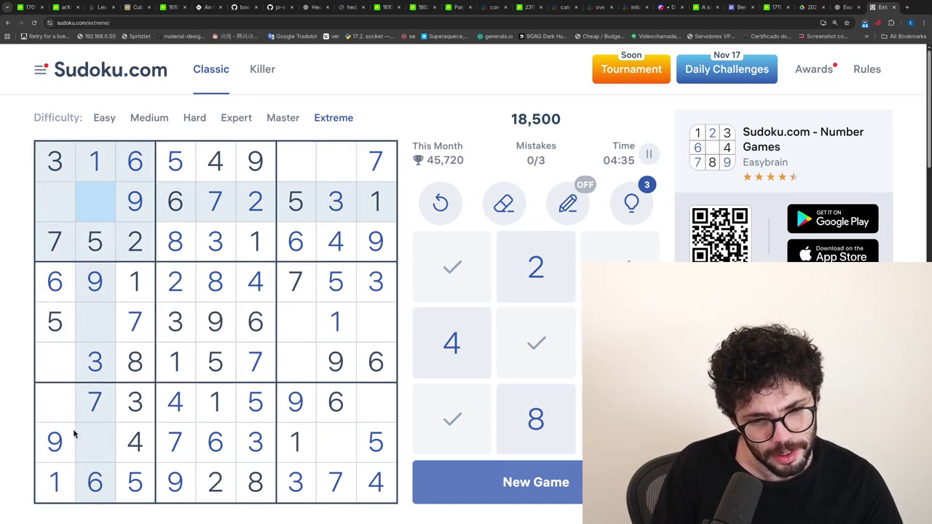
click(65, 420)
click(100, 449)
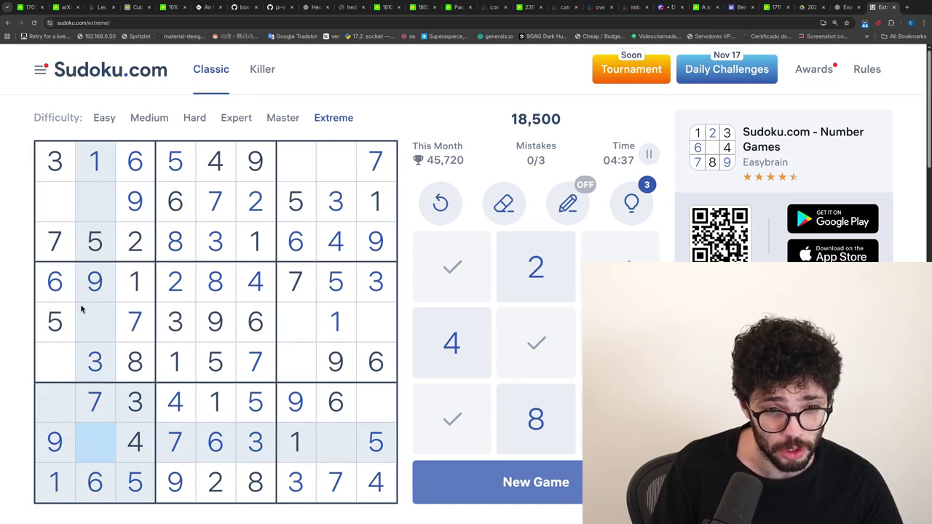
click(56, 205)
click(94, 323)
click(56, 355)
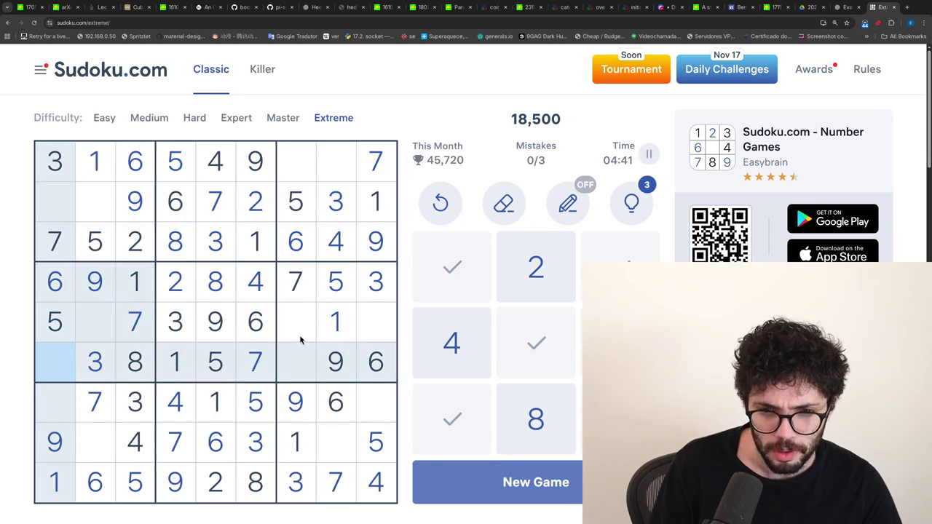
click(67, 200)
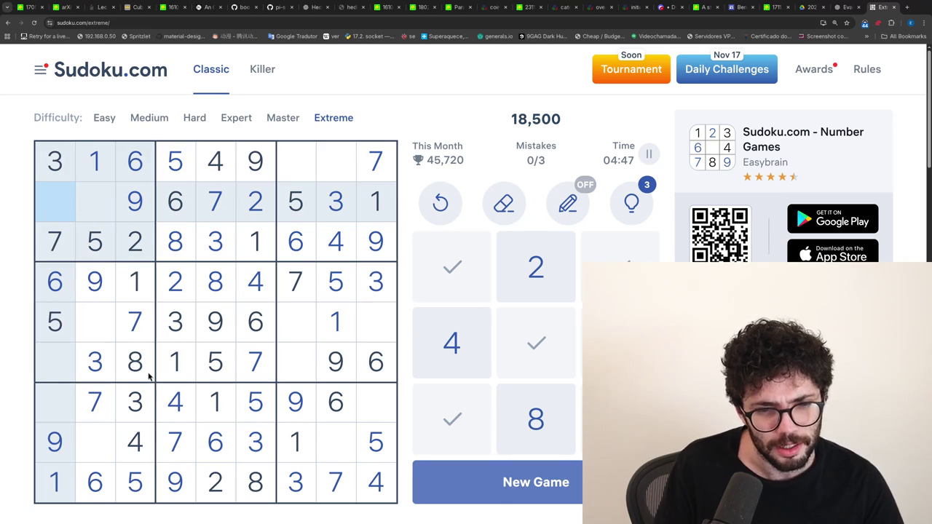
- Select the last empty cells in turn, ending on row 2, column 1
click(102, 438)
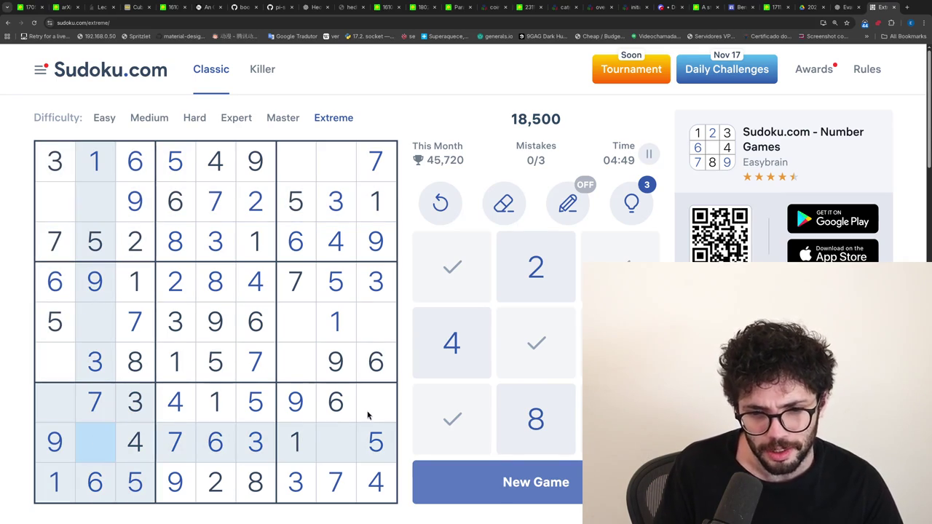
click(367, 415)
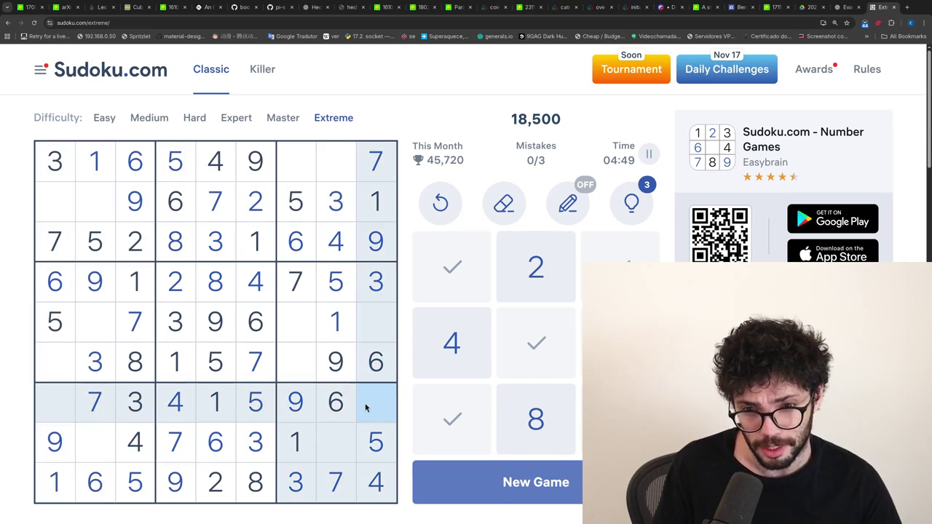
click(296, 329)
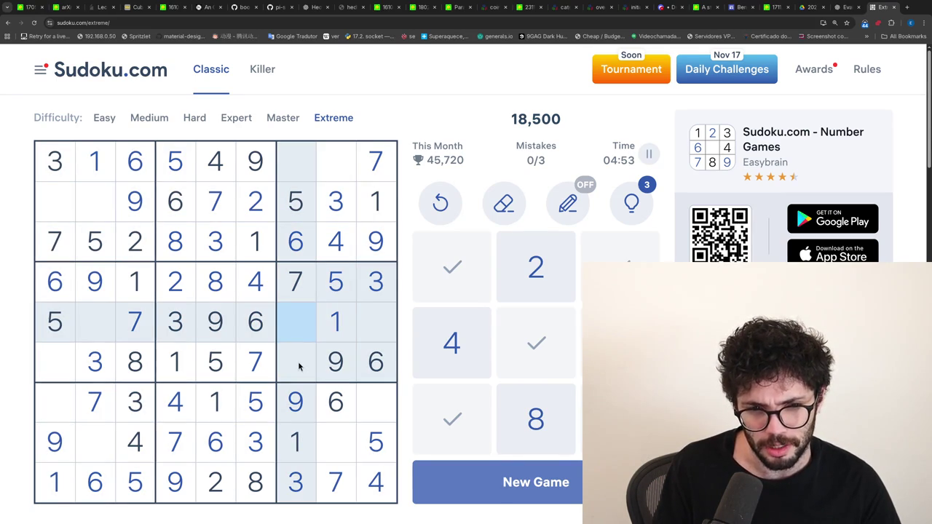
click(298, 366)
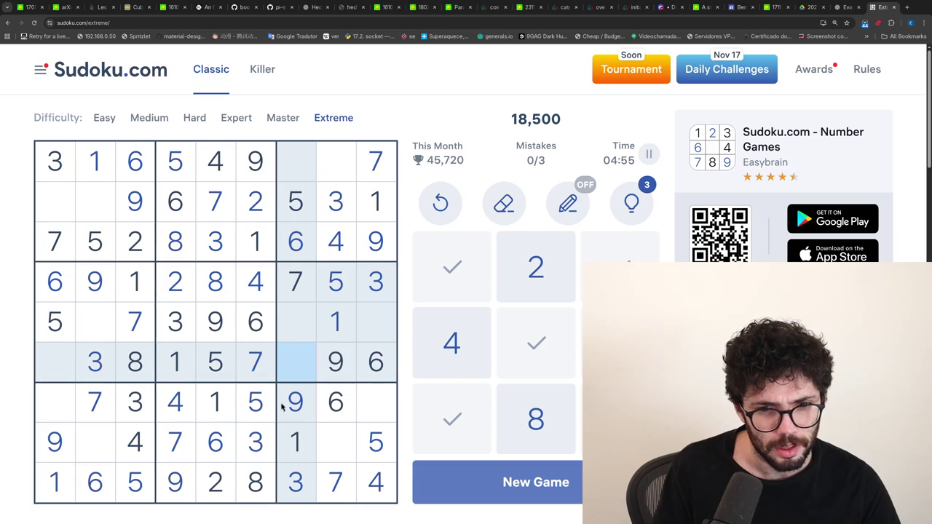
click(101, 330)
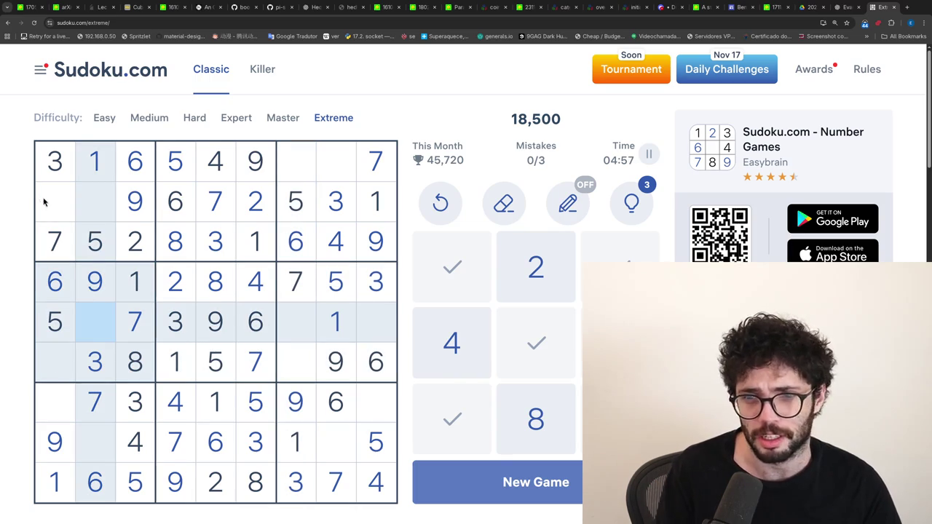
click(43, 203)
- Enter 4 at r2c1 and 8s at r2c2, r7c1, r8c8, r1c7 and r5c9
key(4)
click(93, 202)
key(8)
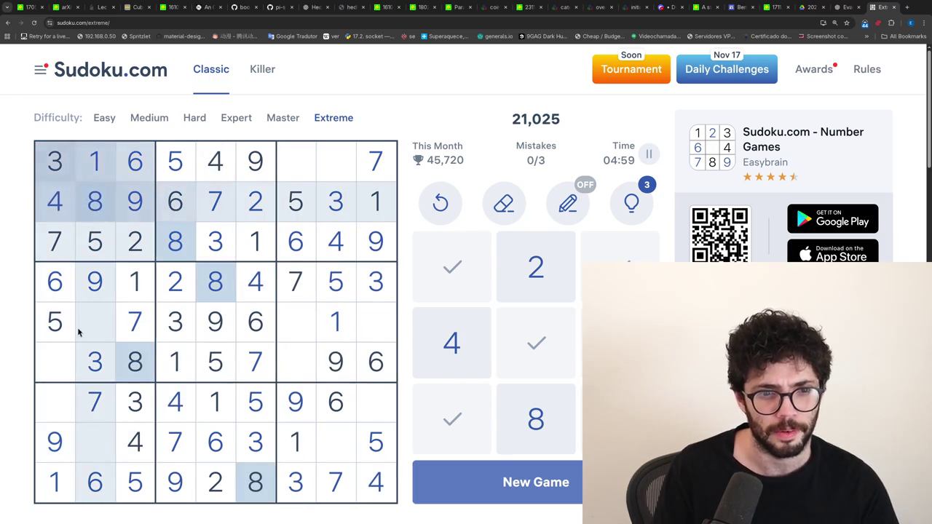
click(52, 409)
key(8)
click(335, 451)
key(8)
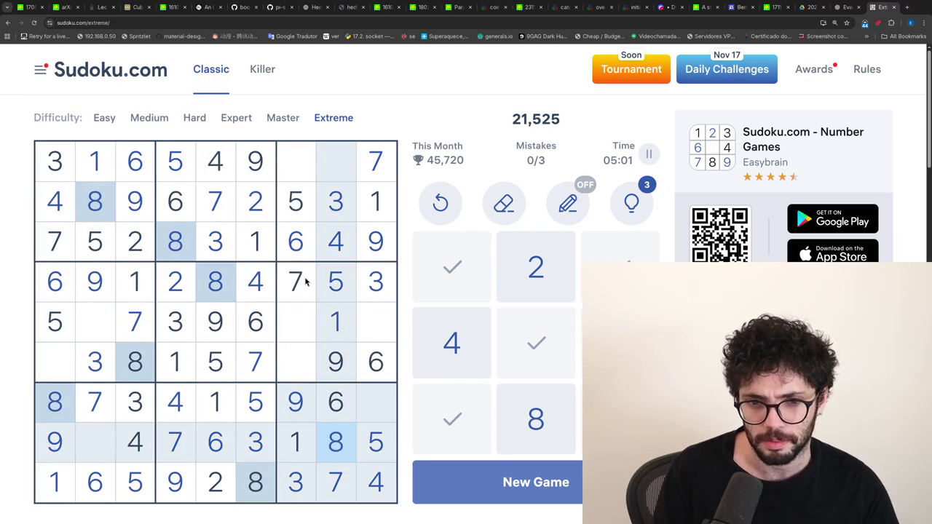
click(302, 163)
key(8)
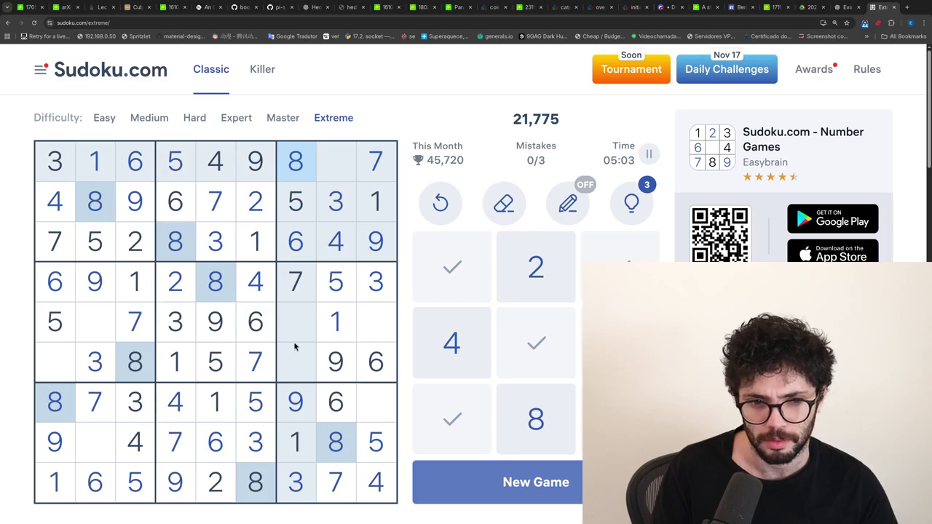
click(356, 322)
key(8)
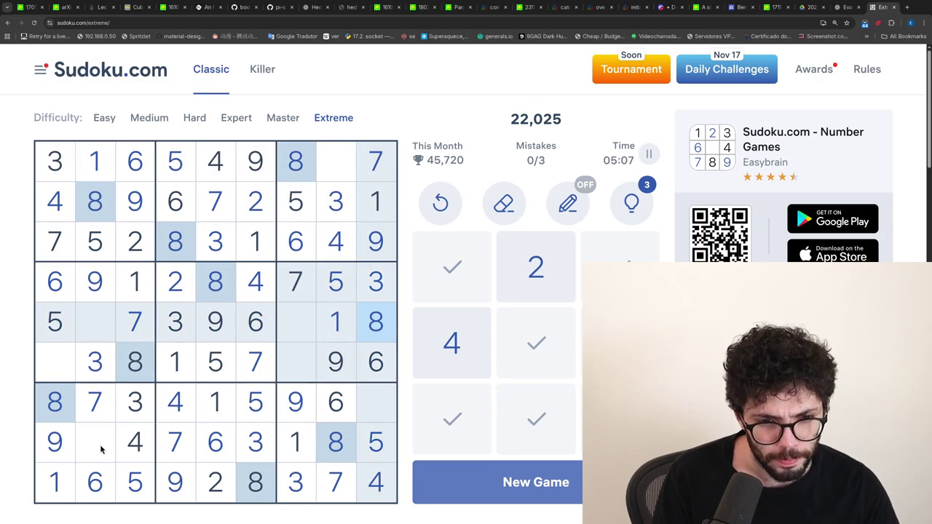
- Complete the puzzle with the final 2s and 4s, then close the Sudoku tab
click(101, 449)
key(2)
click(47, 360)
key(2)
click(300, 331)
key(2)
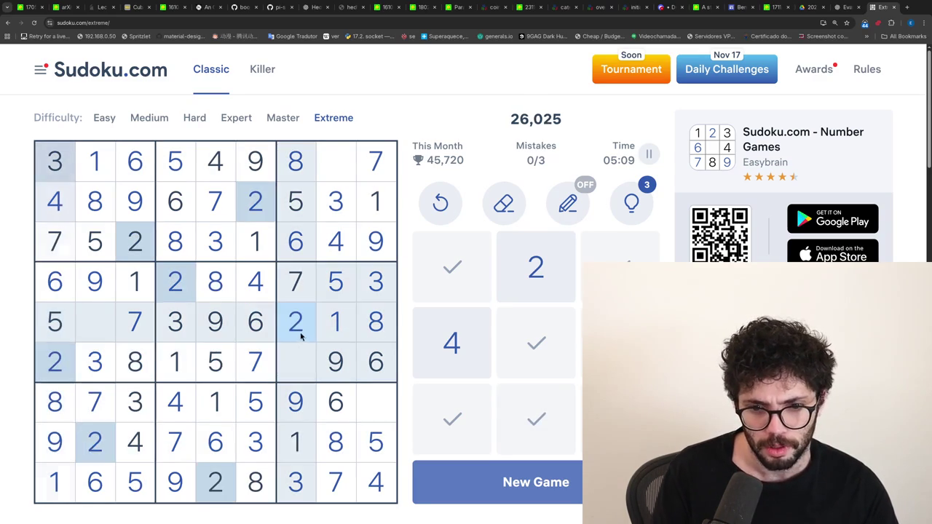
click(295, 362)
key(4)
click(94, 324)
key(4)
click(366, 410)
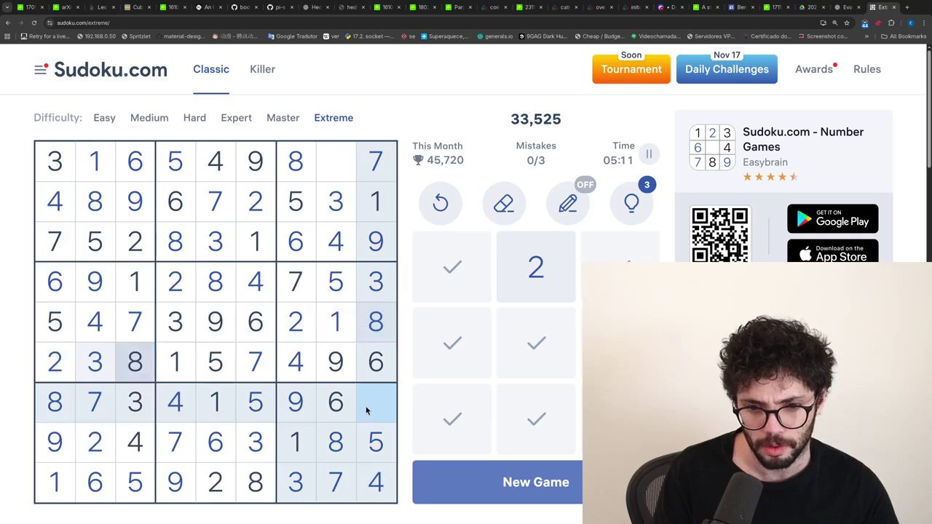
key(2)
click(331, 167)
key(2)
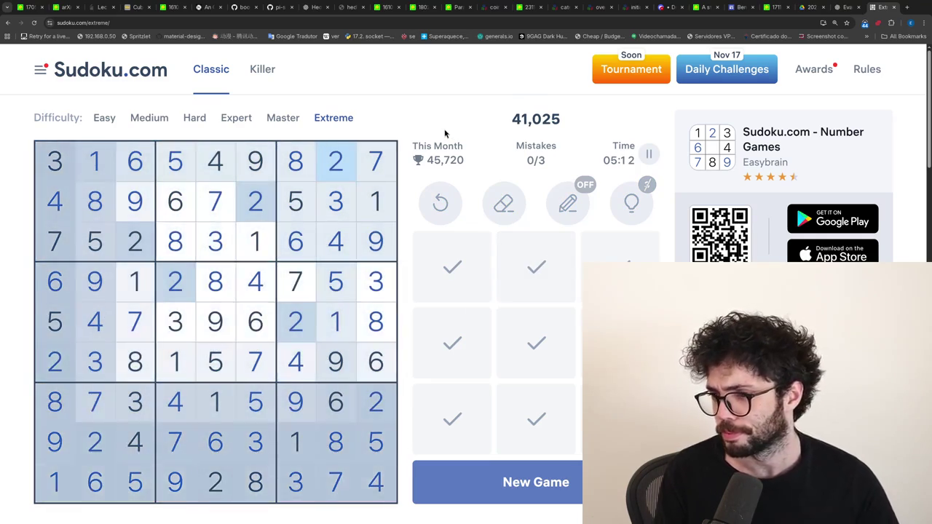
key(ctrl+w)
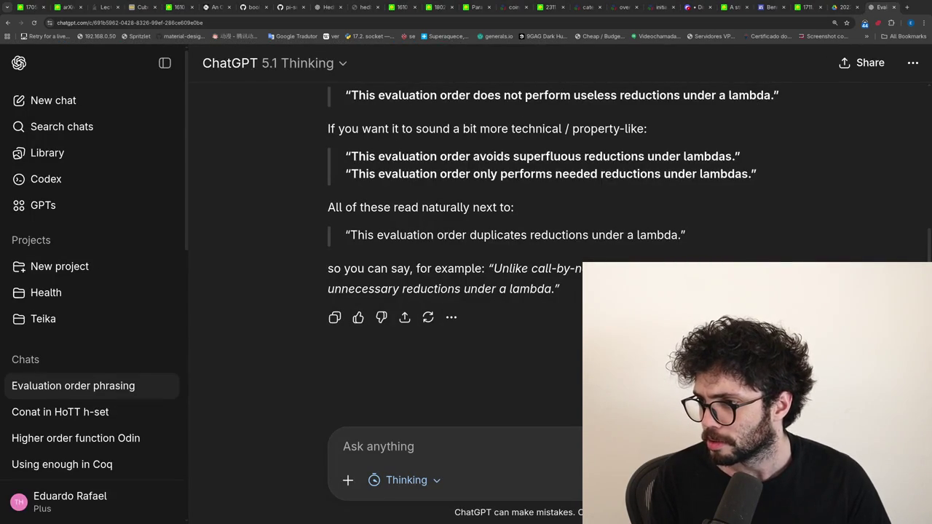
- Tile the browser beside a terminal and load x.com in a new tab
key(super+Return)
key(ctrl+t)
text(x.com)
key(Return)
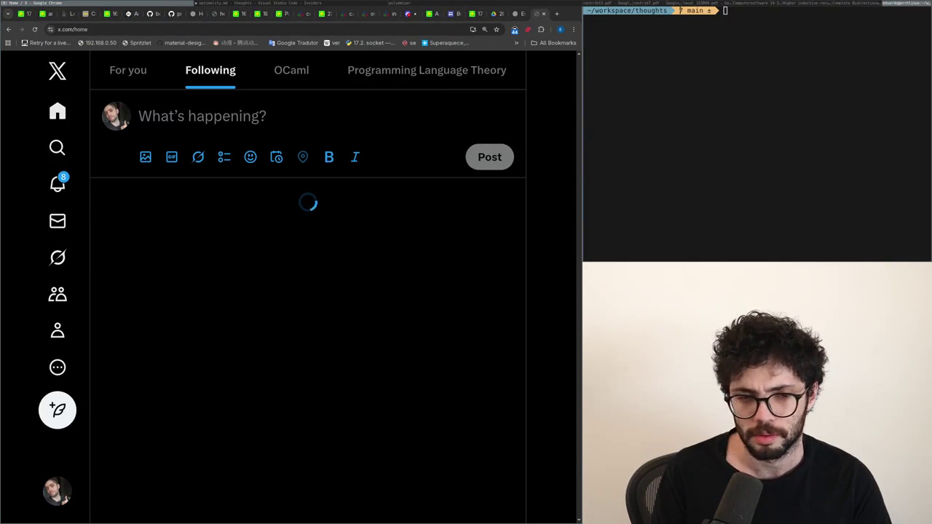
- From notifications, read the reply about set-level structures, then return to the list
click(60, 184)
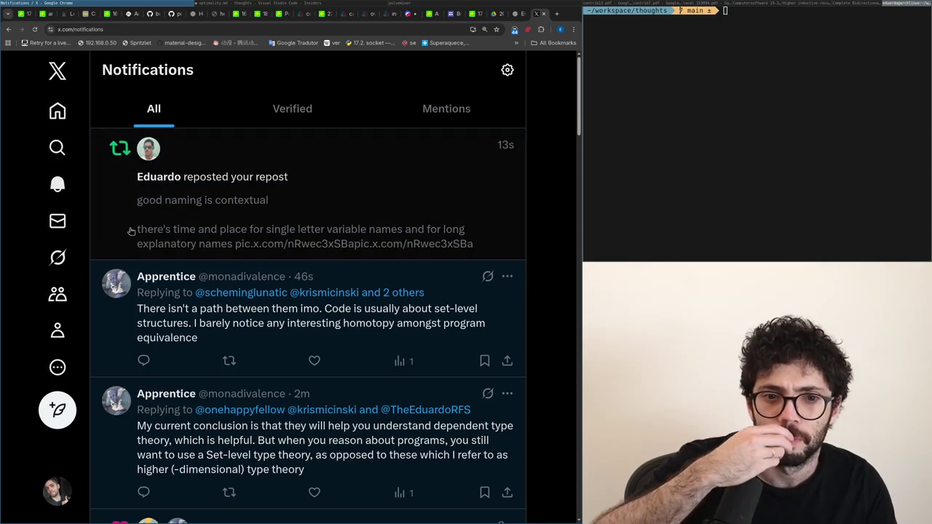
click(166, 340)
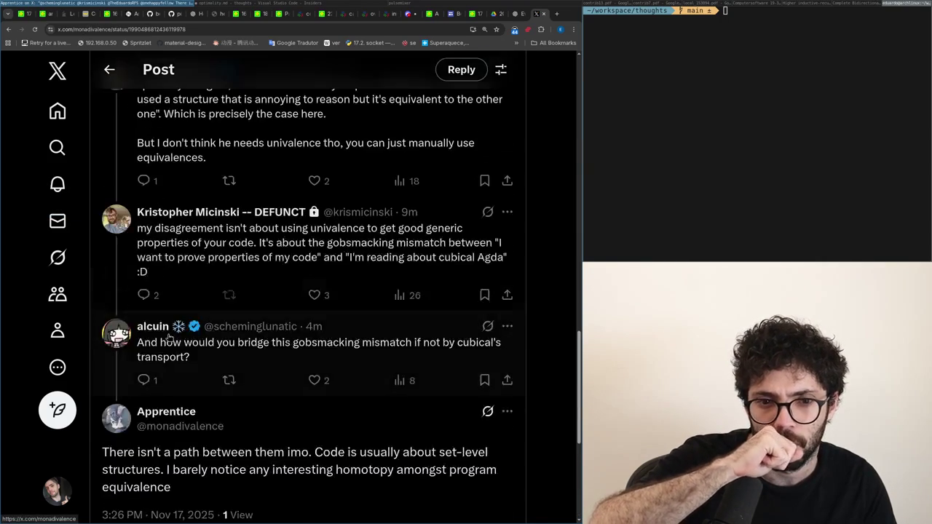
scroll(169, 348, down, 1)
scroll(170, 347, down, 2)
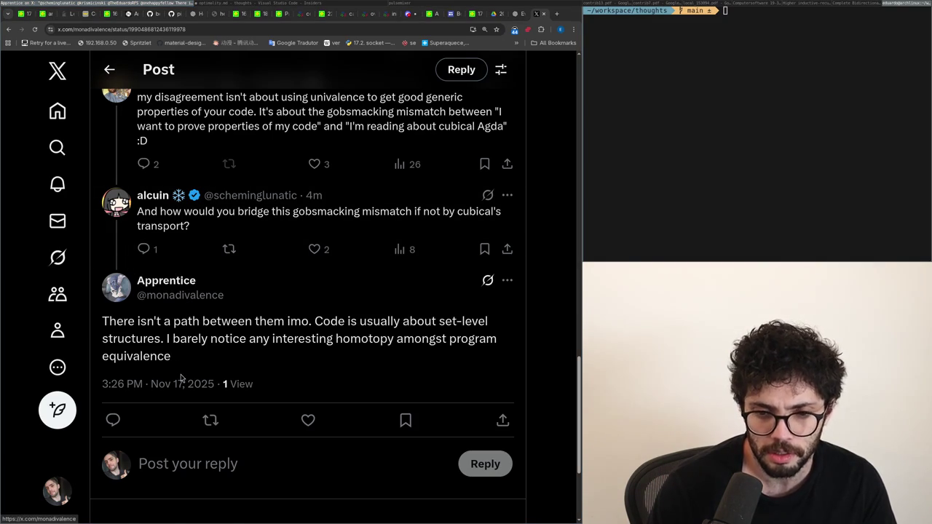
scroll(181, 377, up, 2)
key(alt+Left)
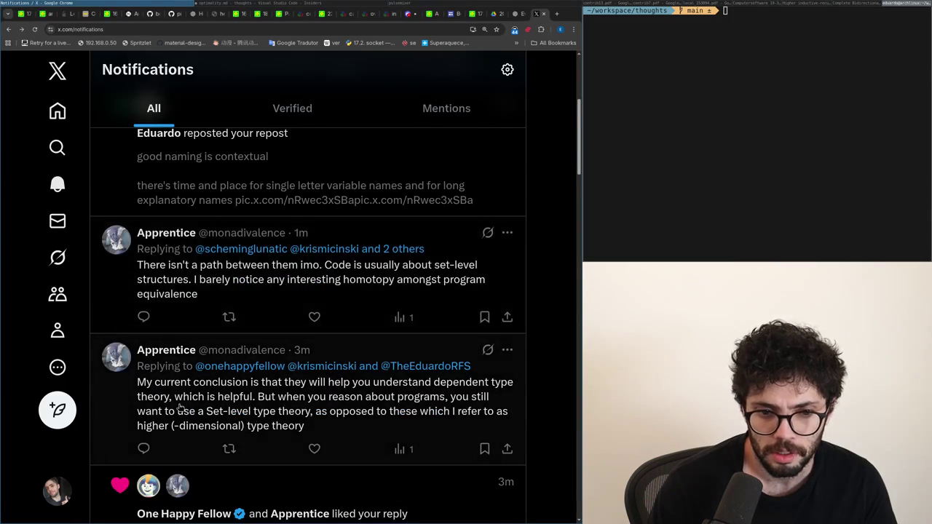
- Open the Set-level type theory reply and start a reply to it
click(178, 400)
scroll(181, 397, up, 2)
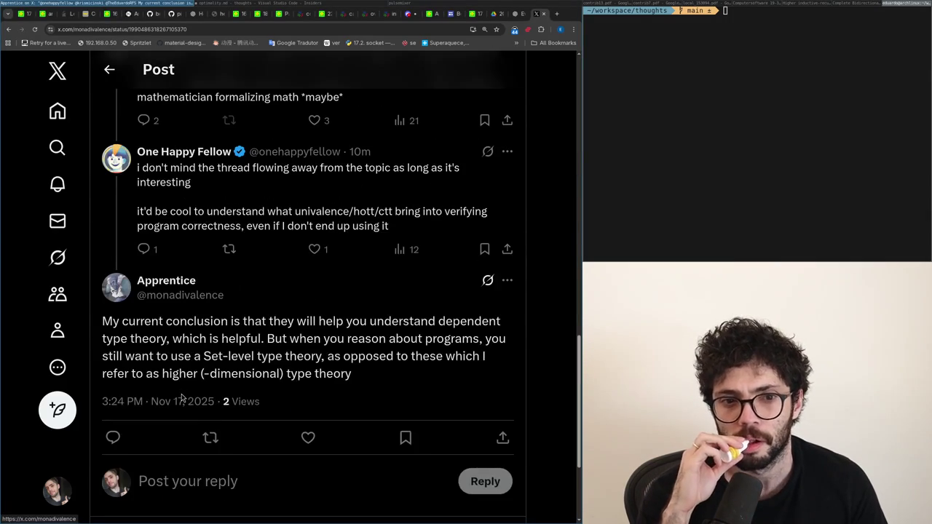
scroll(181, 397, up, 2)
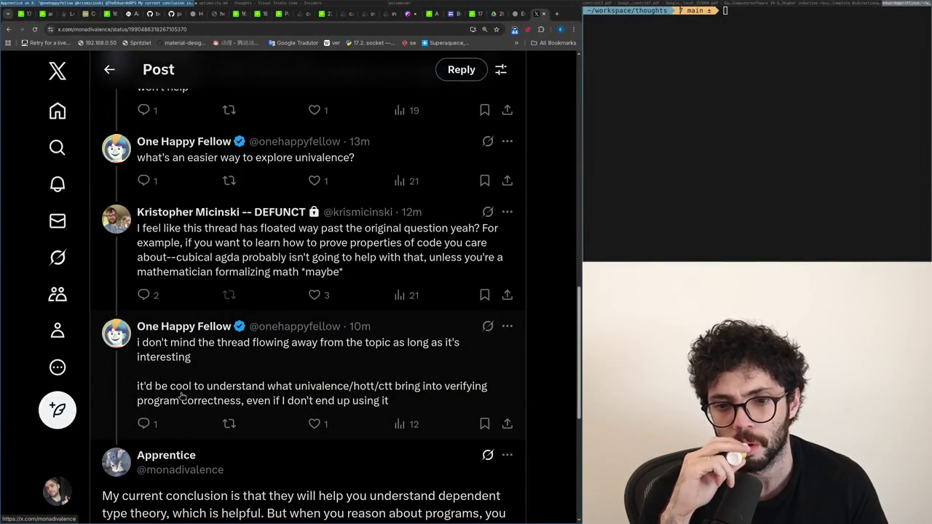
scroll(181, 396, down, 2)
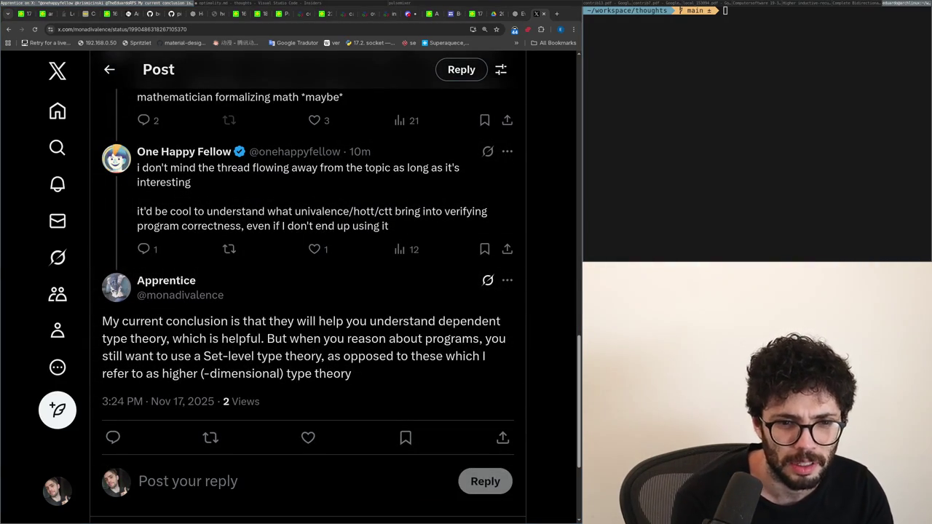
click(169, 484)
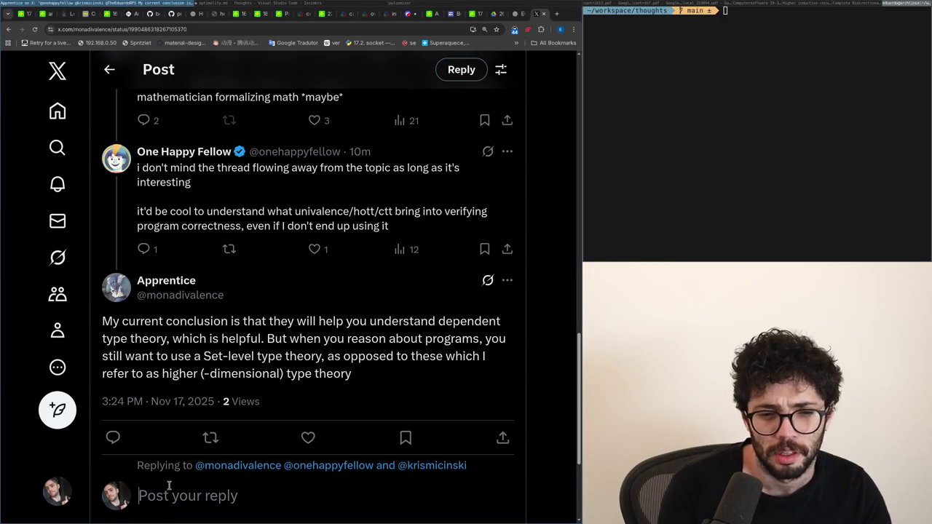
- Try several opening drafts for the reply and discard them all
text(If you're reading)
key(ctrl+a)
text(I thi)
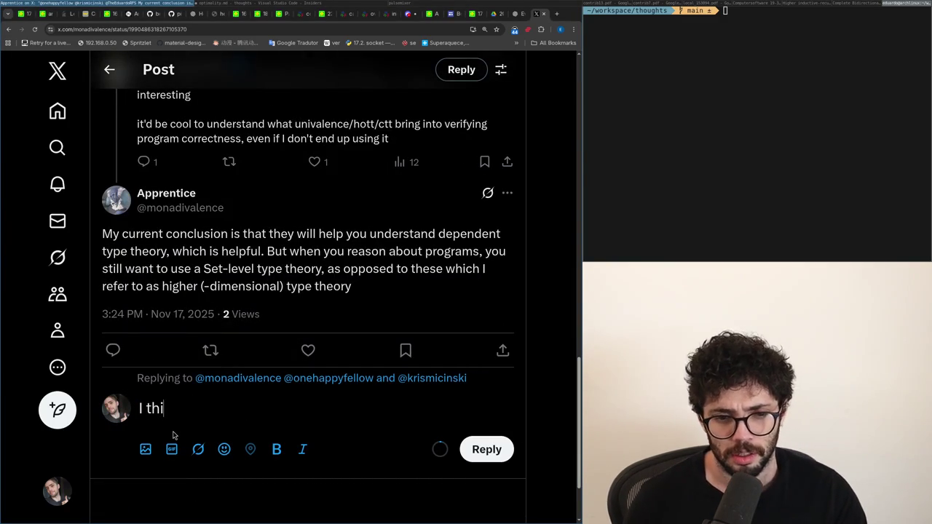
text(nk that's true even)
key(BackSpace)
key(BackSpace)
key(BackSpace)
key(BackSpace)
key(BackSpace)
key(BackSpace)
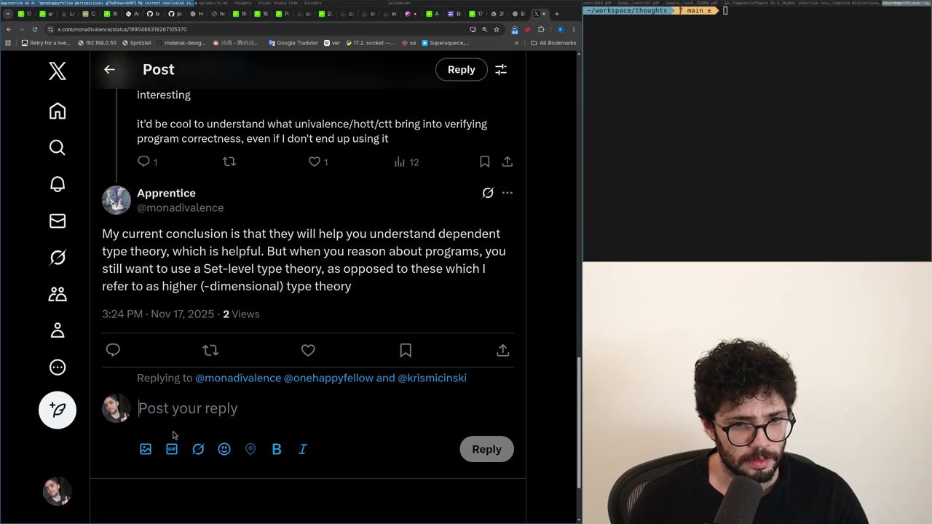
text(H)
text( don't know if I agree)
key(ctrl+a)
text(Wel)
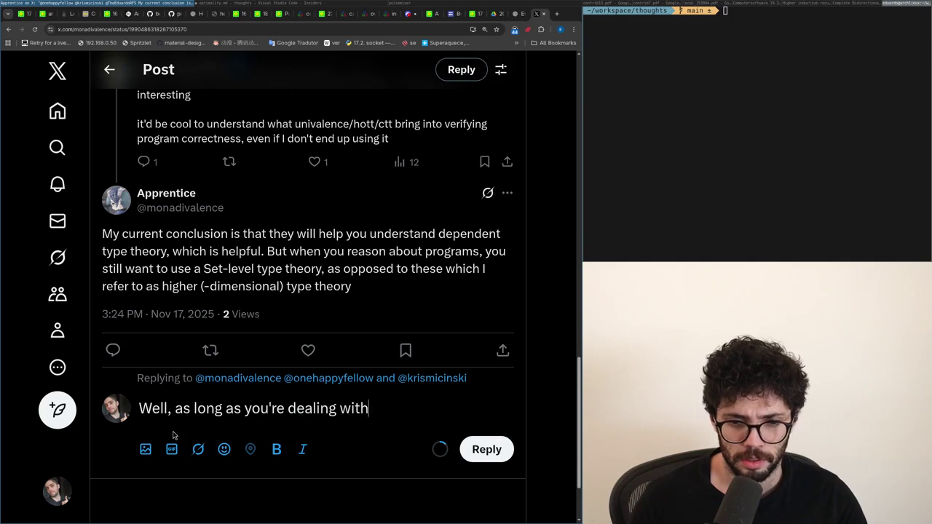
text(ta typ)
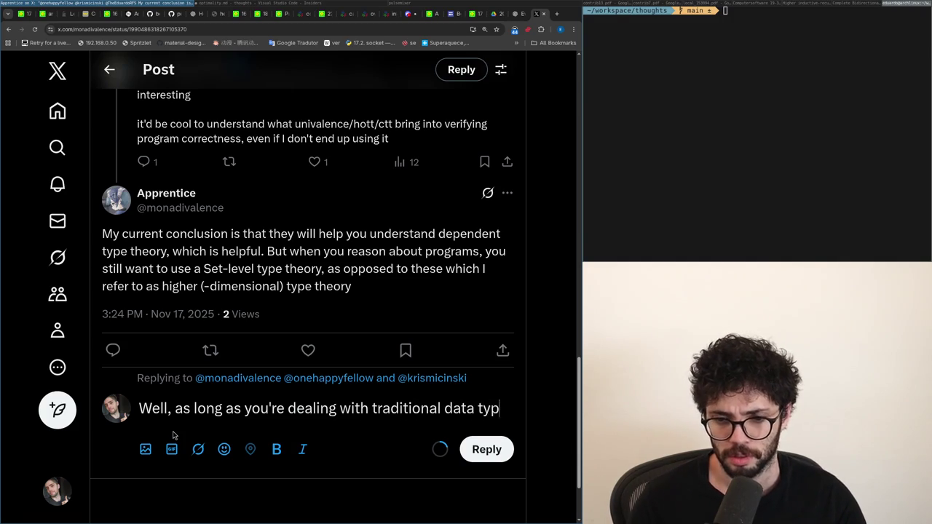
text(es you're in set)
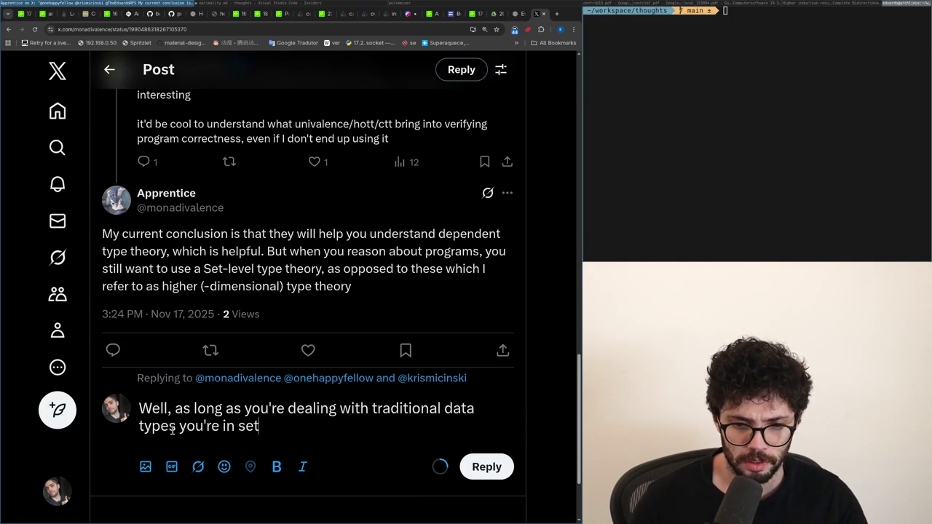
key(ctrl+a)
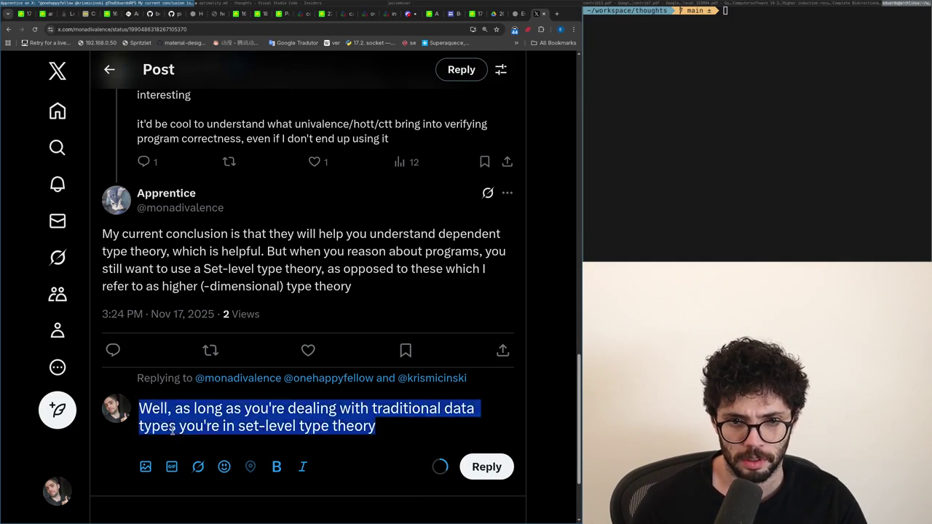
key(BackSpace)
key(ctrl+z)
key(BackSpace)
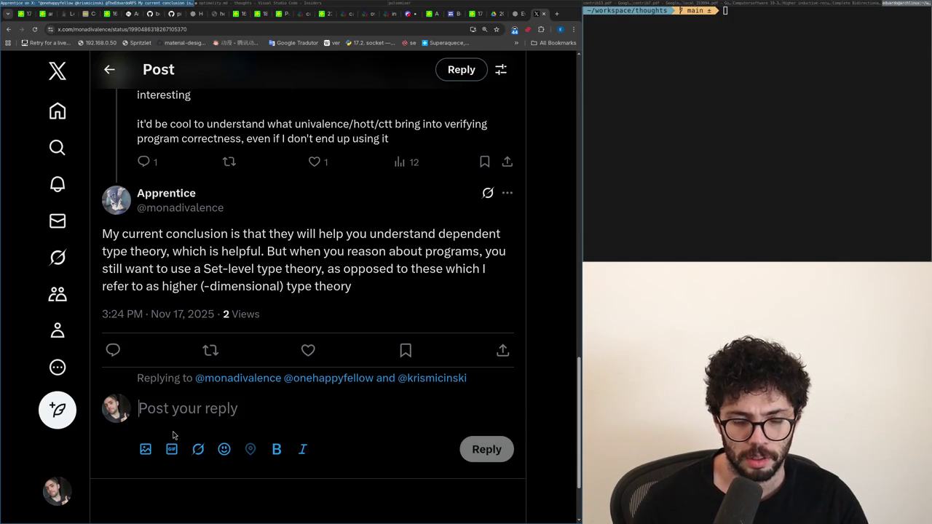
- Write that respecting equality is the useful bit, moving the 'But as long' sentence to a new paragraph
text(Sa)
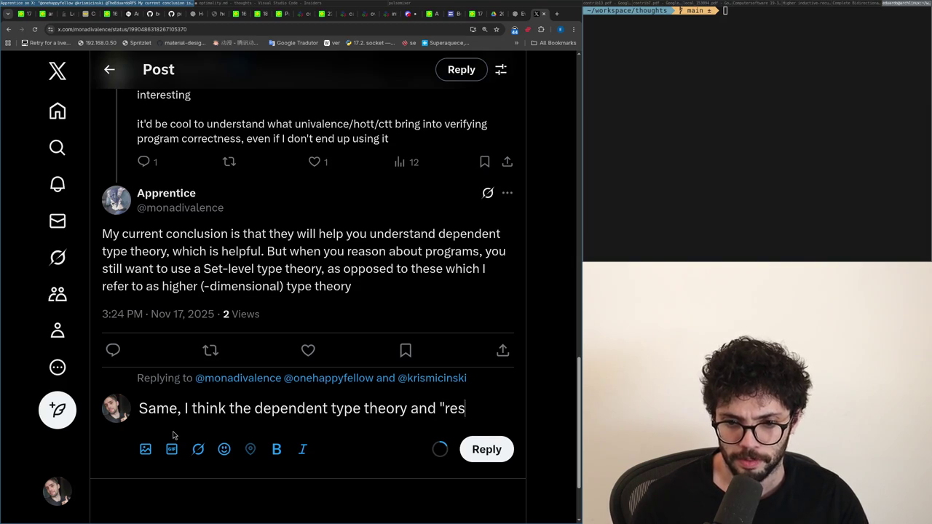
text(ig)
key(BackSpace)
text(ng" the equality is th)
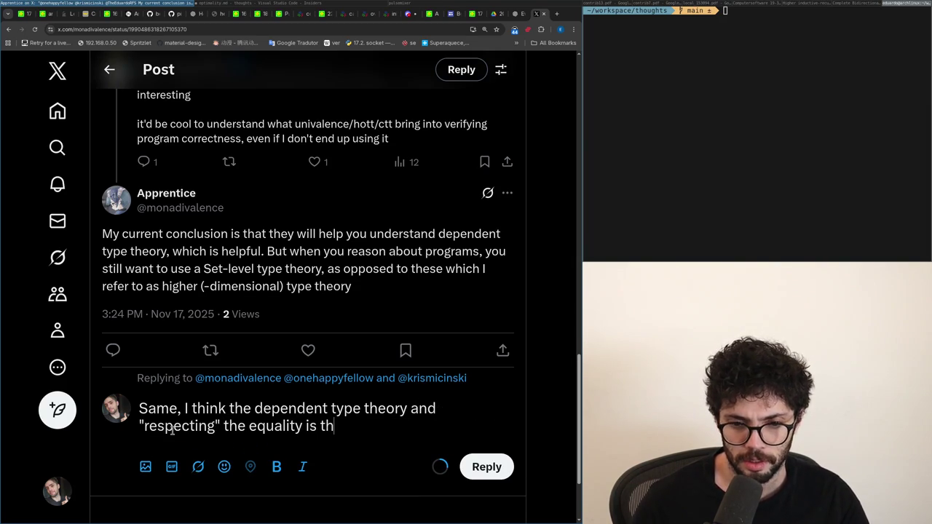
text(e useful bits. Well, as long as you're dealing with traditional data types you're in set-level type theory)
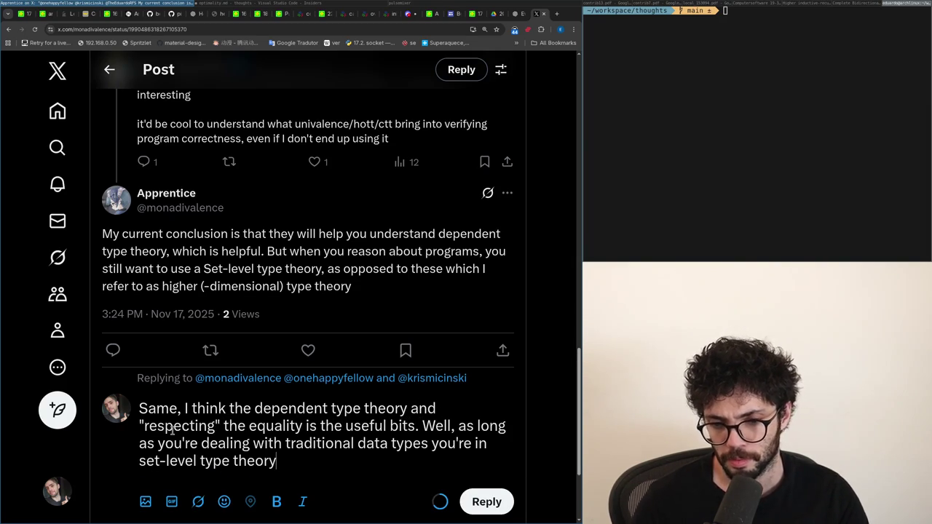
key(ctrl+BackSpace)
key(ctrl+BackSpace)
key(ctrl+BackSpace)
text(bits. But)
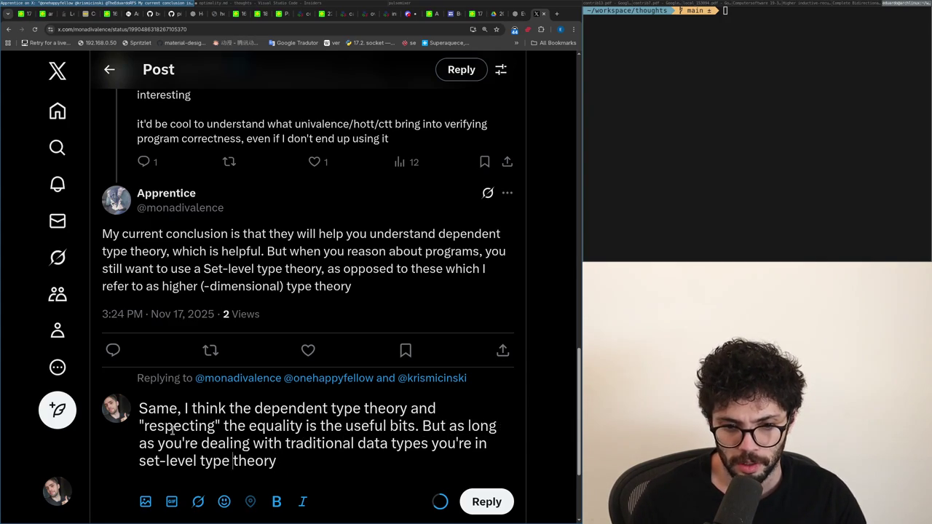
key(Home)
text(usually)
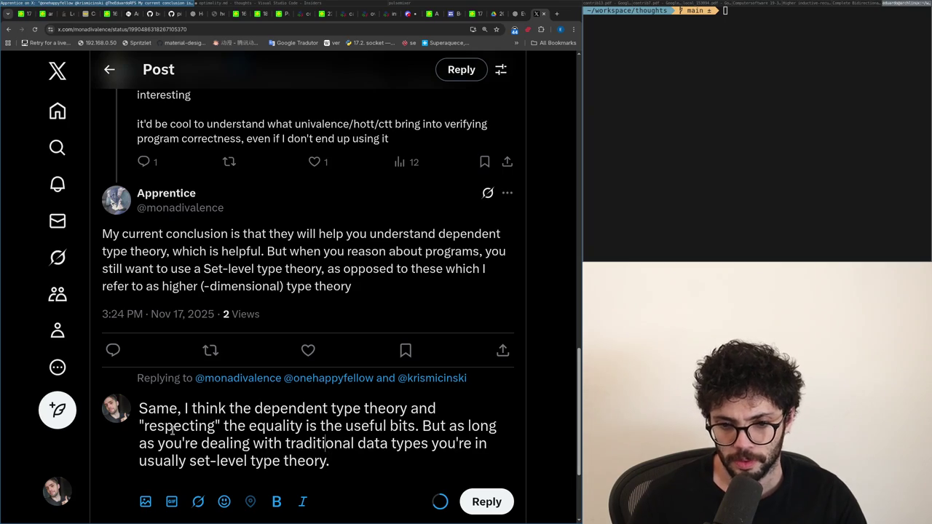
key(ctrl+Left)
key(BackSpace)
key(Return)
key(Return)
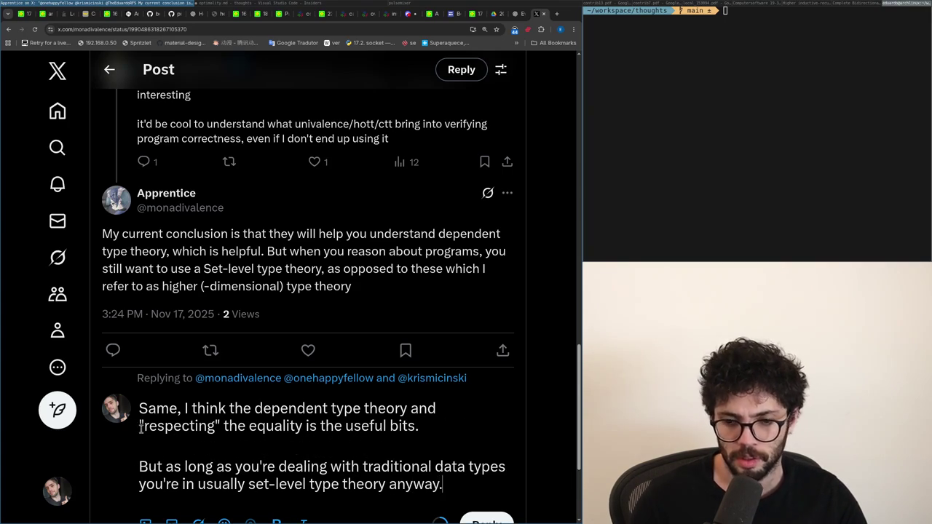
- Add a third paragraph ending with 'quotient' and post the reply
scroll(154, 428, down, 2)
key(Return)
key(Return)
text(And even for the higher bits, you're often dealing with)
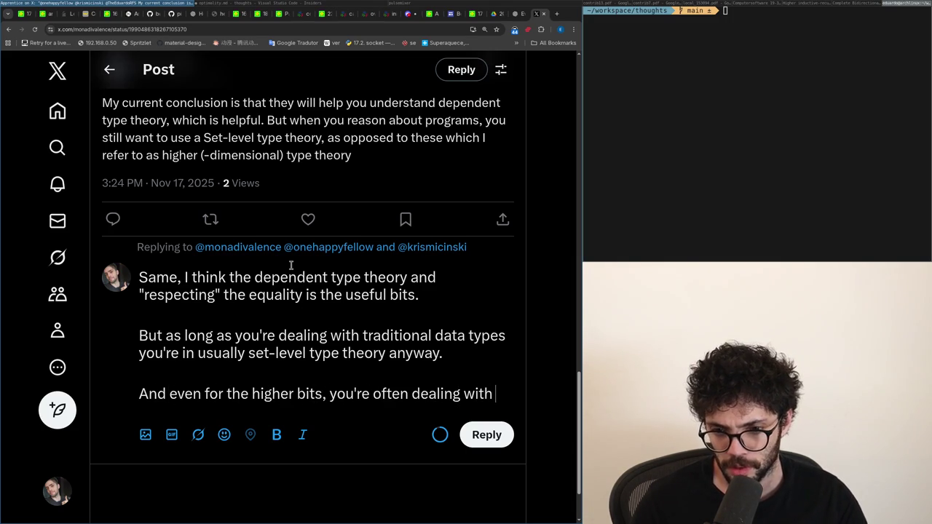
text(se)
key(BackSpace)
key(BackSpace)
text(quotient)
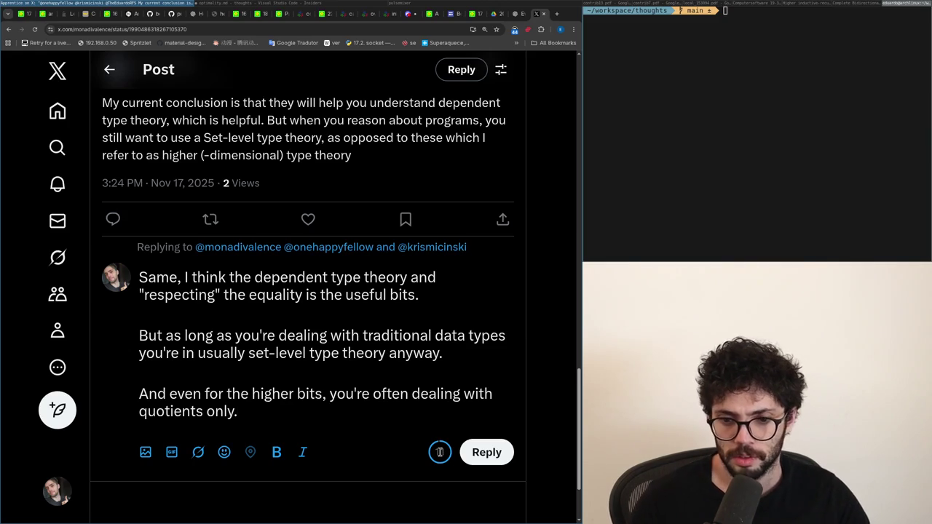
click(469, 452)
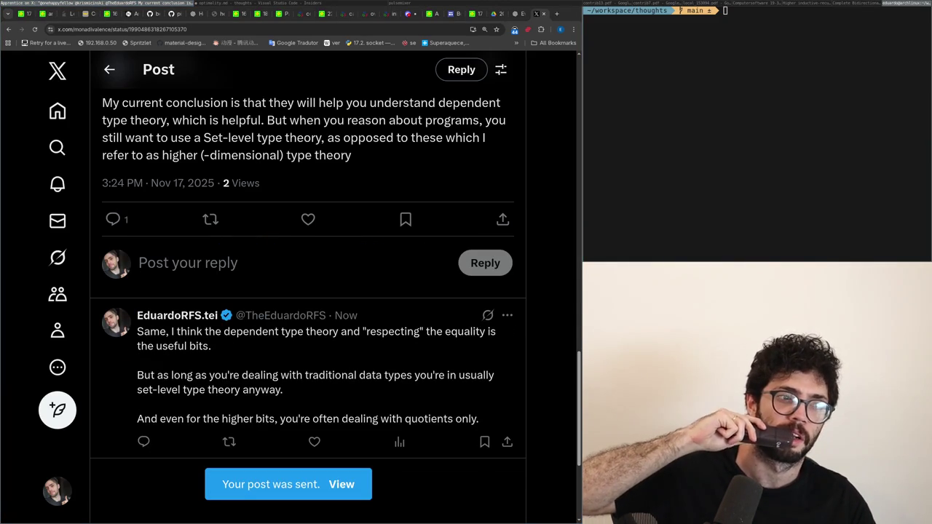
click(57, 111)
- Load the newest posts on the home timeline, then scroll through the Notifications page
click(57, 111)
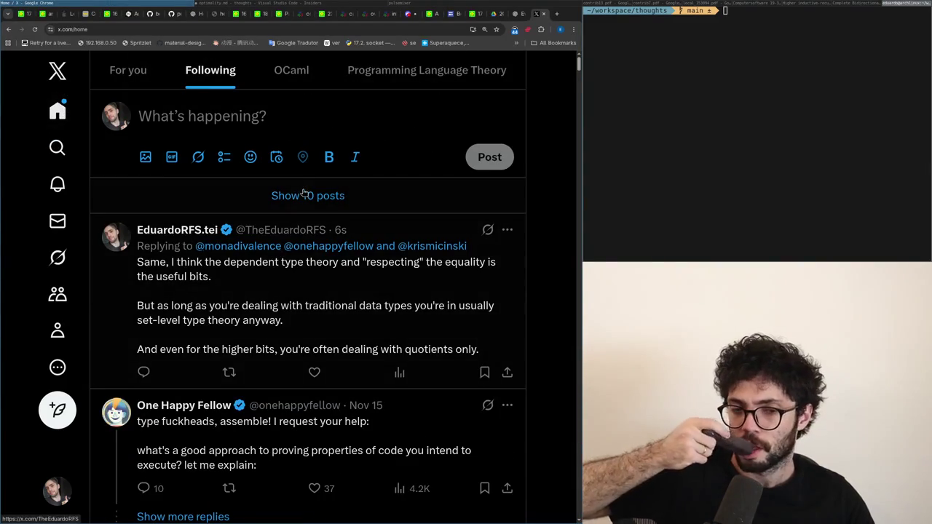
click(304, 195)
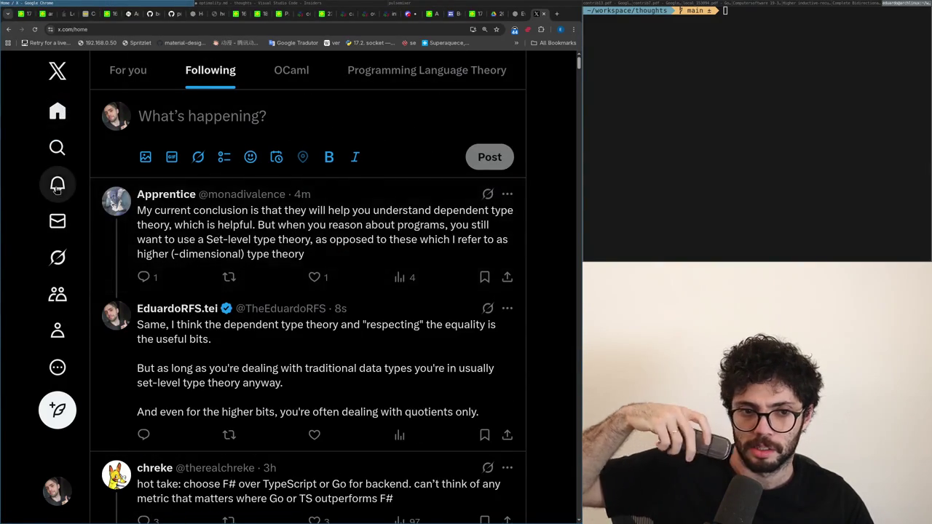
click(57, 185)
scroll(233, 407, down, 4)
scroll(233, 410, down, 1)
scroll(232, 410, down, 1)
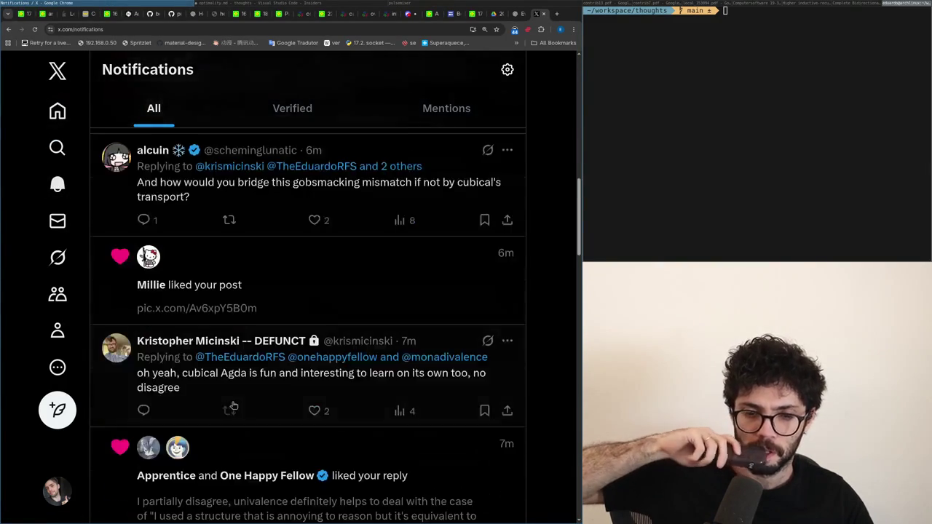
- Read the Cubical Agda reply thread and the reply about loving higher inductive types
click(231, 394)
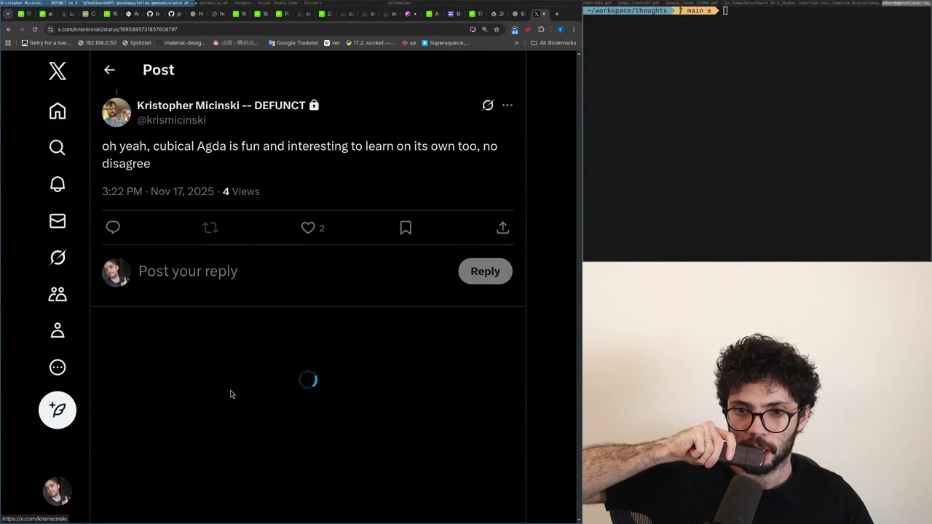
scroll(231, 360, up, 1)
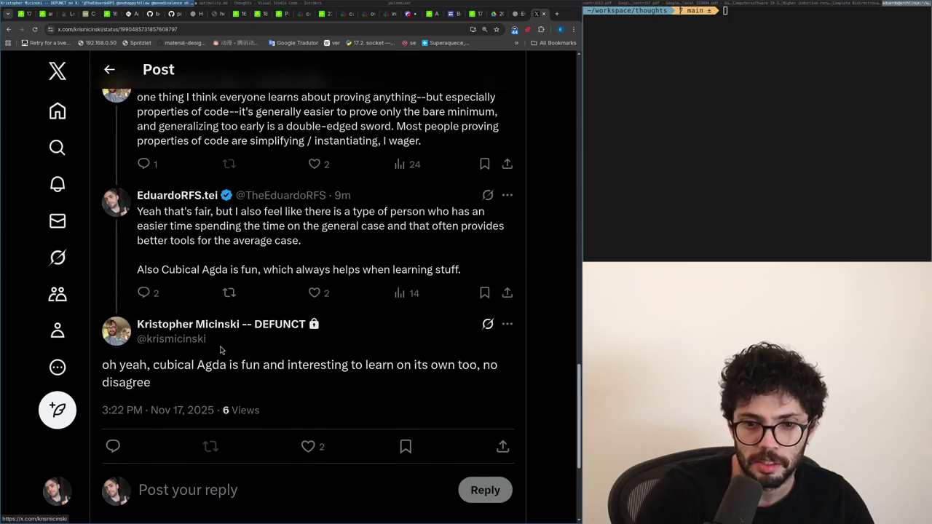
click(229, 270)
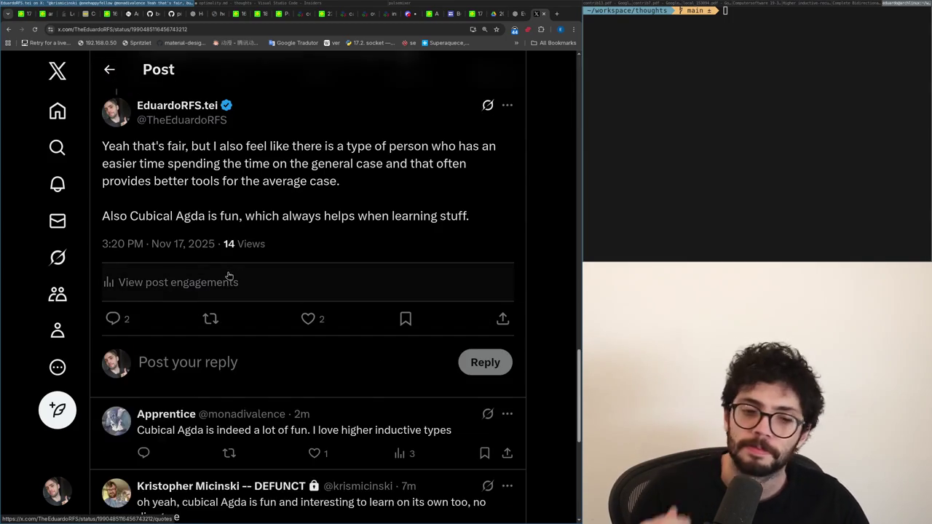
scroll(164, 337, down, 2)
click(191, 360)
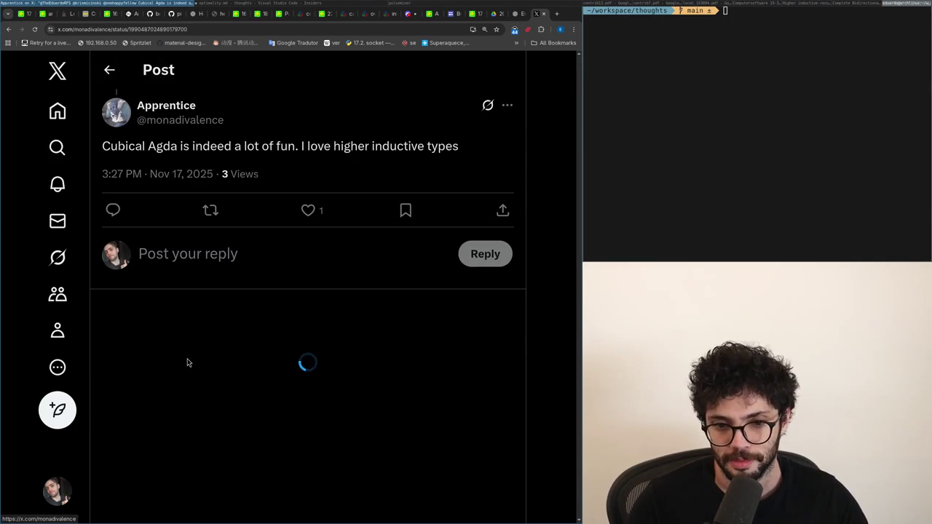
scroll(240, 323, up, 4)
drag(237, 321, 102, 321)
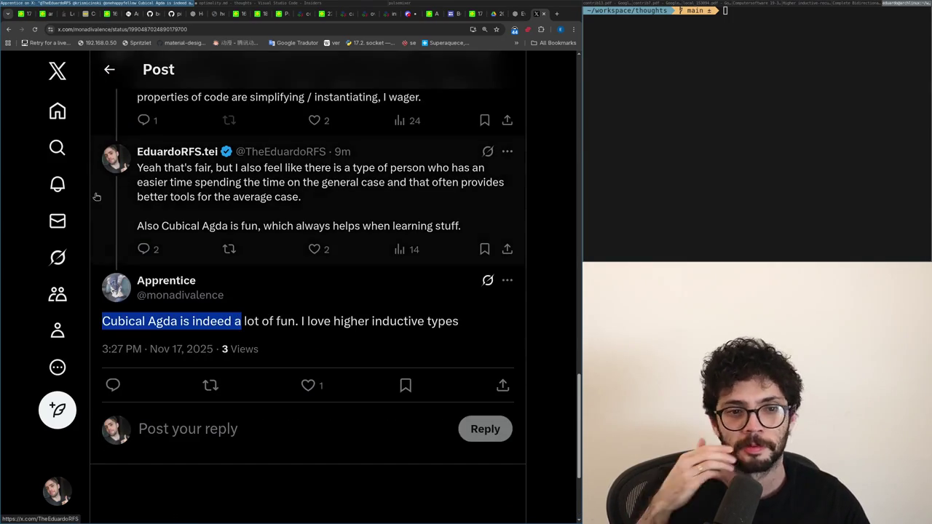
- Return to the top of Notifications, then switch to optimality.md in VS Code
click(57, 185)
scroll(146, 313, up, 4)
scroll(109, 251, up, 5)
scroll(94, 247, up, 4)
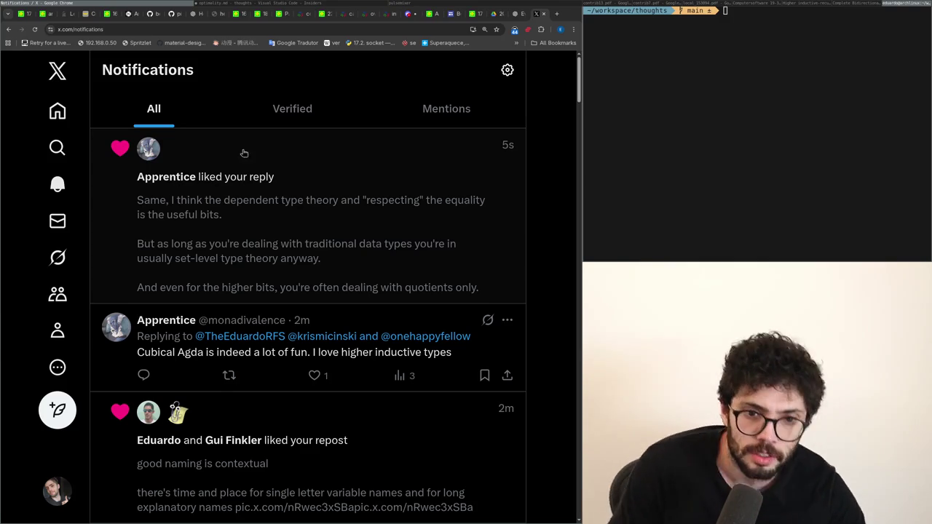
key(alt+Tab)
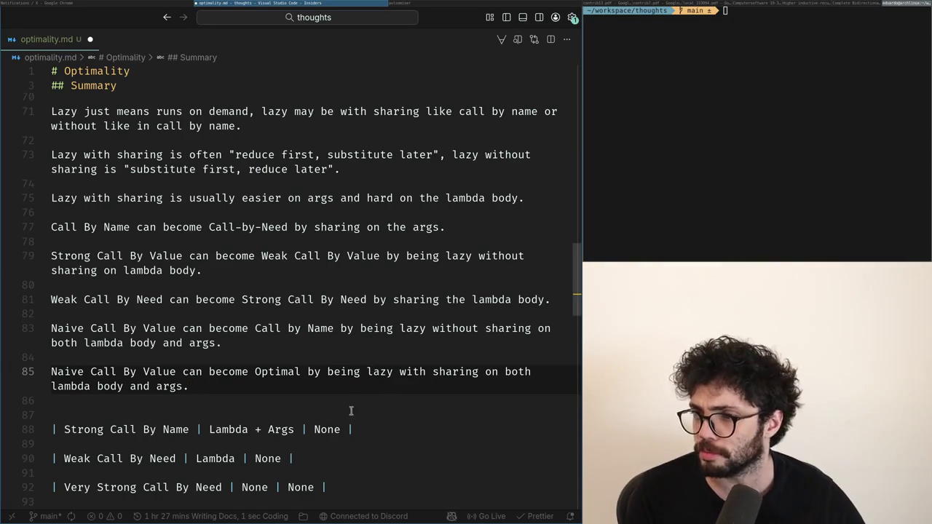
click(231, 376)
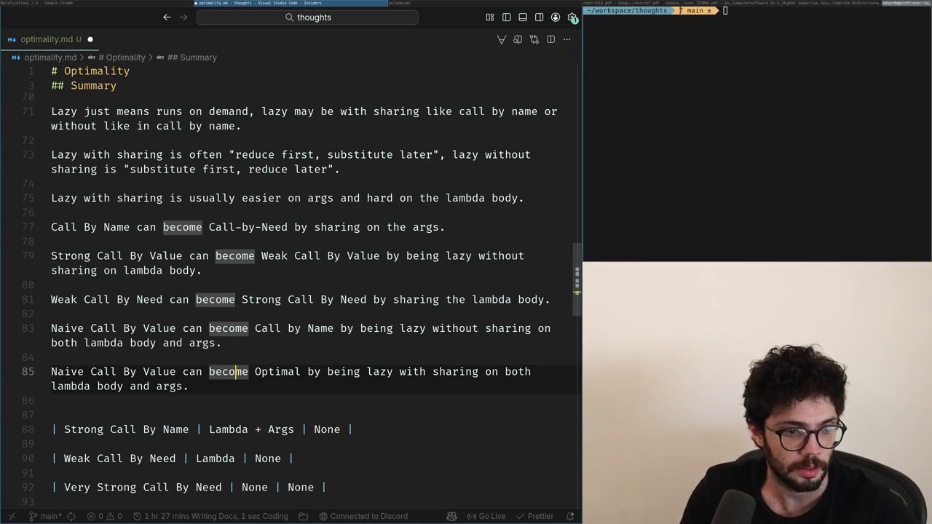
key(Escape)
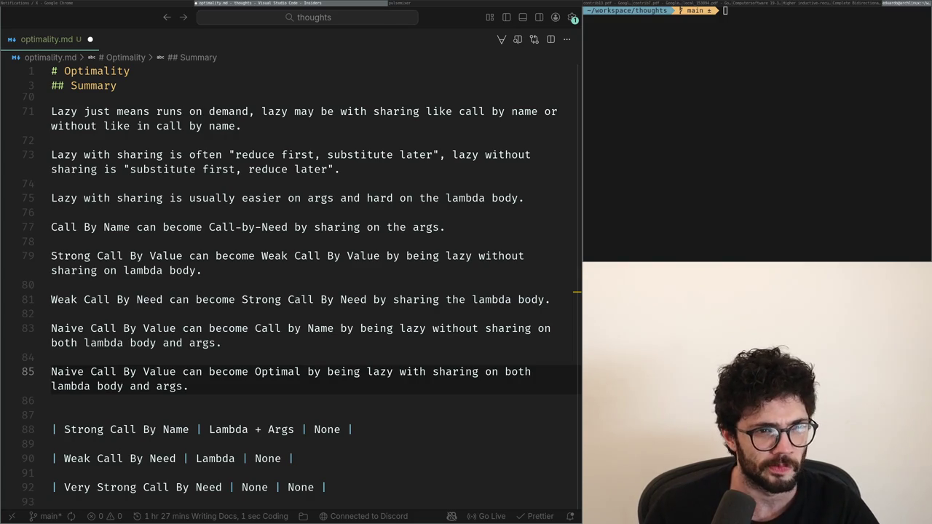
click(235, 371)
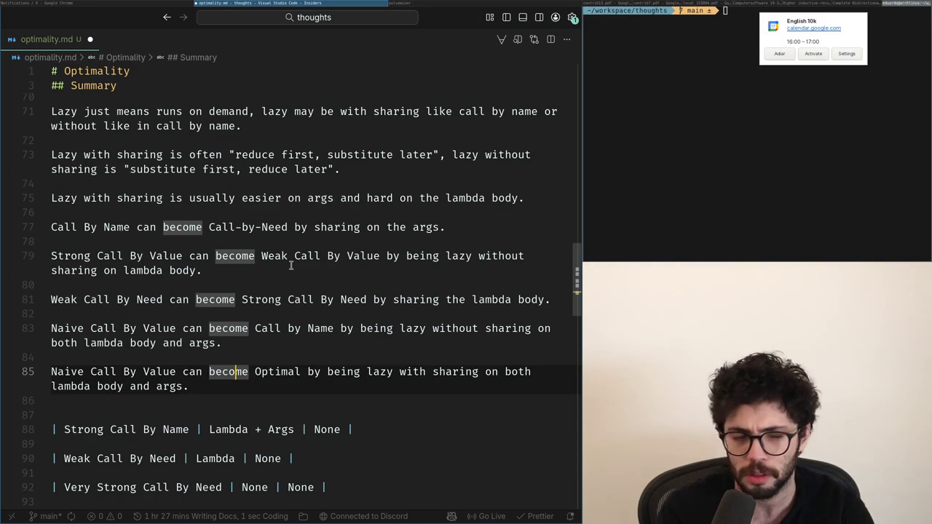
key(Escape)
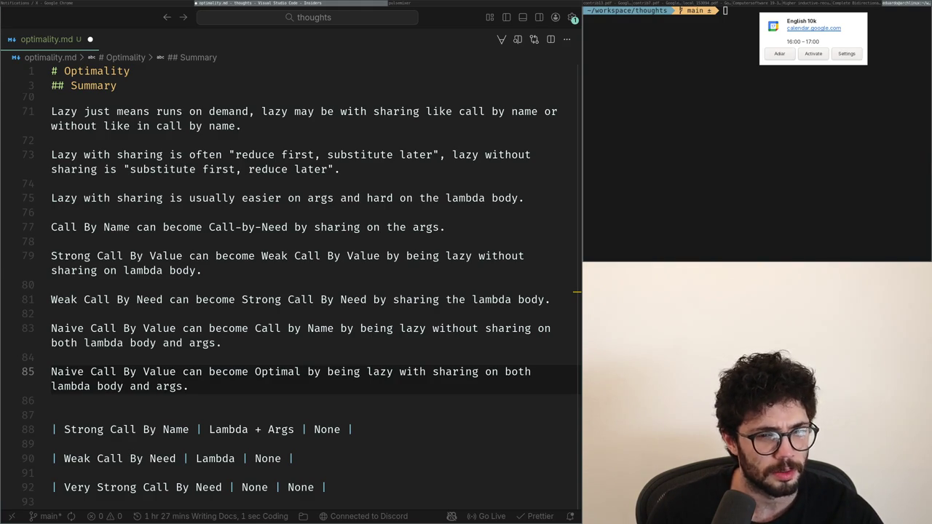
click(86, 397)
- Write on line 87 that let-based sharing struggles under lambdas because it is capture avoiding
key(Return)
key(BackSpace)
key(BackSpace)
key(BackSpace)
text(Traditional sharin)
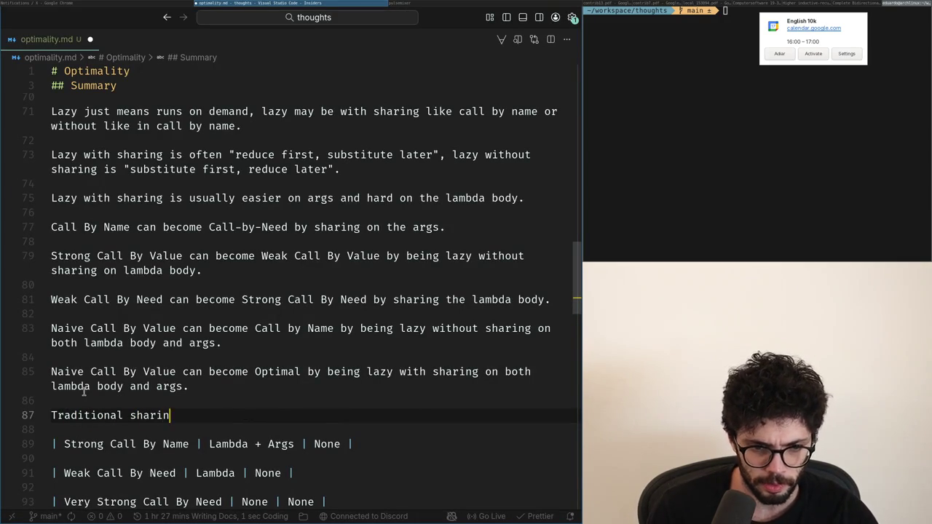
text(et)
key(BackSpace)
key(BackSpace)
key(BackSpace)
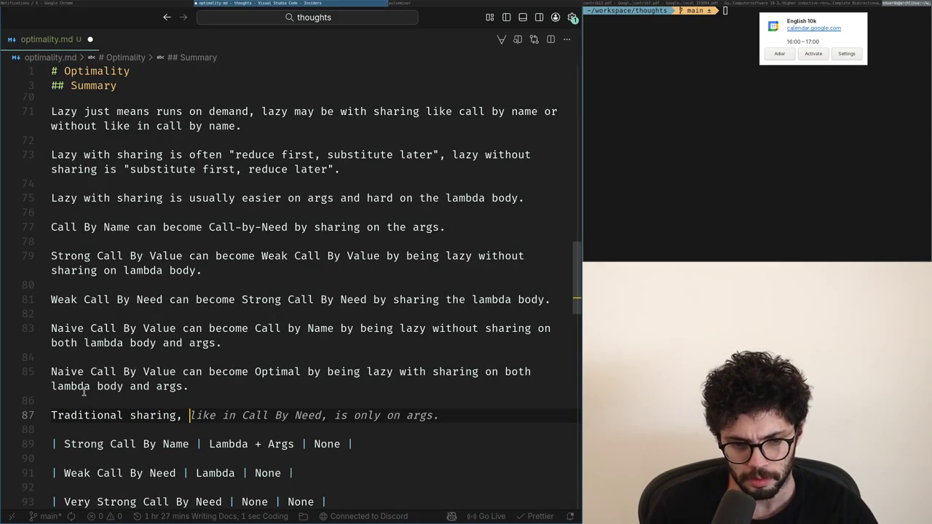
text(let )
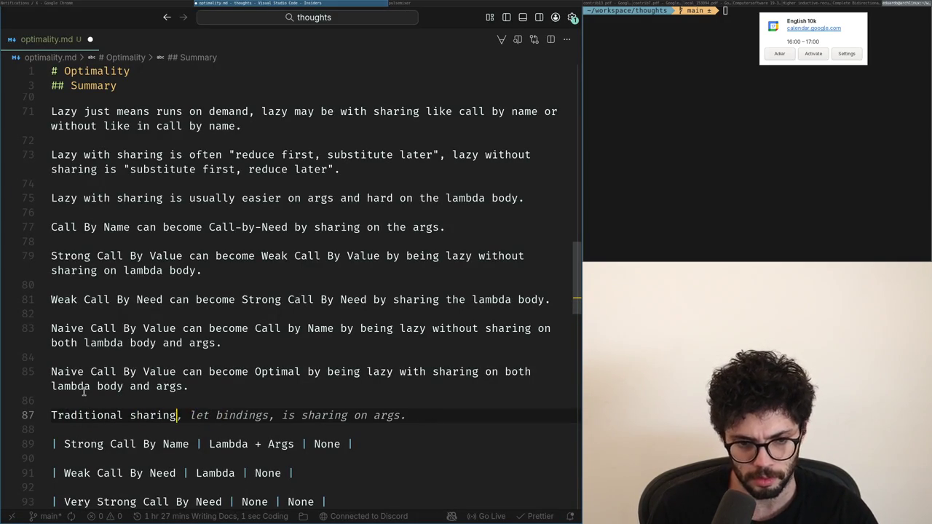
text((e)
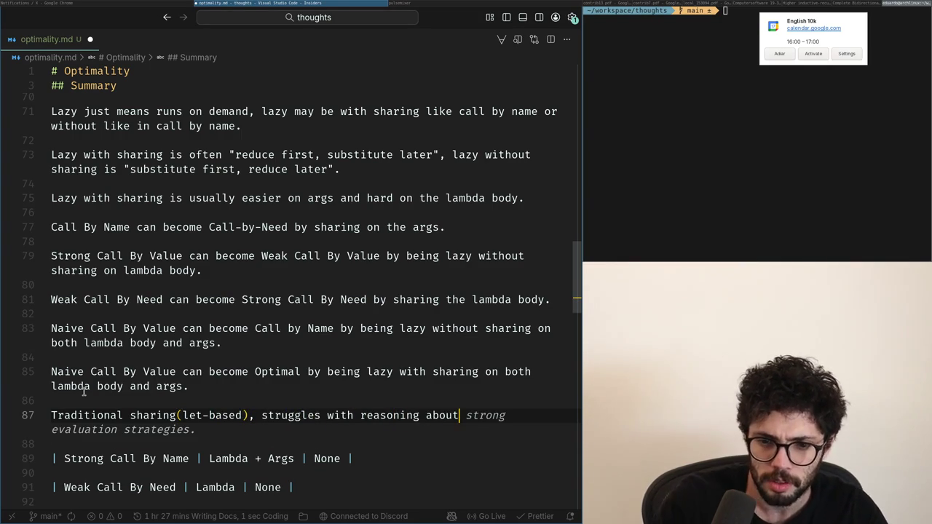
key(ctrl+shift+Left)
key(ctrl+shift+Left)
text(sharing under l)
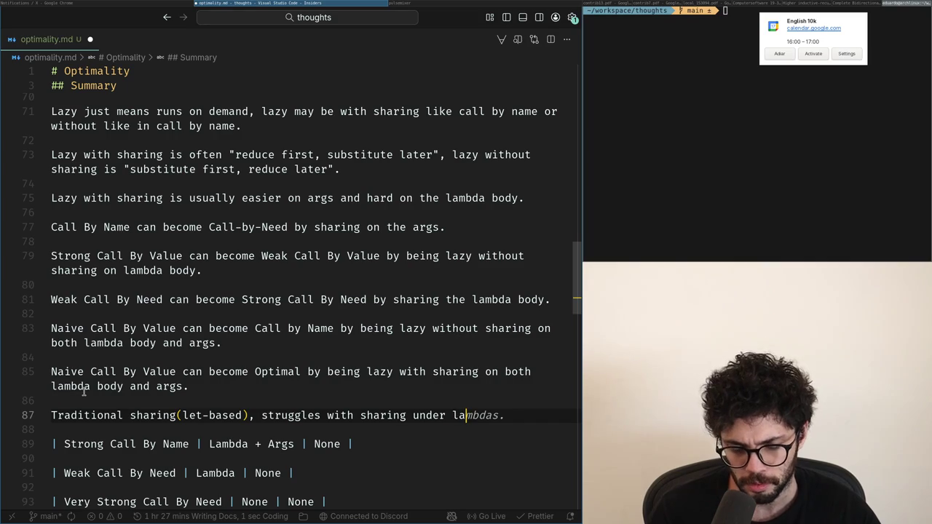
key(BackSpace)
text(inder)
key(ctrl+BackSpace)
text(lambdas.)
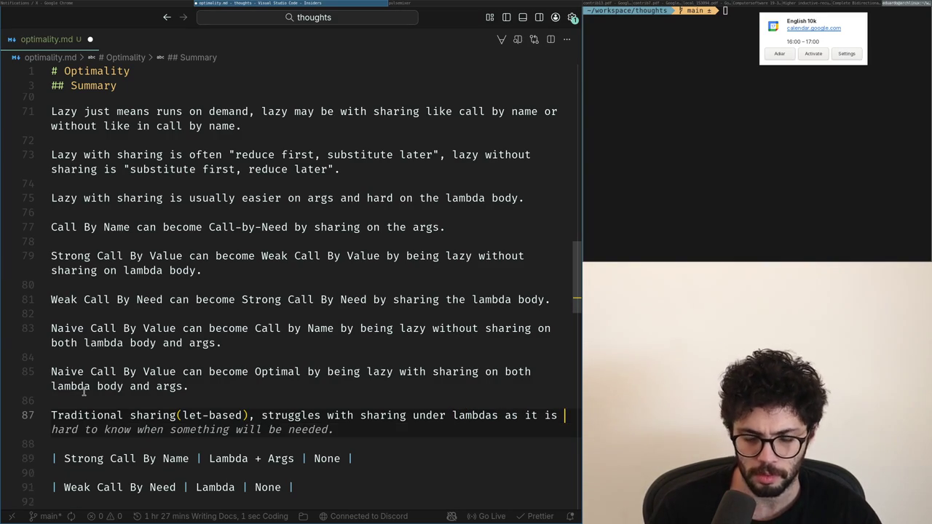
text( captu)
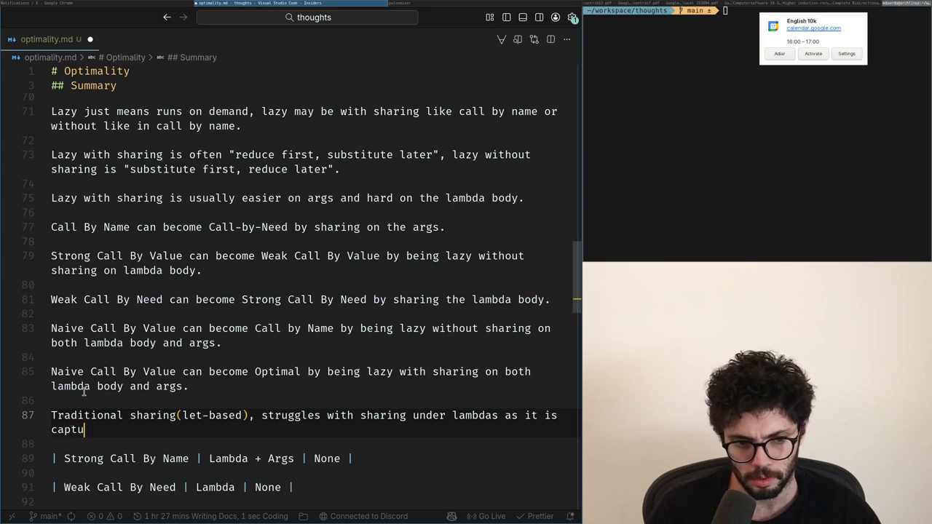
- Start a new paragraph below the note, then open a fresh Chrome tab for searching
key(Return)
key(Return)
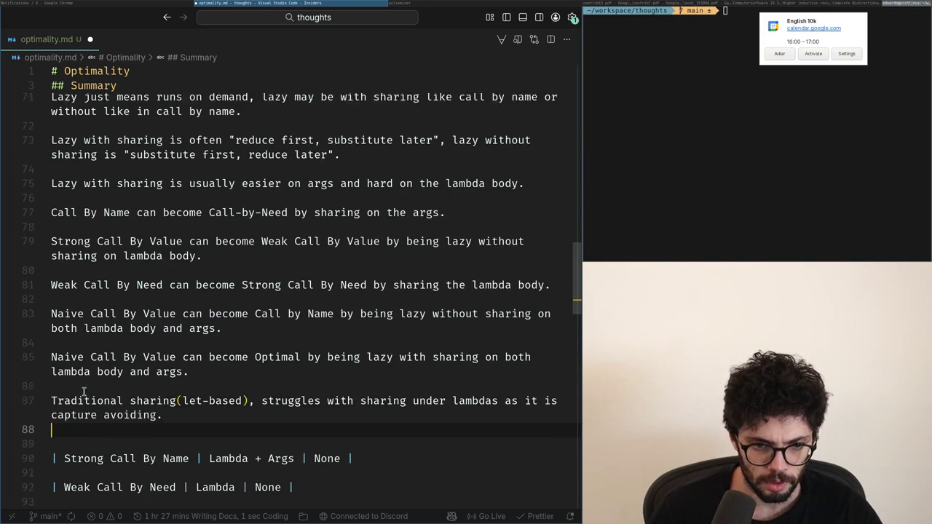
text(Captu)
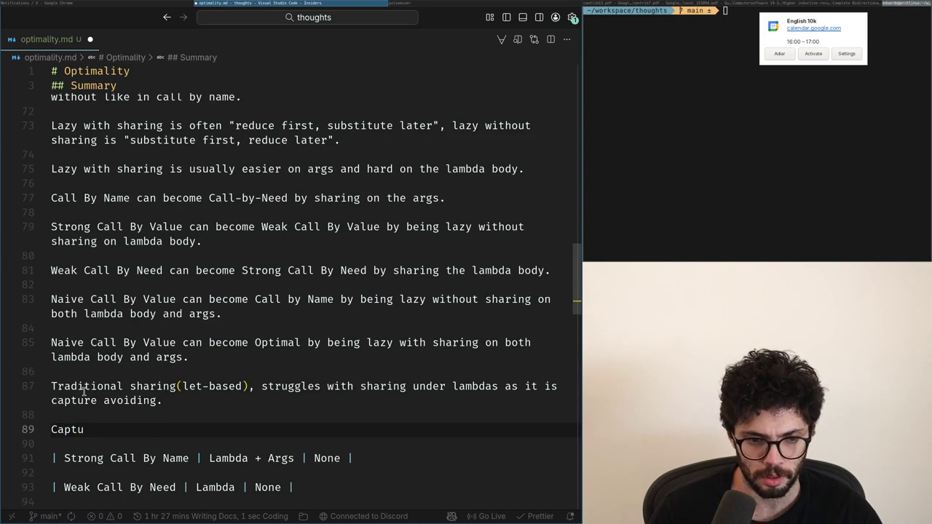
key(BackSpace)
key(BackSpace)
key(BackSpace)
text(Cpa)
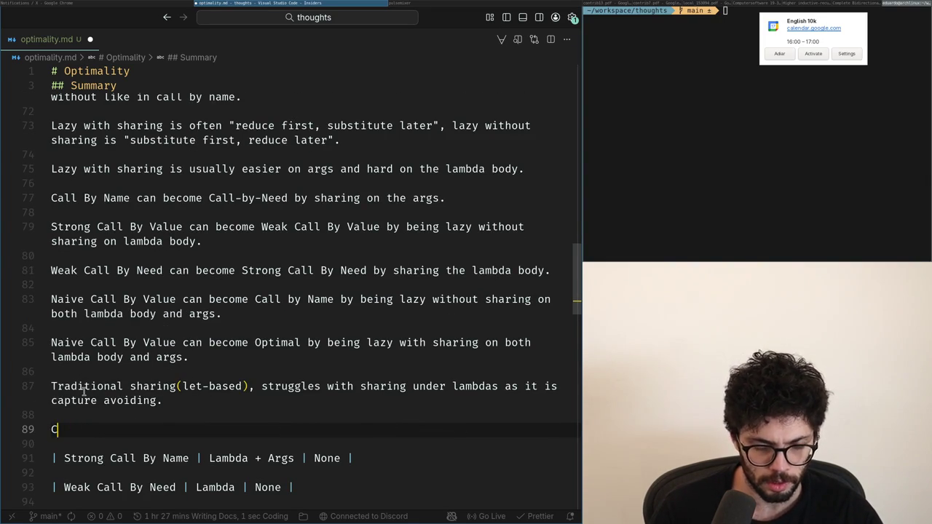
key(super+Left)
key(ctrl+t)
- Search Google for lambda calculus capture avoiding substitution and read the Stack Overflow answer
text(capturing)
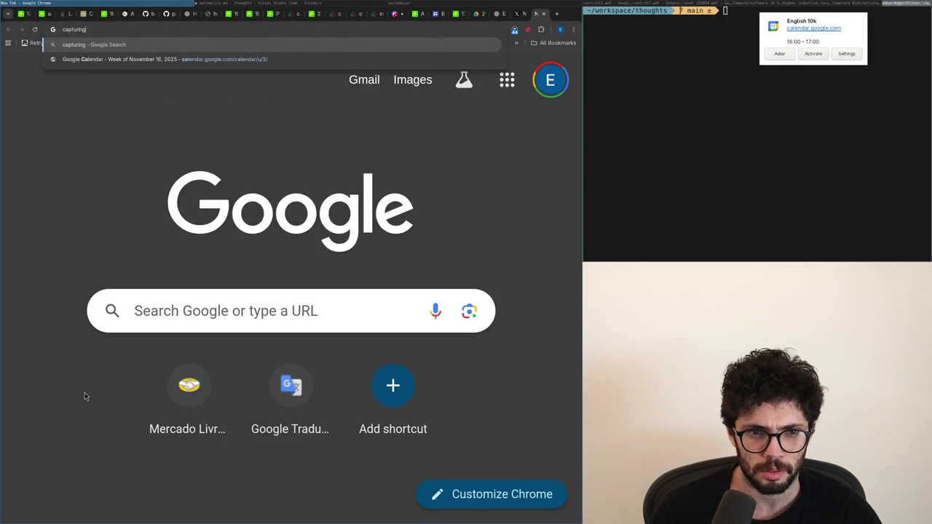
key(BackSpace)
key(BackSpace)
key(BackSpace)
text(e avoiding substitution)
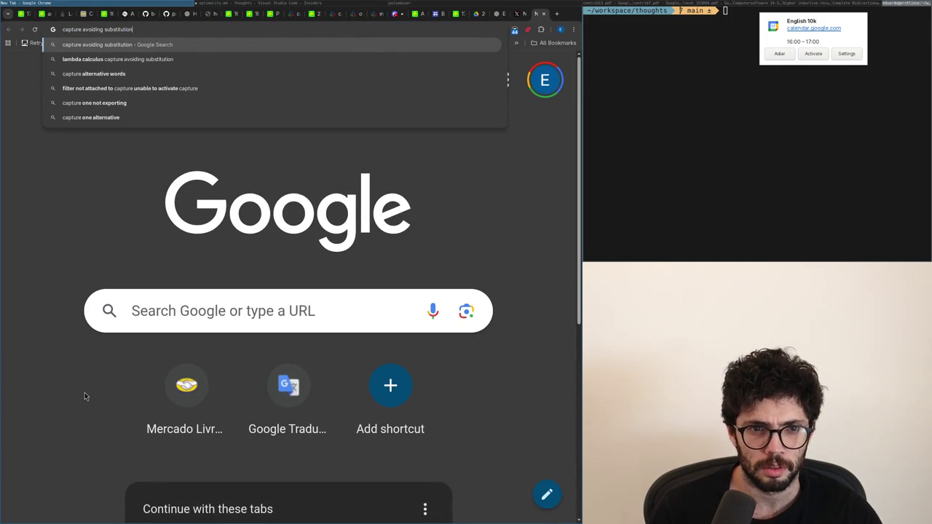
key(Down)
key(Return)
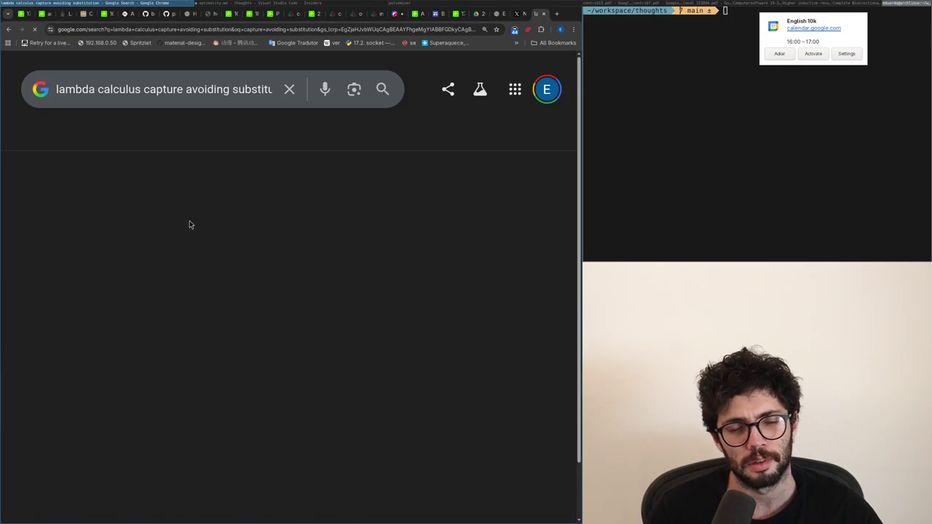
scroll(175, 238, down, 2)
scroll(191, 349, down, 1)
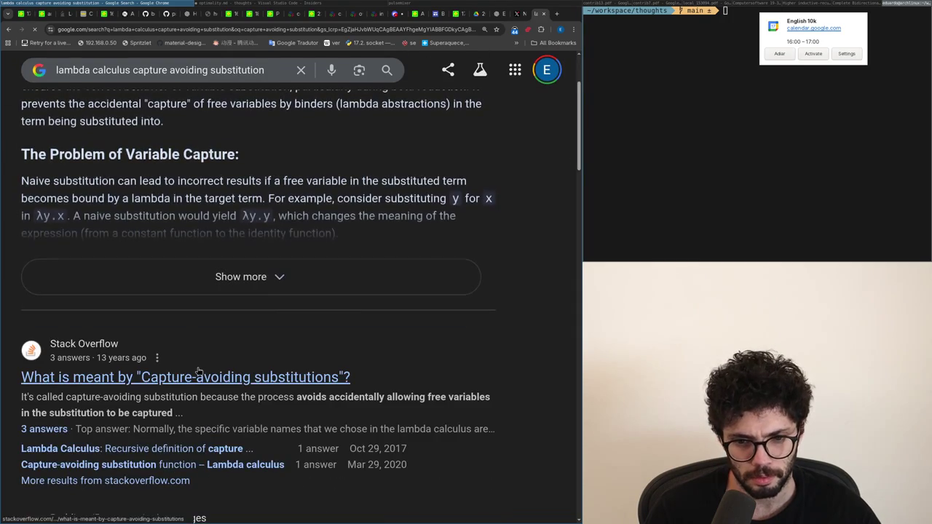
click(308, 374)
scroll(200, 364, down, 5)
scroll(200, 360, down, 3)
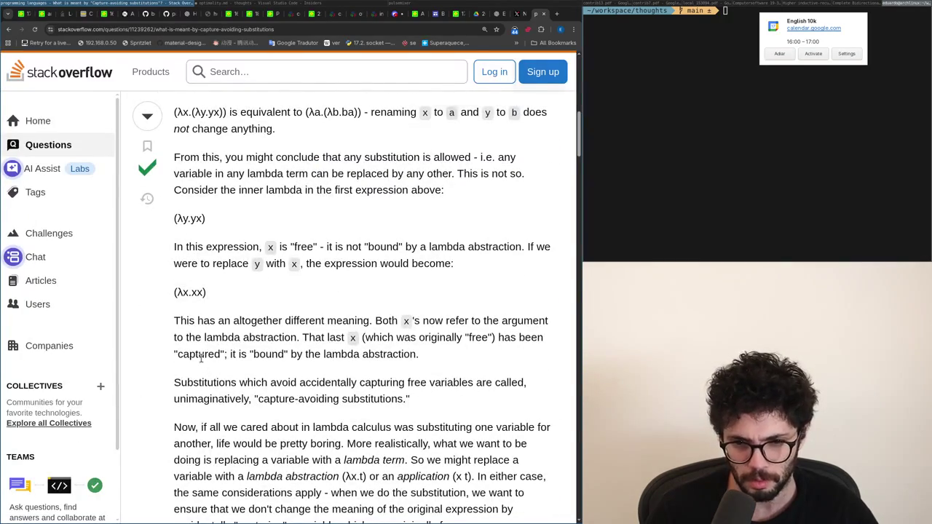
scroll(201, 358, down, 5)
- Search for 'capturing substitutions' and skim the results
key(ctrl+l)
text(capturing substitut)
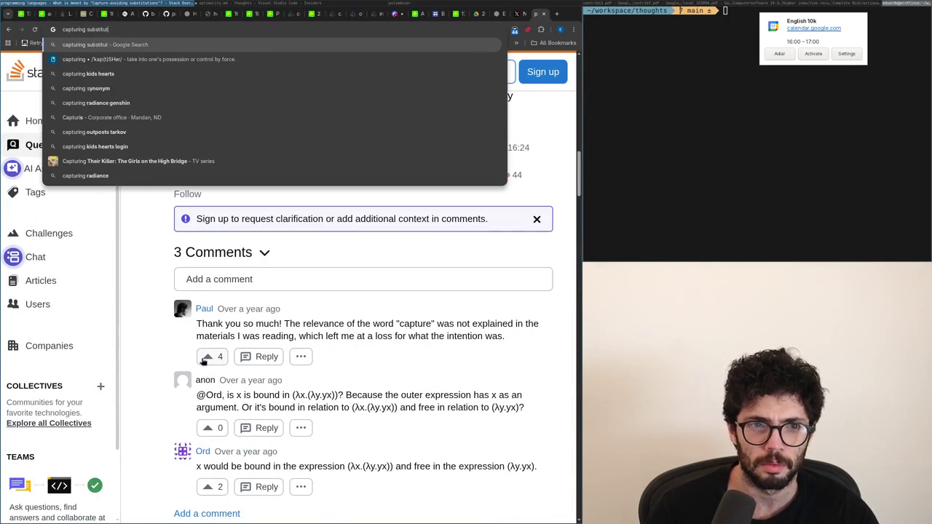
text(ions)
key(Return)
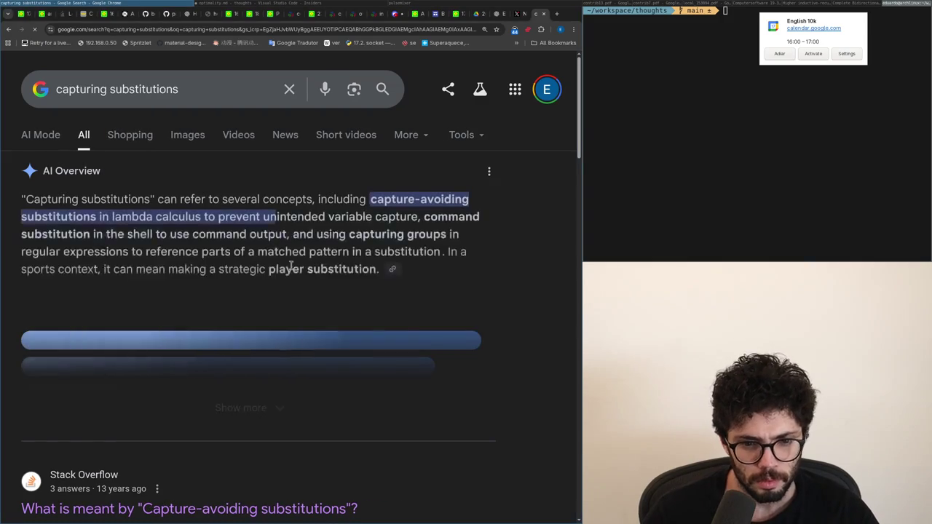
scroll(295, 267, down, 4)
scroll(299, 273, down, 3)
scroll(293, 281, down, 2)
scroll(294, 288, down, 2)
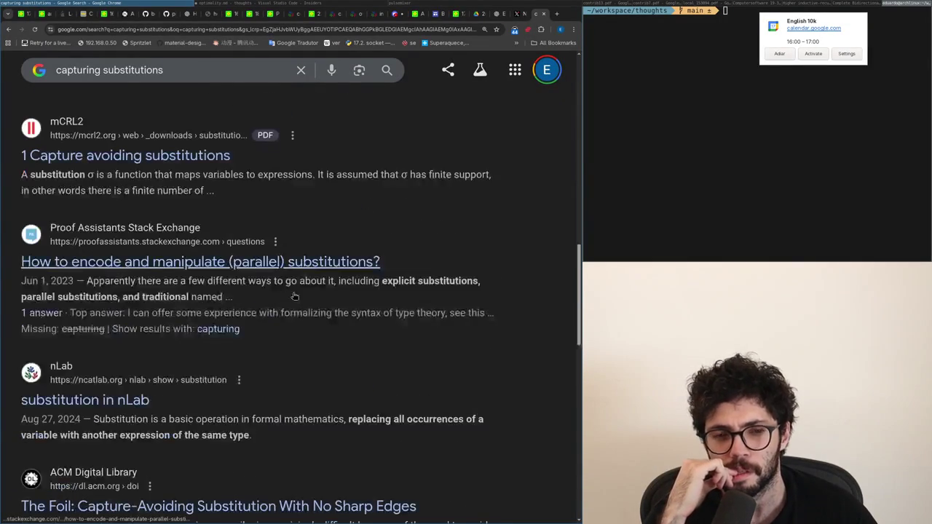
scroll(293, 296, down, 3)
- Refine the search to 'context capturing substitutions lambda calculus' and review the results
key(ctrl+l)
text(context)
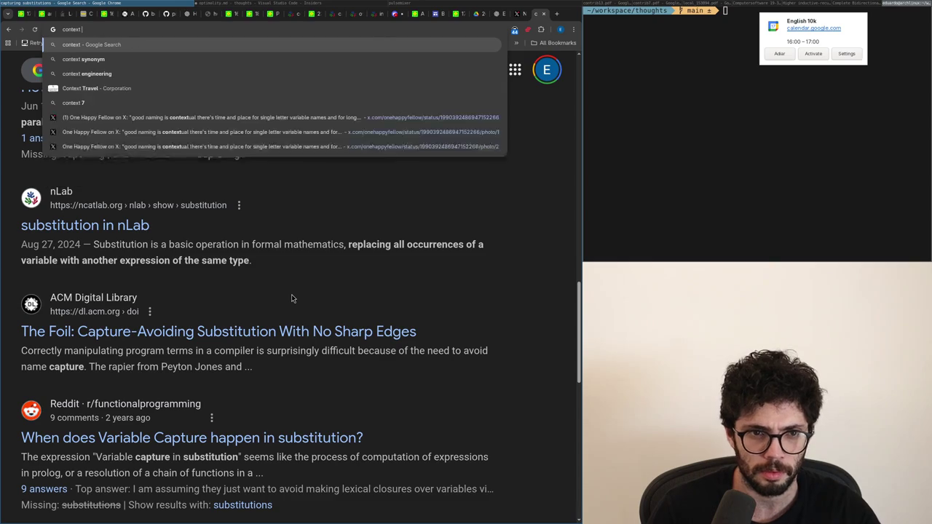
text( capturing substitutions)
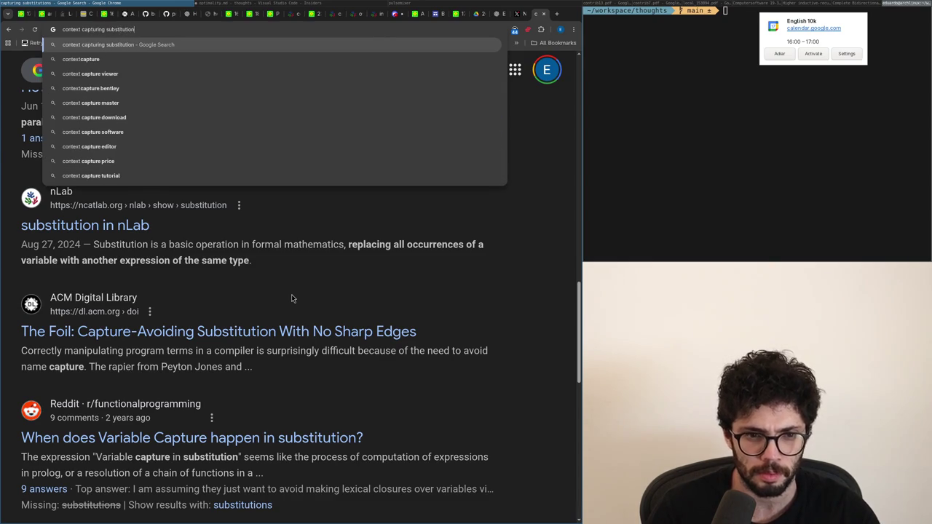
key(Return)
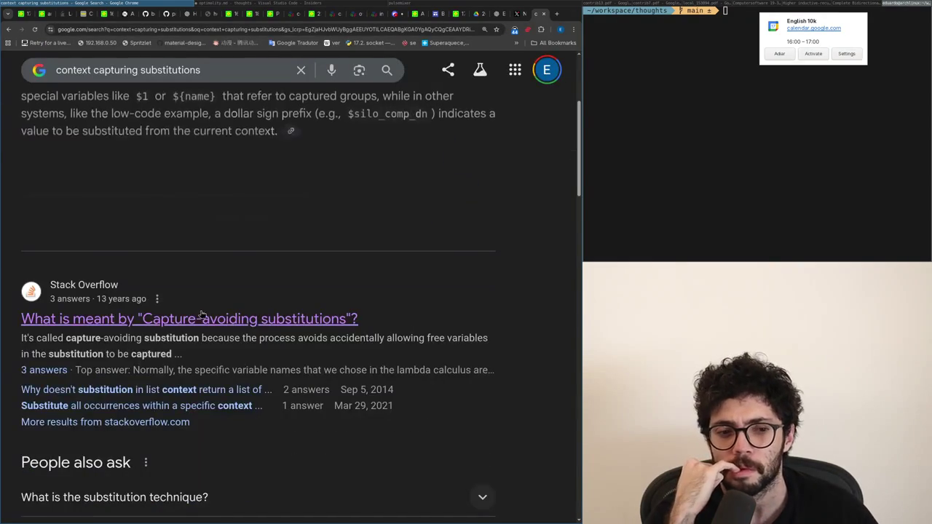
scroll(210, 307, up, 3)
scroll(199, 289, down, 3)
scroll(199, 288, up, 3)
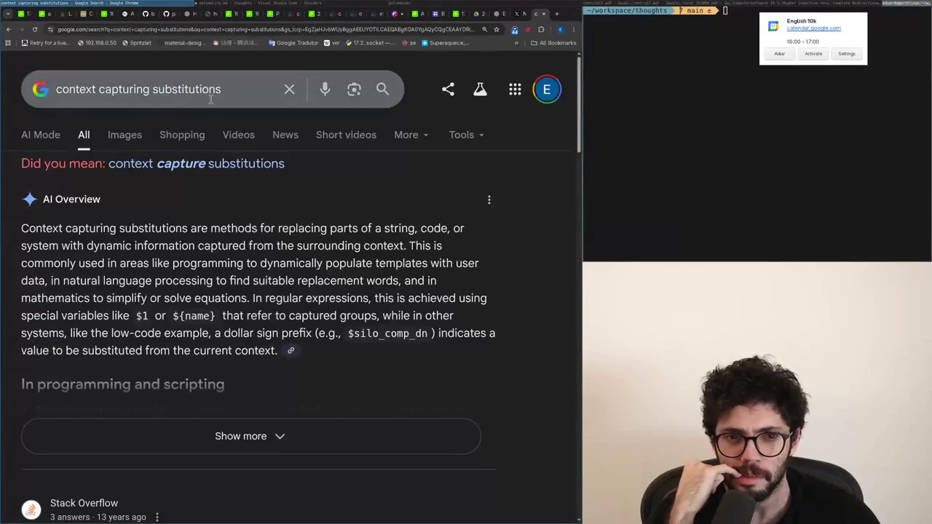
click(217, 91)
text(lambda calcl)
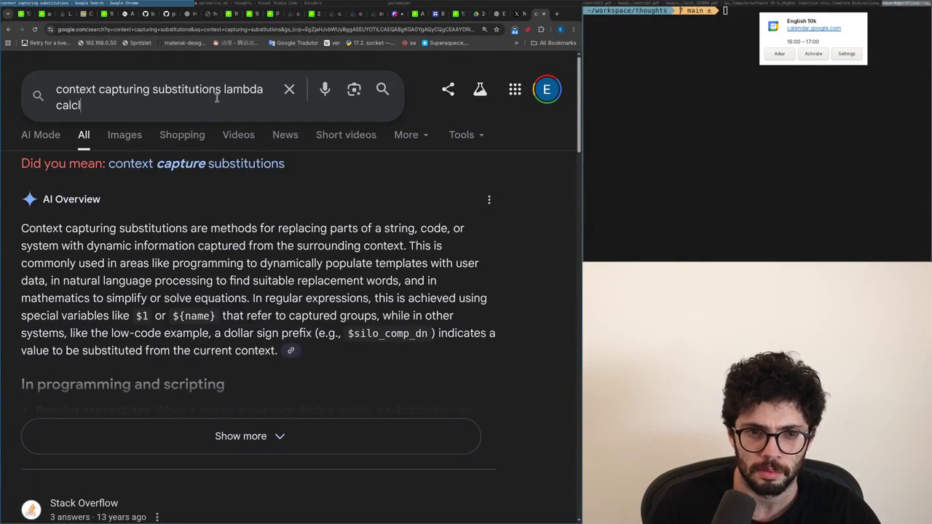
text(lus)
key(Return)
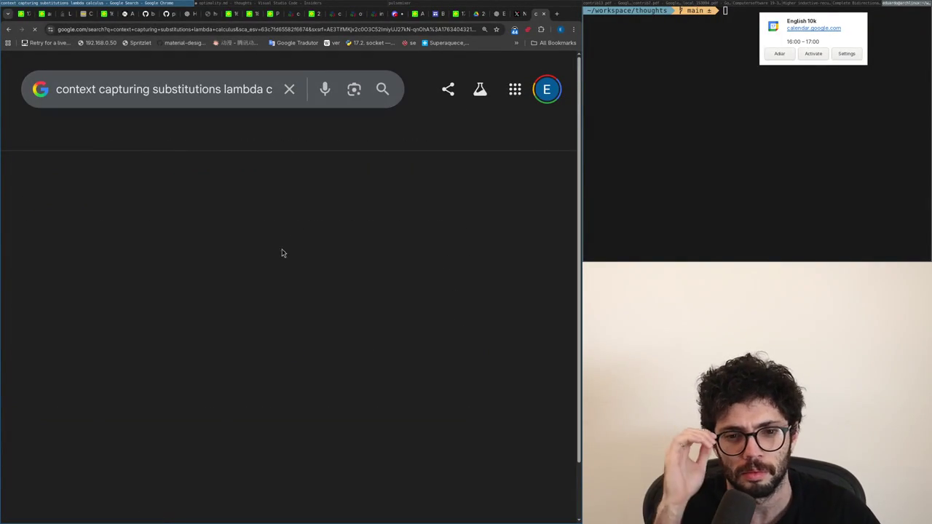
scroll(201, 233, down, 3)
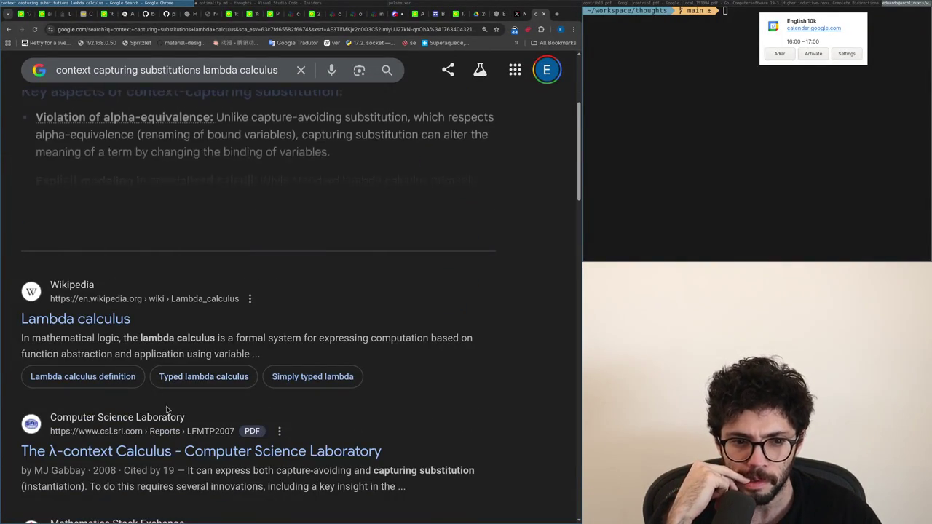
scroll(161, 433, up, 2)
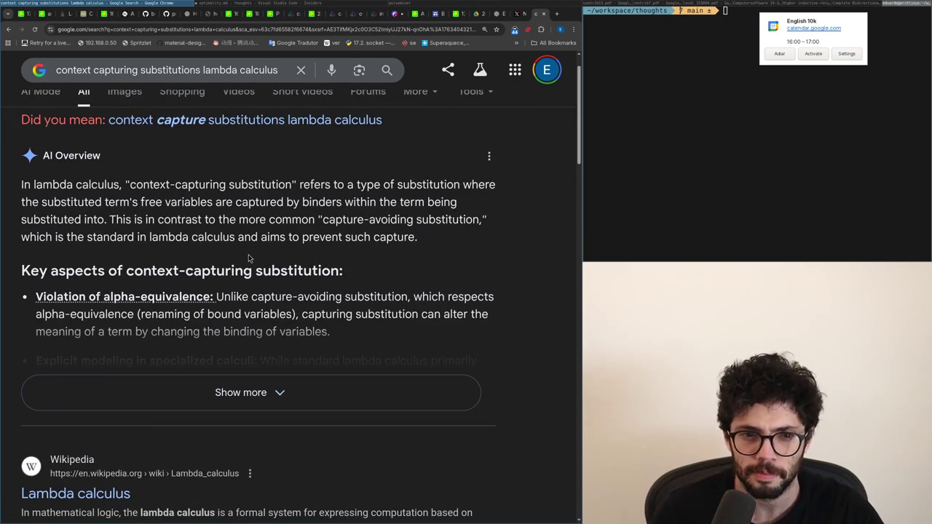
- Close the search tab and open the quotients reply on X as its own post
key(ctrl+w)
drag(191, 325, 214, 341)
click(198, 349)
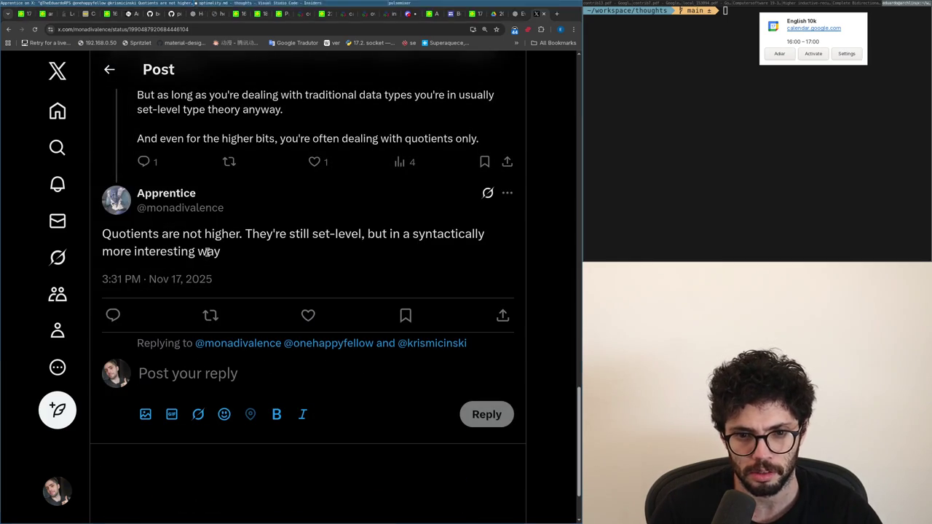
scroll(293, 268, up, 2)
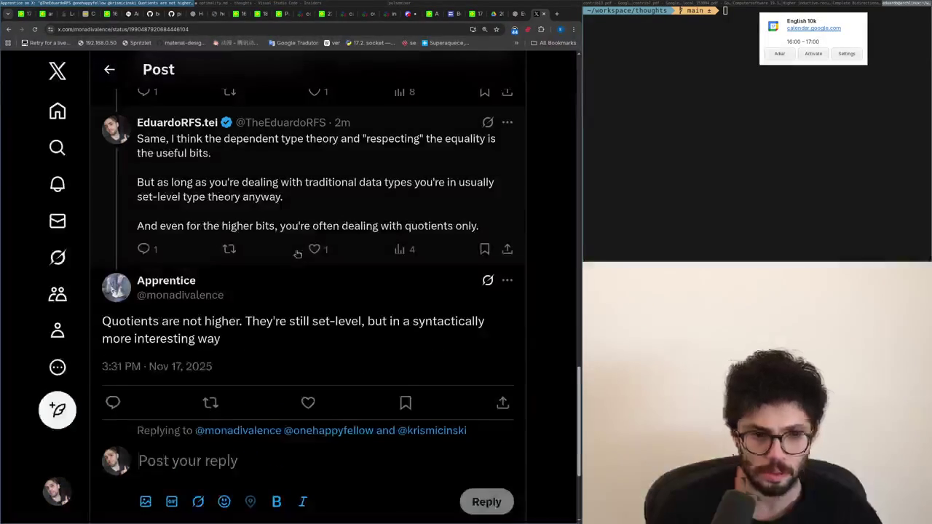
- Begin the reply: you can define a higher inductive type, like modular arithmetic
text(Yeah, I meant)
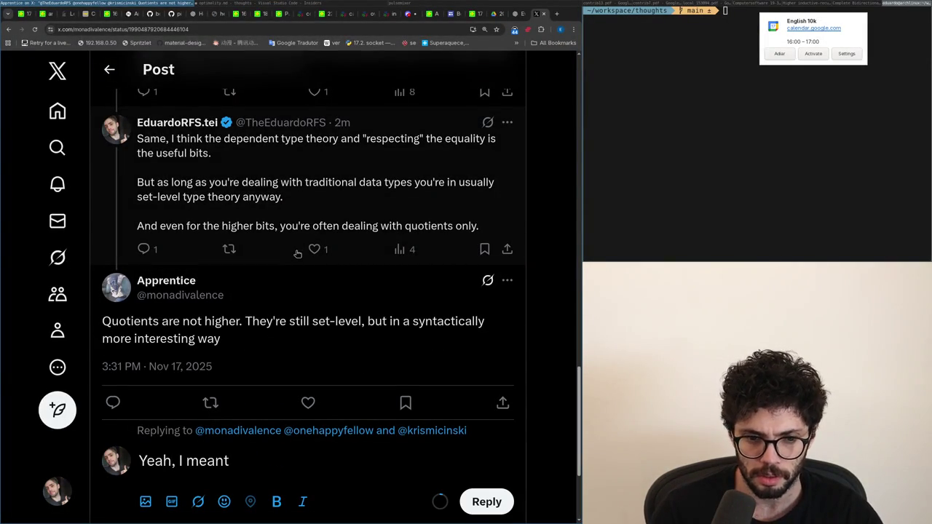
key(ctrl+z)
key(ctrl+shift+z)
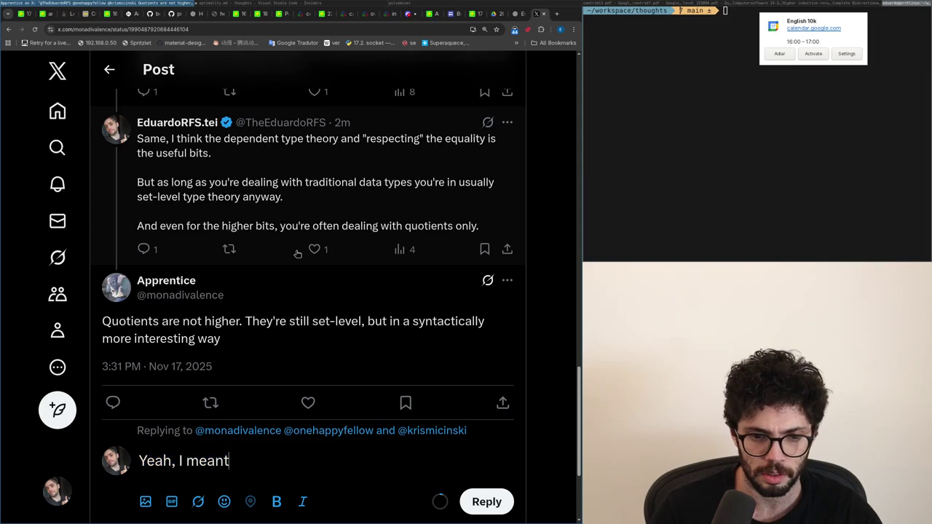
text(hat you can define )
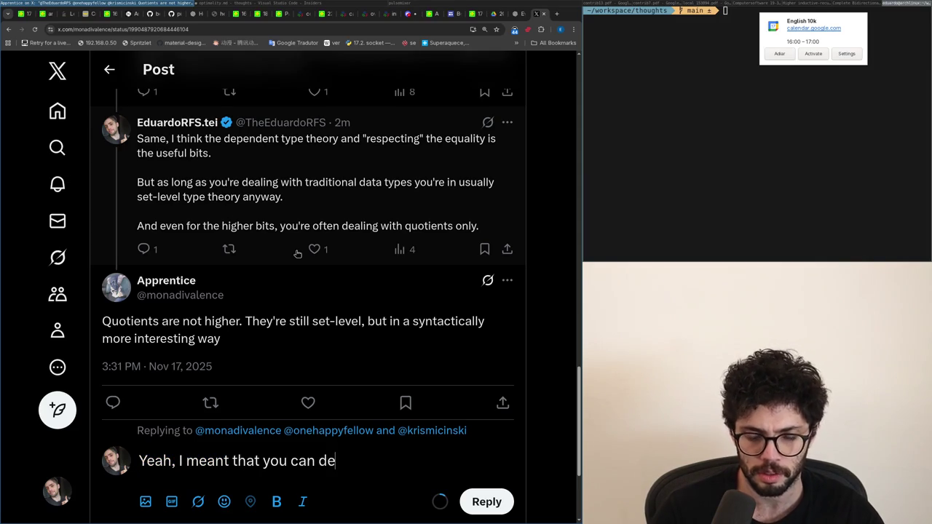
text(a hg)
key(BackSpace)
text(igher in)
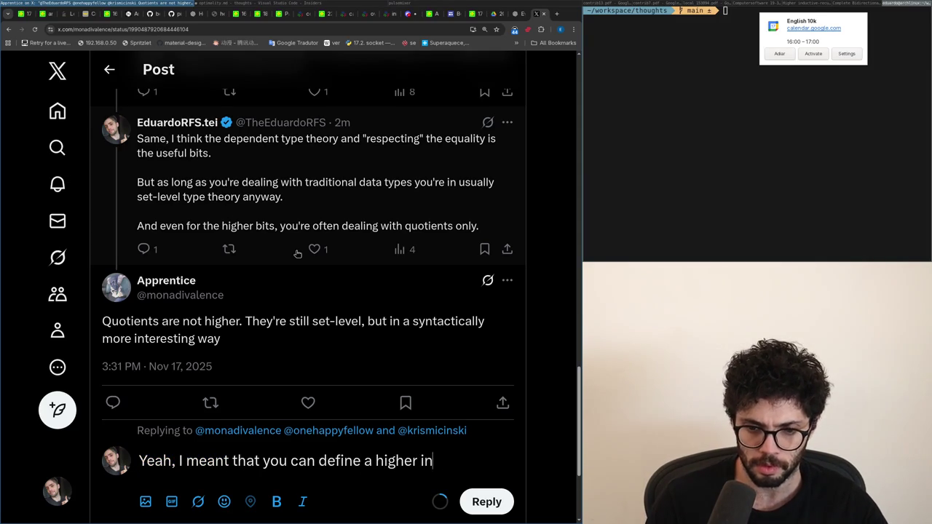
text(ductive type, like a list)
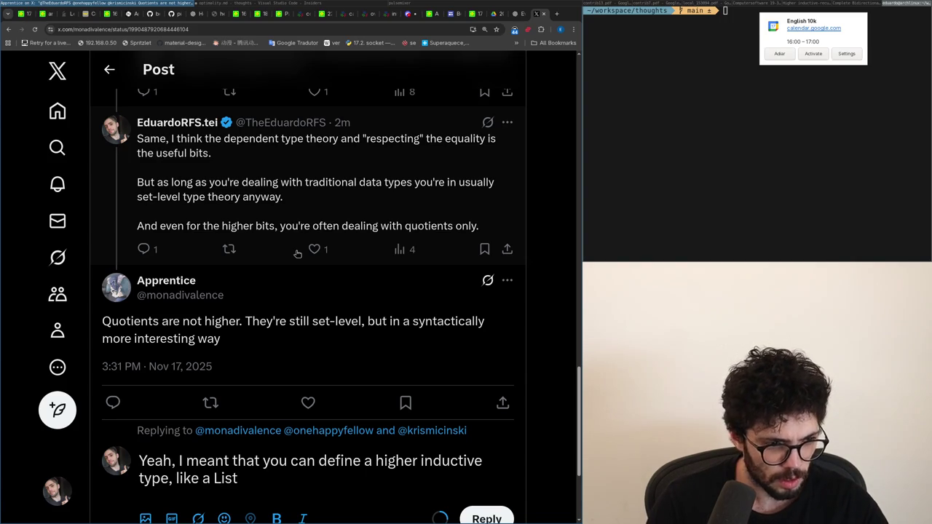
text(, where potentially the cons)
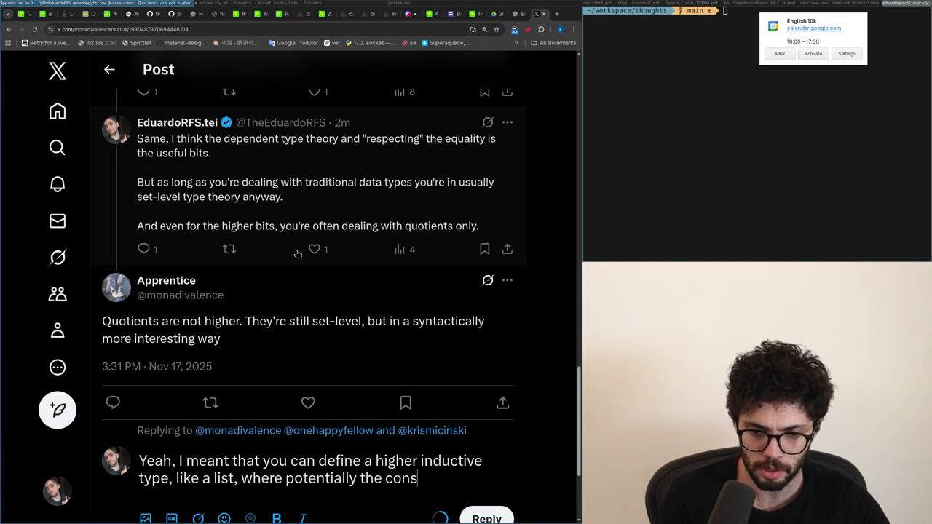
key(BackSpace)
key(BackSpace)
key(BackSpace)
key(BackSpace)
key(BackSpace)
key(BackSpace)
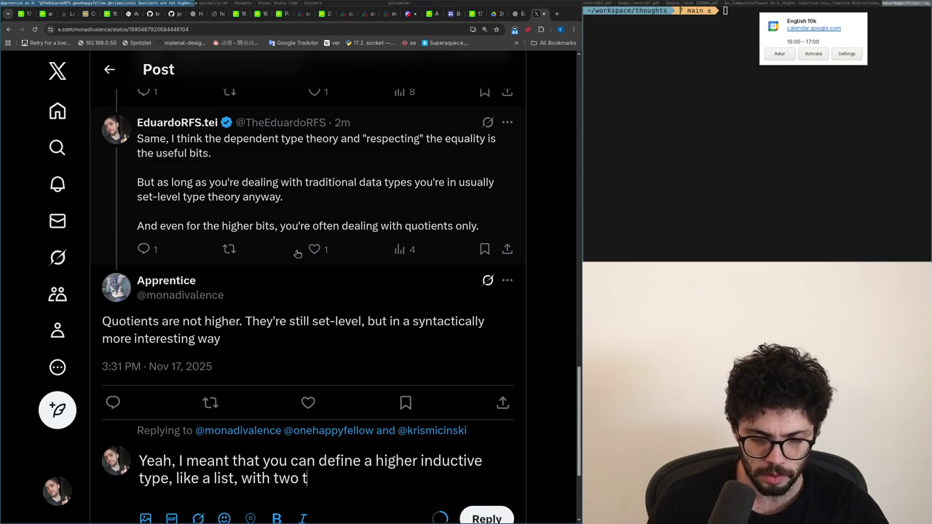
key(BackSpace)
key(BackSpace)
key(BackSpace)
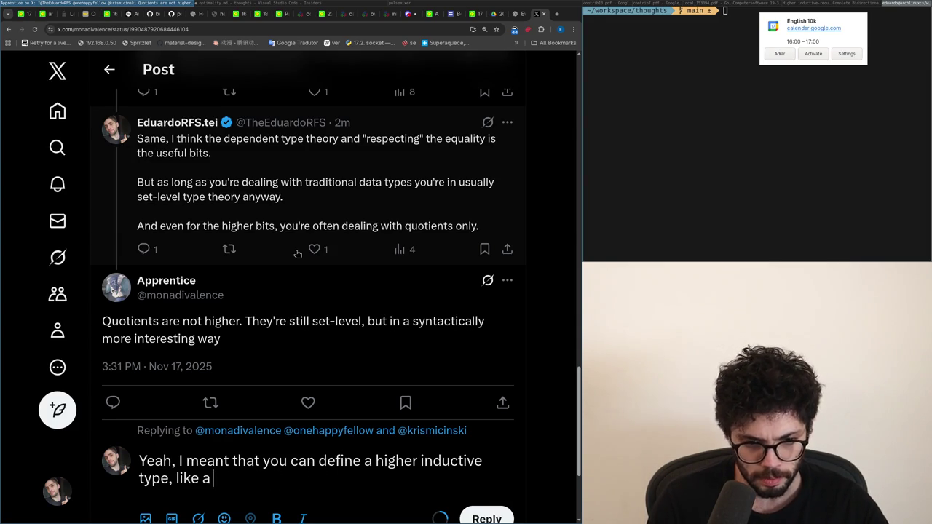
text(list,whe)
key(BackSpace)
key(BackSpace)
key(BackSpace)
key(BackSpace)
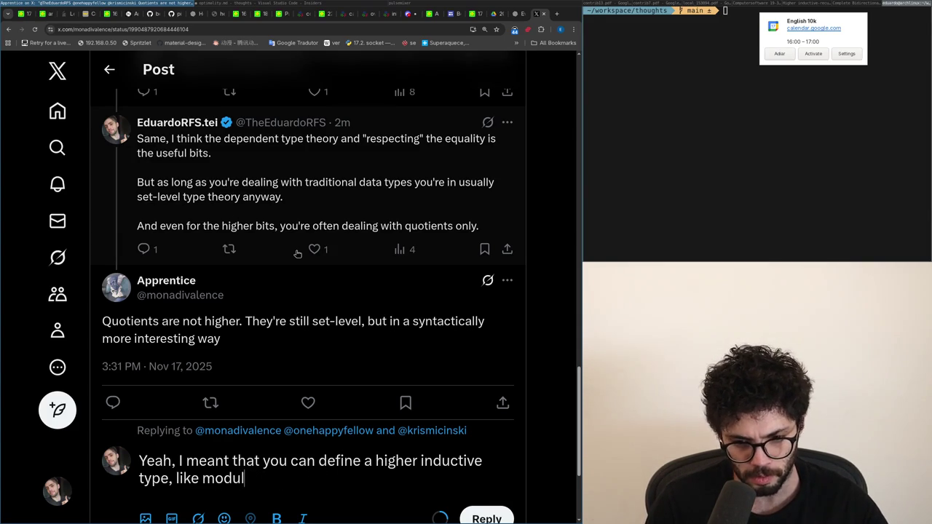
text(arithmetic, but because everything is)
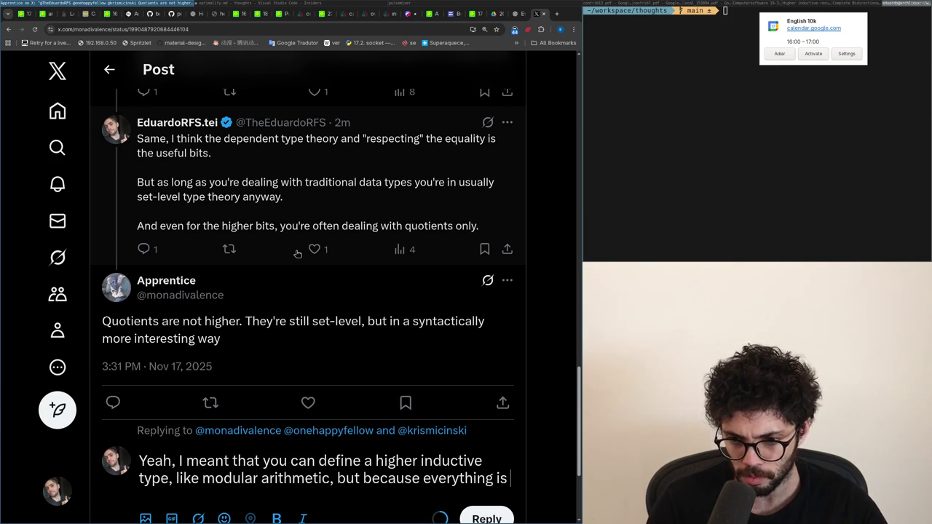
text(c)
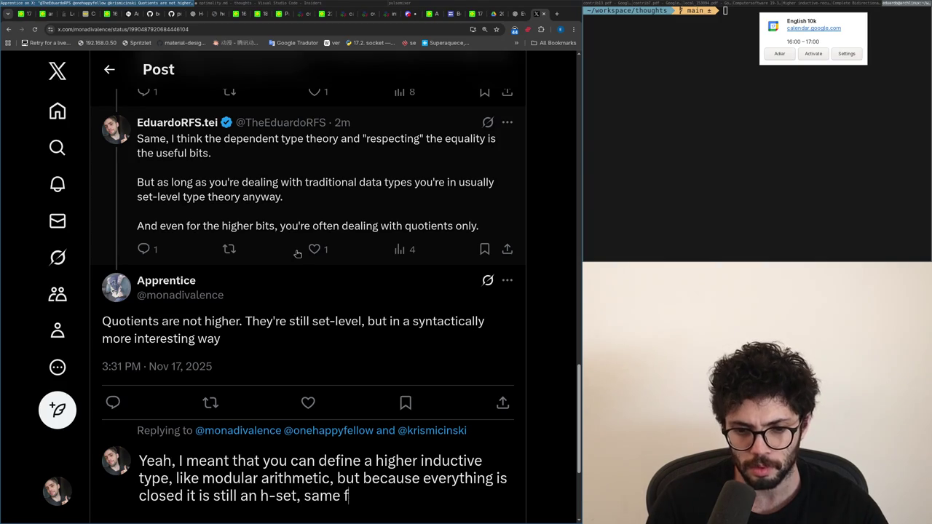
- Insert ', and so are only quotients' after h-set and rework the ending around lists
scroll(297, 253, down, 2)
key(BackSpace)
key(BackSpace)
key(BackSpace)
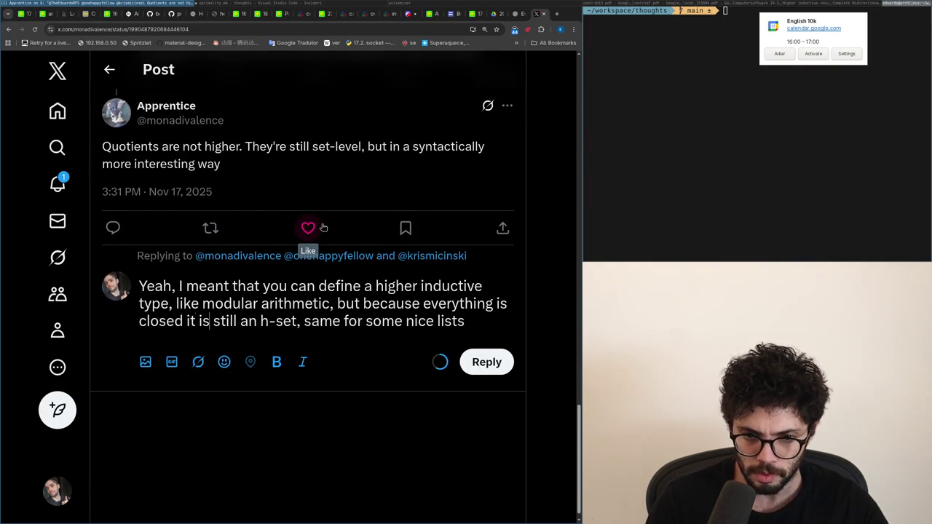
key(Right)
key(Right)
key(Right)
text(, and so are only quotients)
key(Down)
key(ctrl+shift+Left)
key(Right)
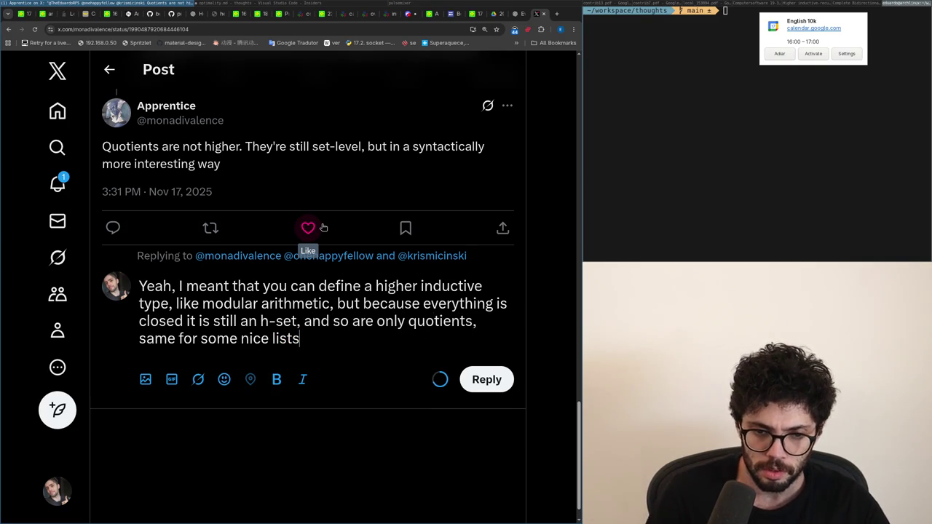
key(ctrl+BackSpace)
key(ctrl+BackSpace)
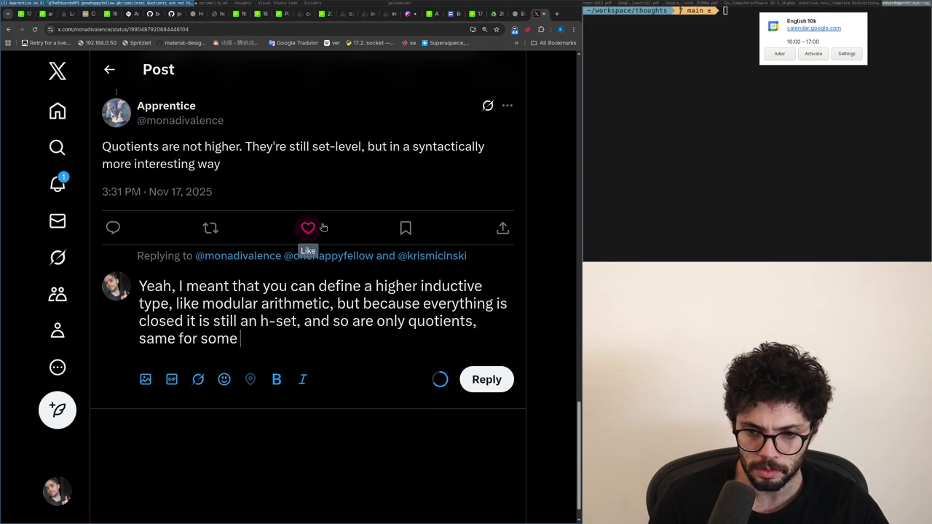
key(ctrl+BackSpace)
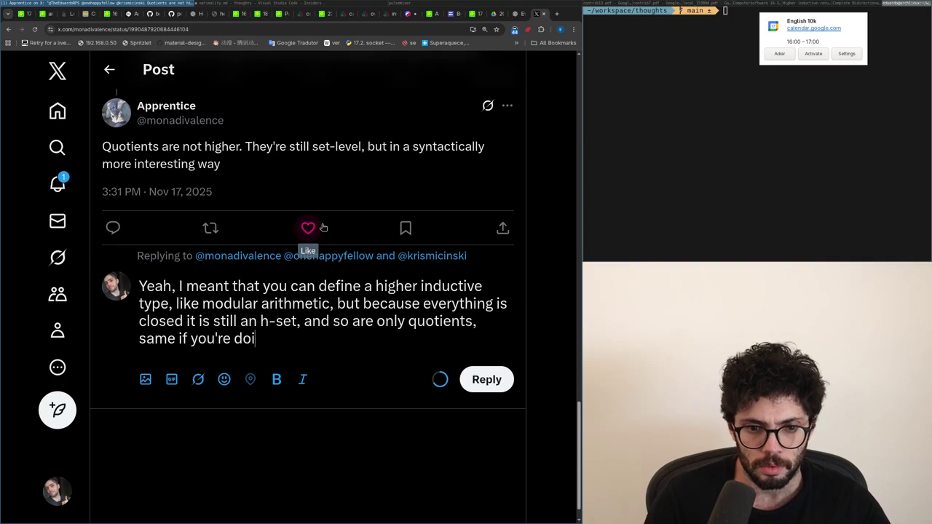
text(ng lists)
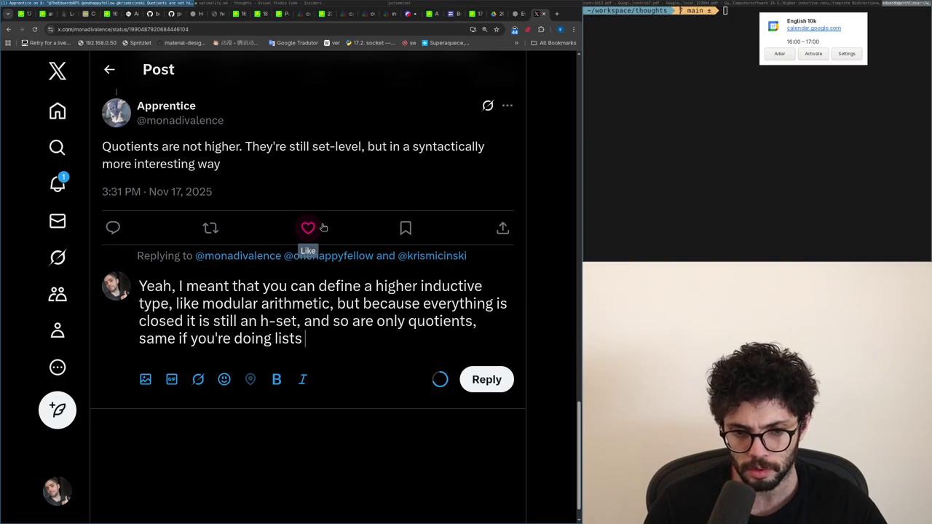
- Rewrite the closing clause about lists whose contents have structure
key(ctrl+shift+Left)
key(ctrl+shift+Right)
key(ctrl+shift+Left)
key(ctrl+shift+Left)
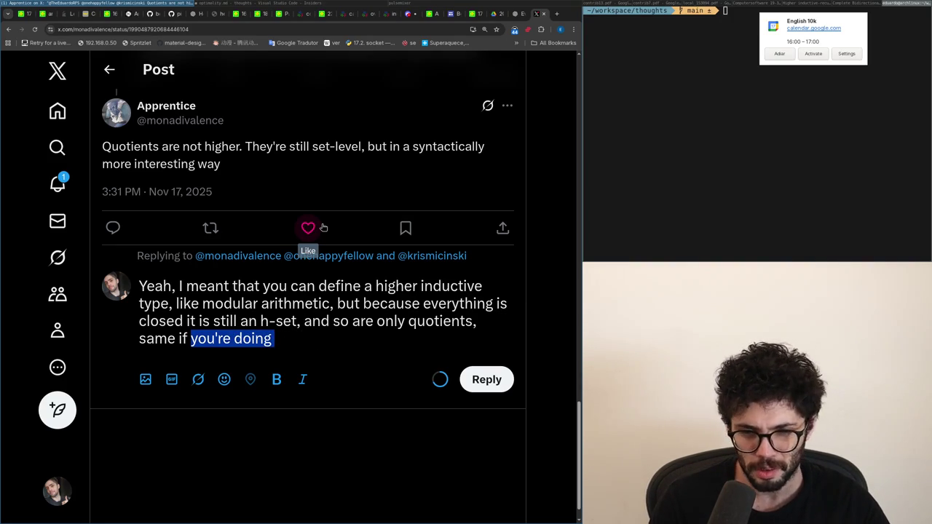
text(you're )
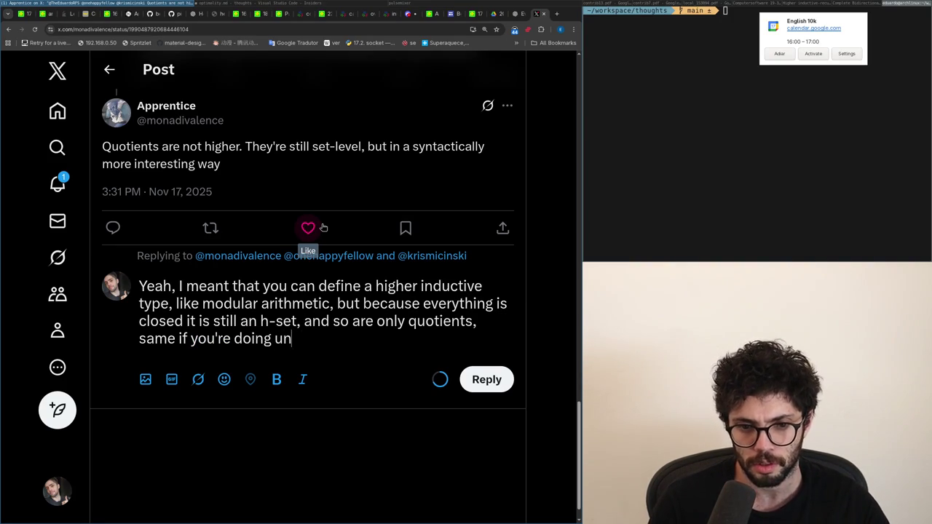
text(list q)
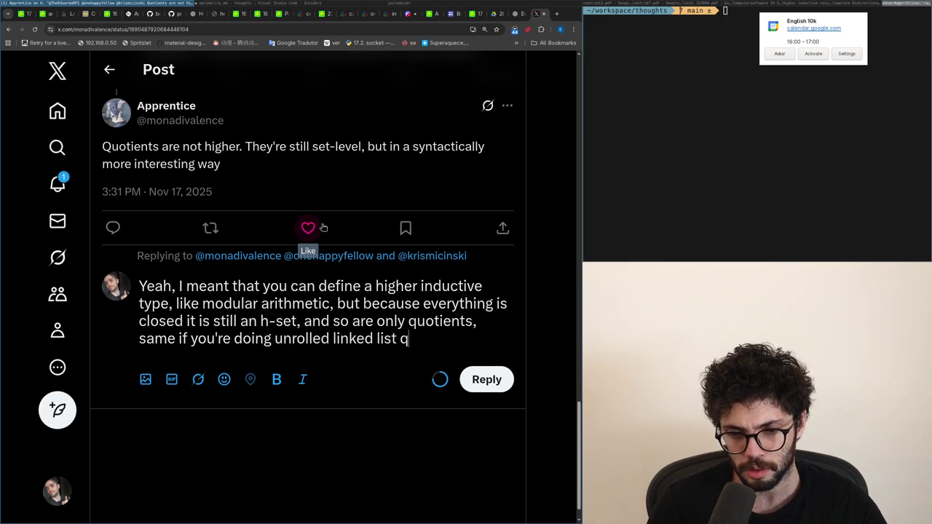
text(it)
key(BackSpace)
key(BackSpace)
key(BackSpace)
text(, if)
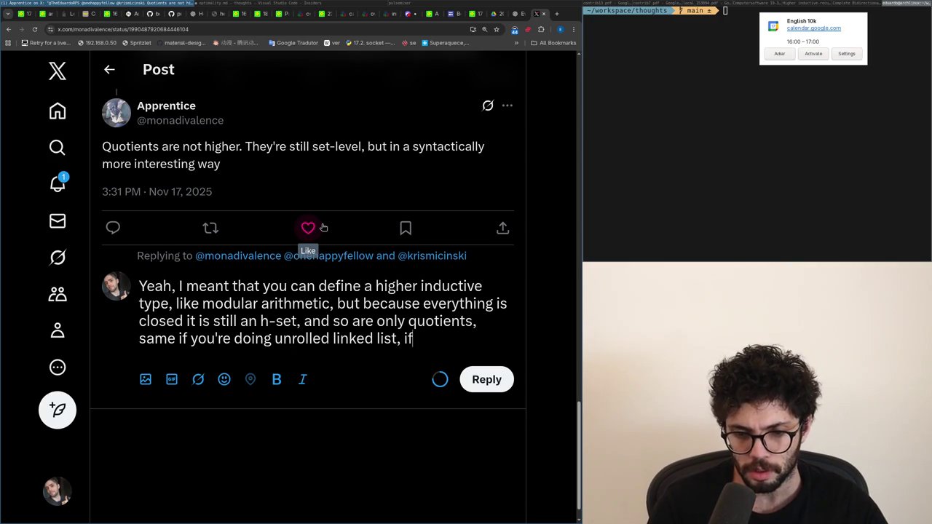
text( the)
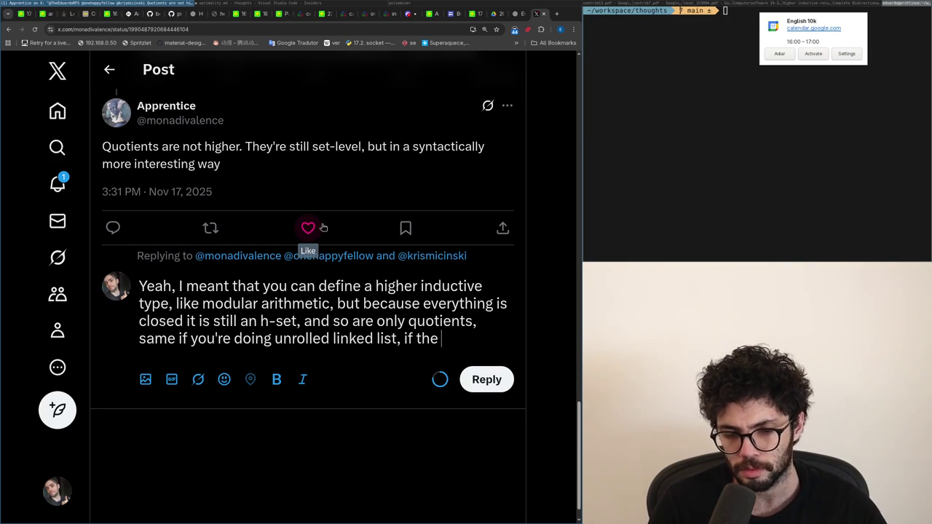
key(BackSpace)
key(BackSpace)
text(has any structure it)
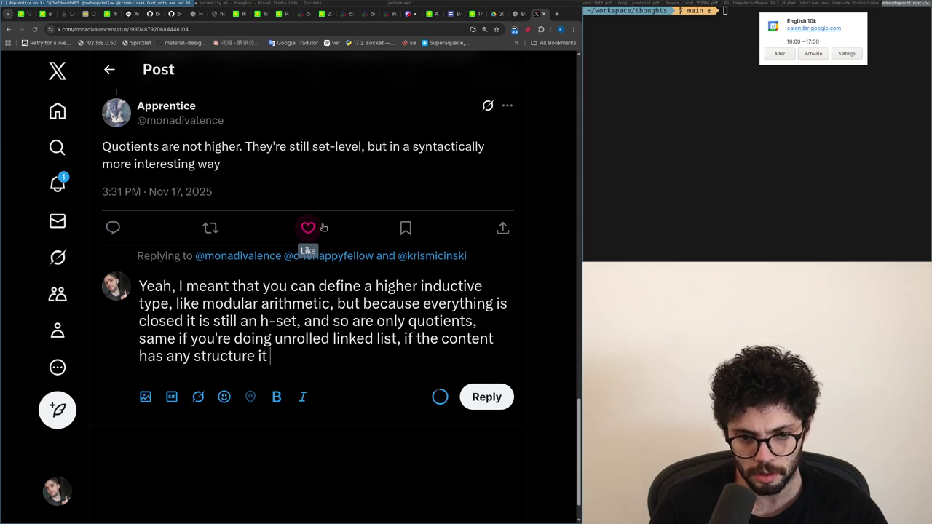
text( a bi)
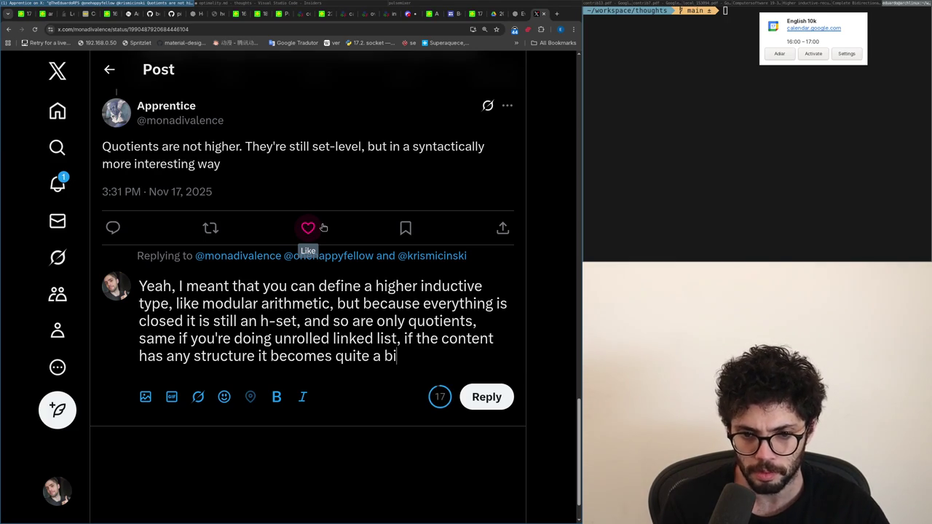
- Trim the ending to '...a higher case', add a final period, and post the reply
key(ctrl+shift+Left)
key(ctrl+shift+Left)
key(ctrl+shift+Left)
key(ctrl+shift+Left)
key(ctrl+shift+Left)
key(ctrl+shift+Left)
key(ctrl+shift+Left)
key(ctrl+shift+Left)
key(ctrl+shift+Left)
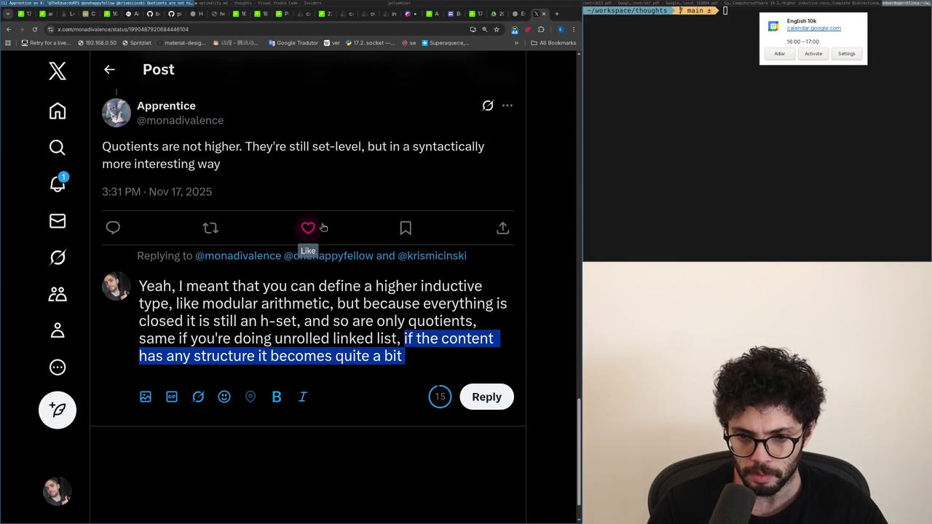
key(Left)
key(End)
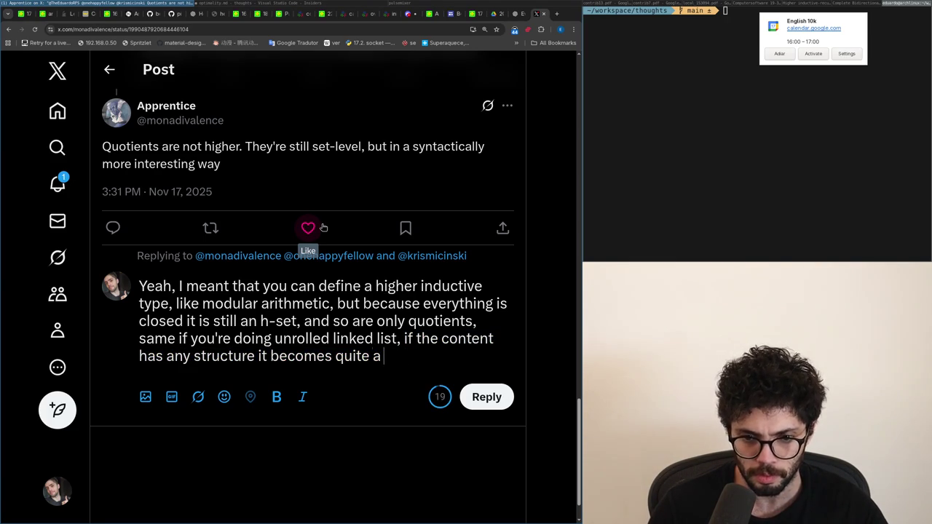
key(BackSpace)
key(BackSpace)
key(ctrl+BackSpace)
text(a higher inductiv)
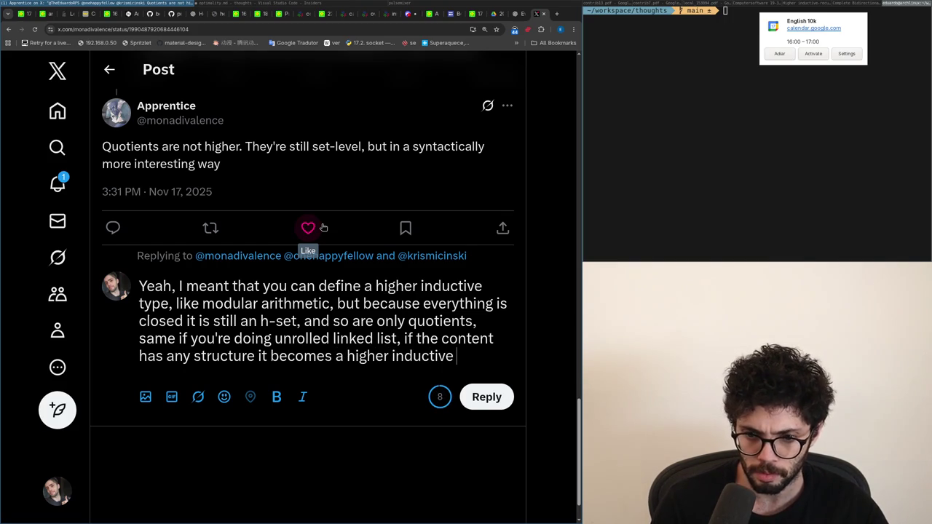
key(ctrl+BackSpace)
key(Right)
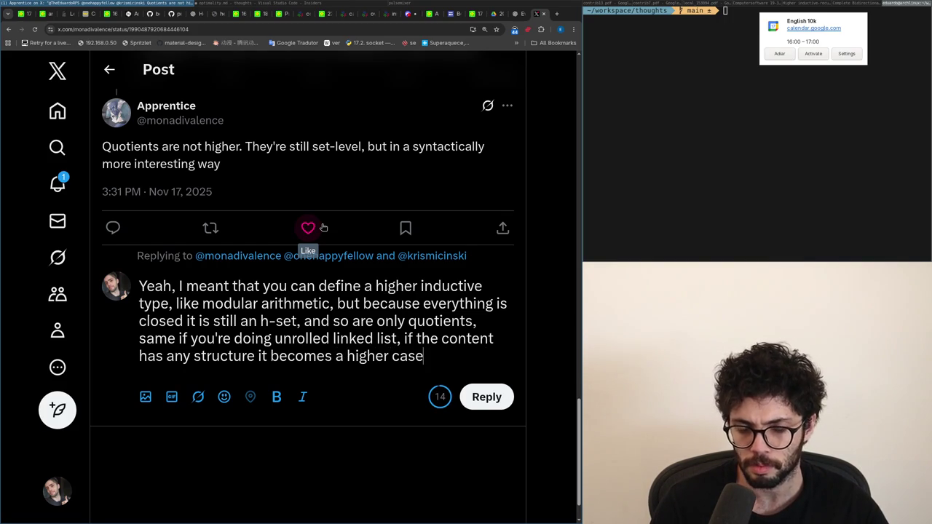
text(.)
click(486, 397)
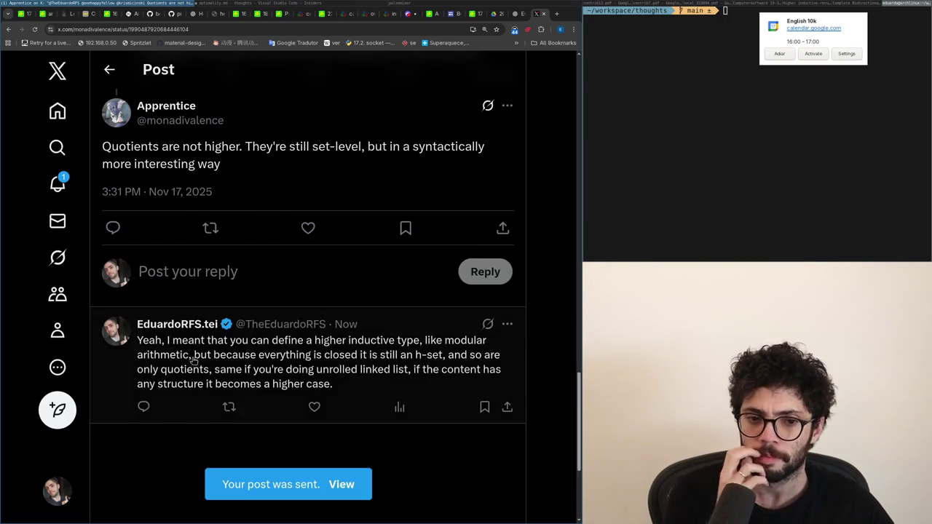
- View the posted reply, discard the 'The unrolled link' follow-up draft, and open the new reply from Notifications
click(194, 361)
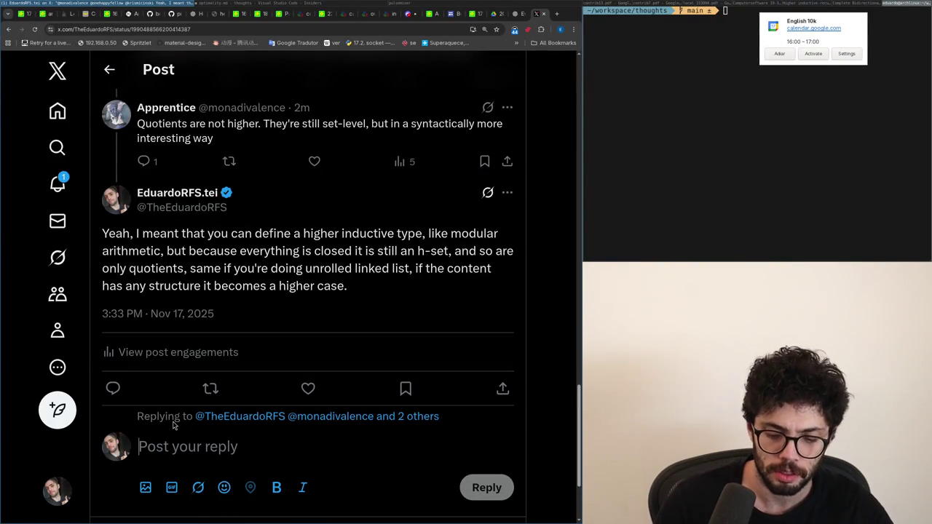
text(The unrolled link)
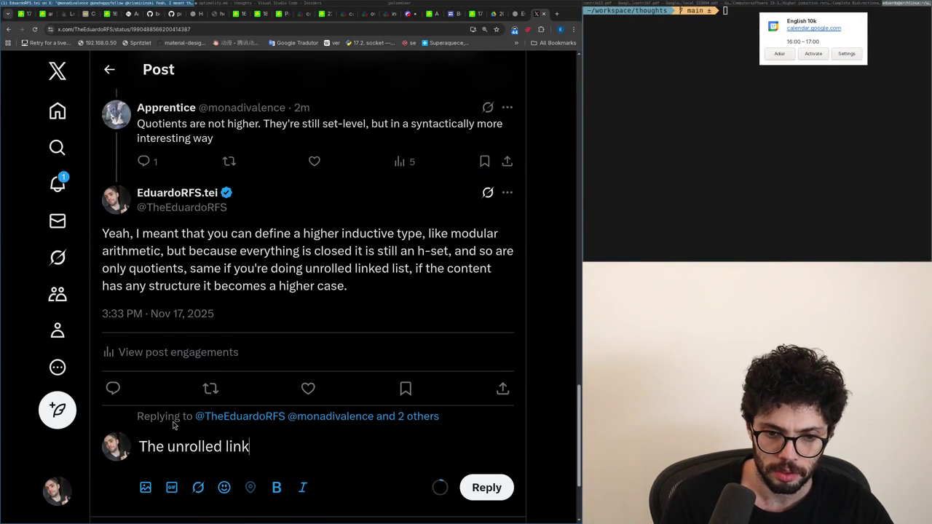
key(ctrl+a)
key(BackSpace)
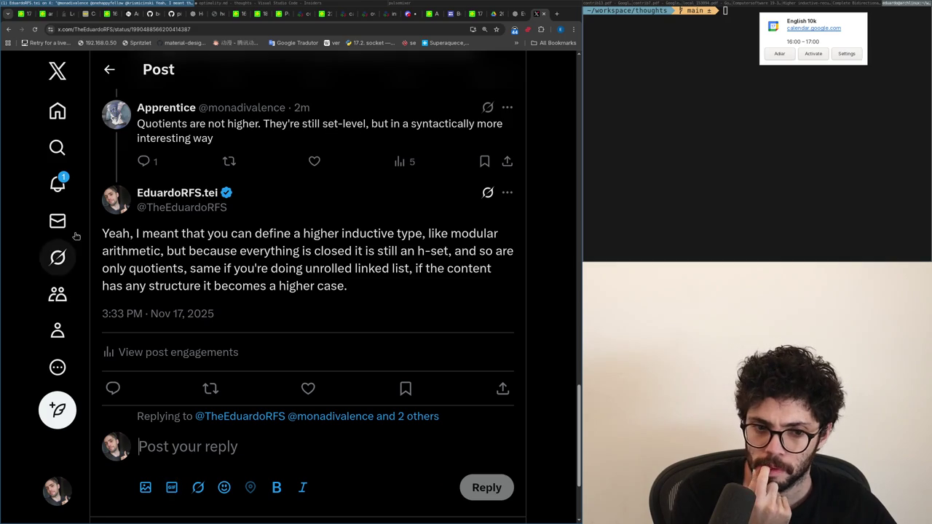
click(66, 191)
click(170, 236)
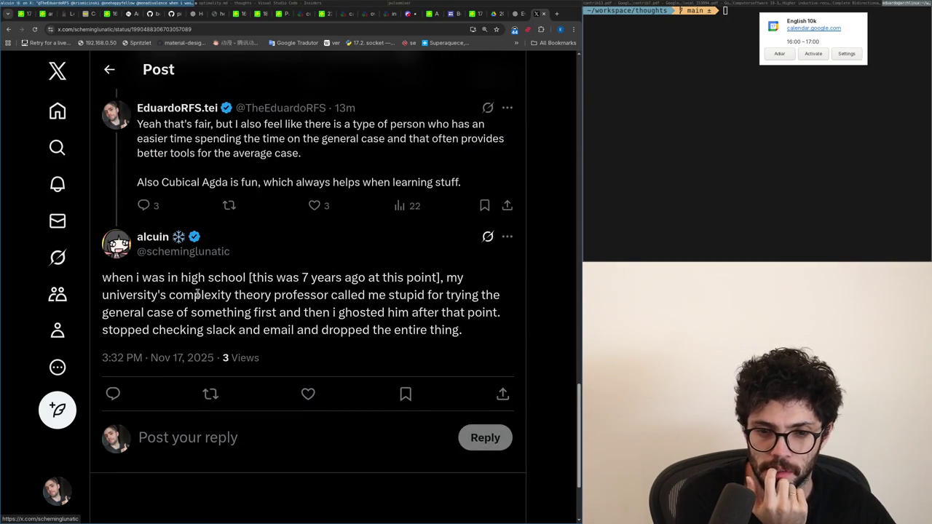
- Read the complexity theory professor reply twice, then return to Notifications and switch to VS Code
double_click(196, 293)
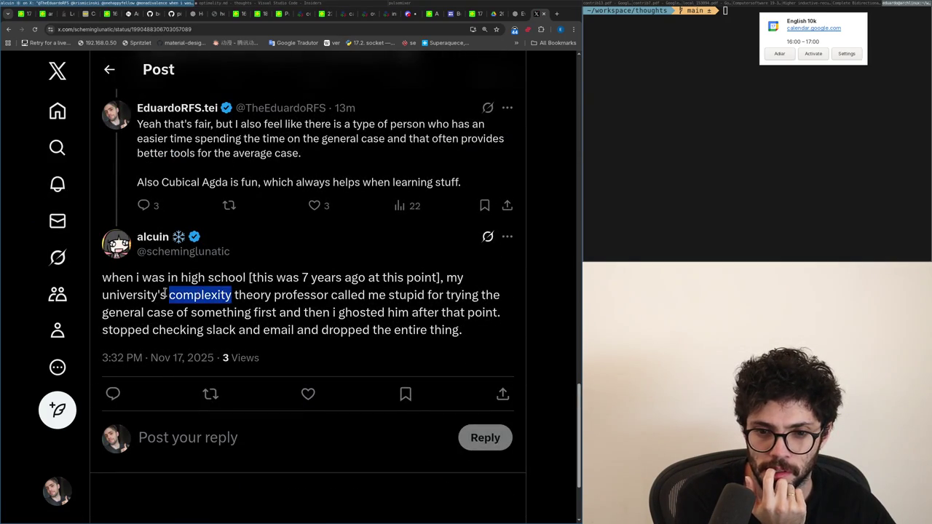
click(289, 295)
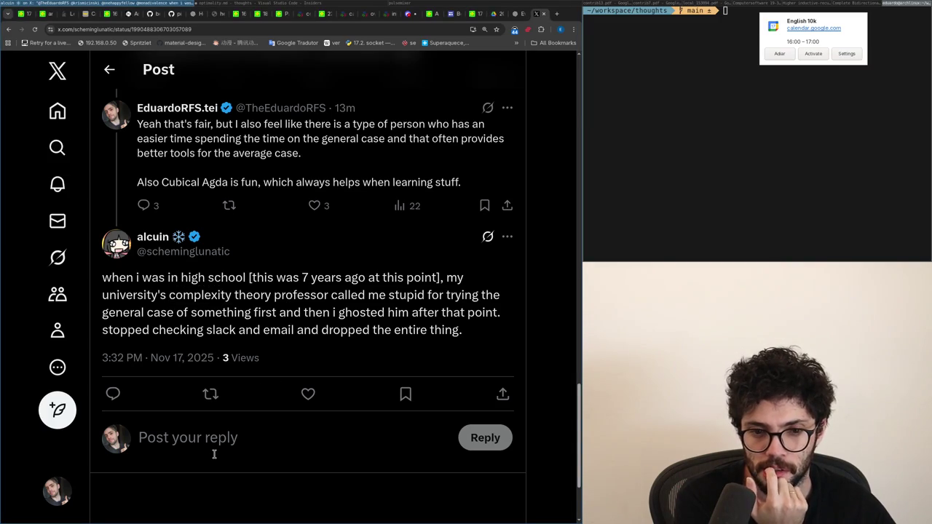
scroll(201, 451, up, 1)
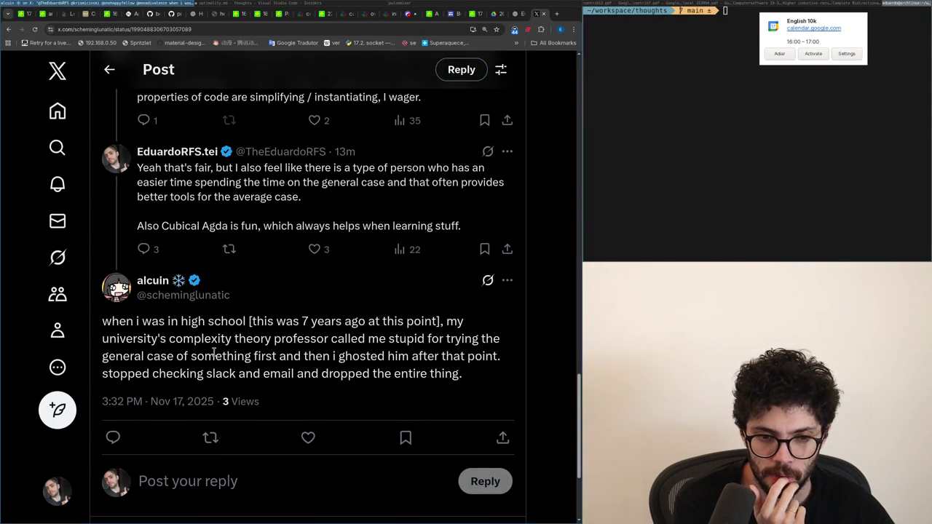
key(alt+Left)
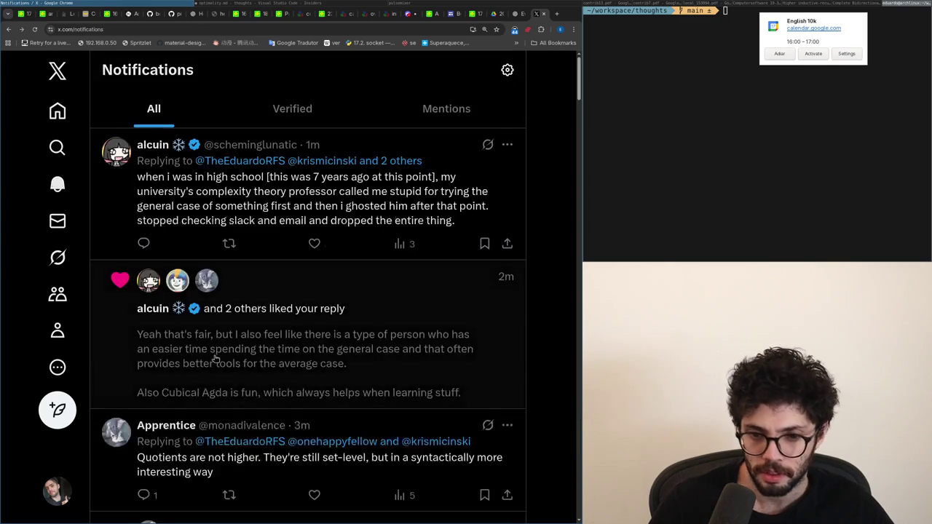
click(153, 217)
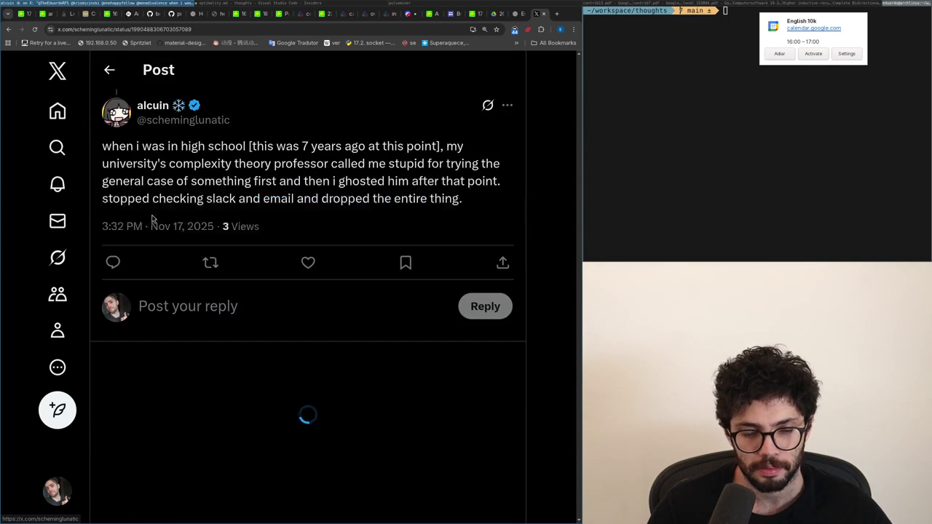
key(alt+Left)
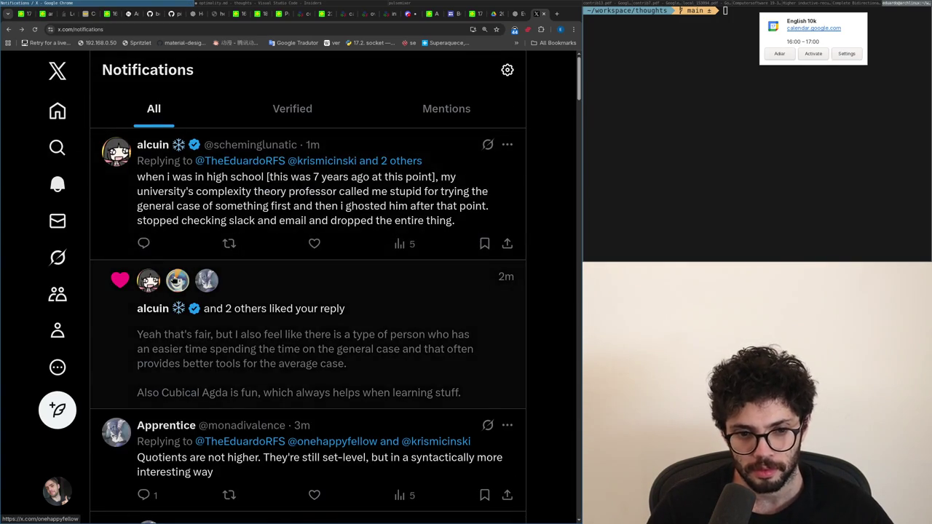
key(alt+Tab)
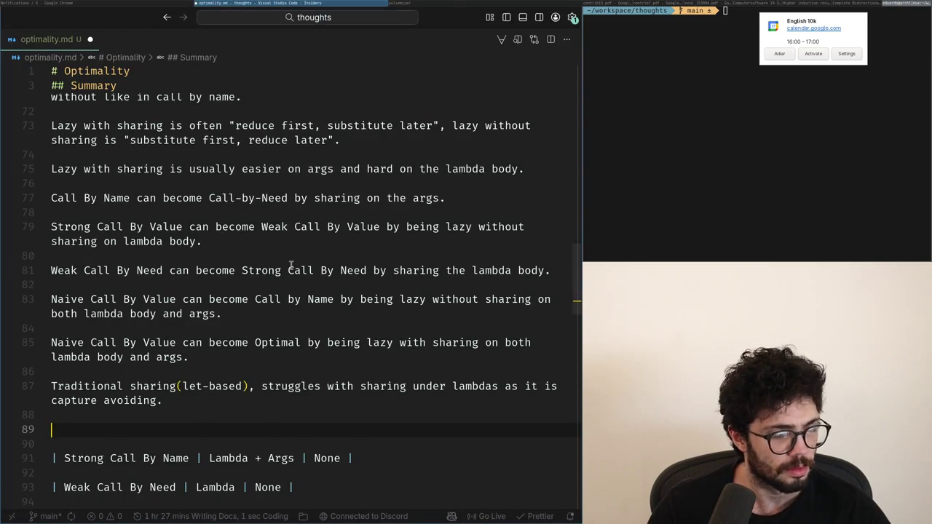
- After a quick check of X Home, paste the Name, Duplicate, Unnecessary header into the table
key(alt+Tab)
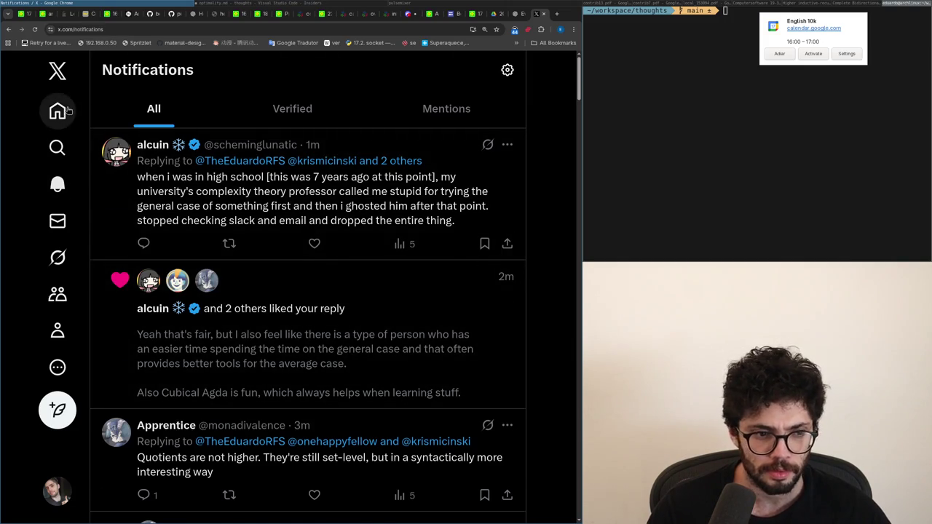
click(58, 111)
key(alt+Tab)
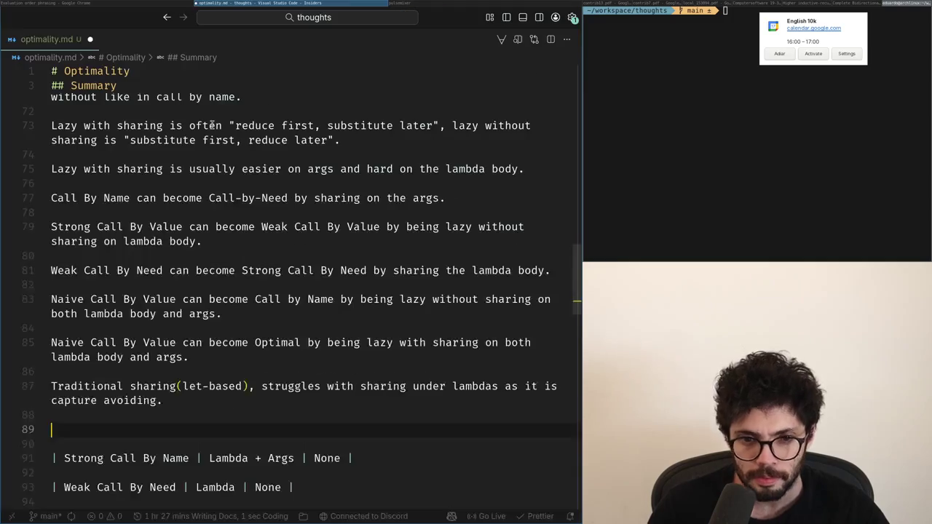
key(ctrl+v)
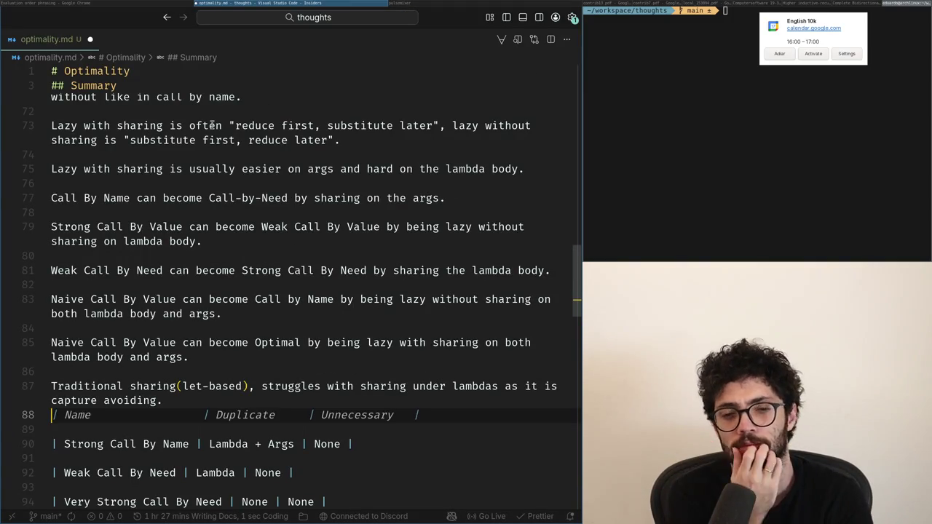
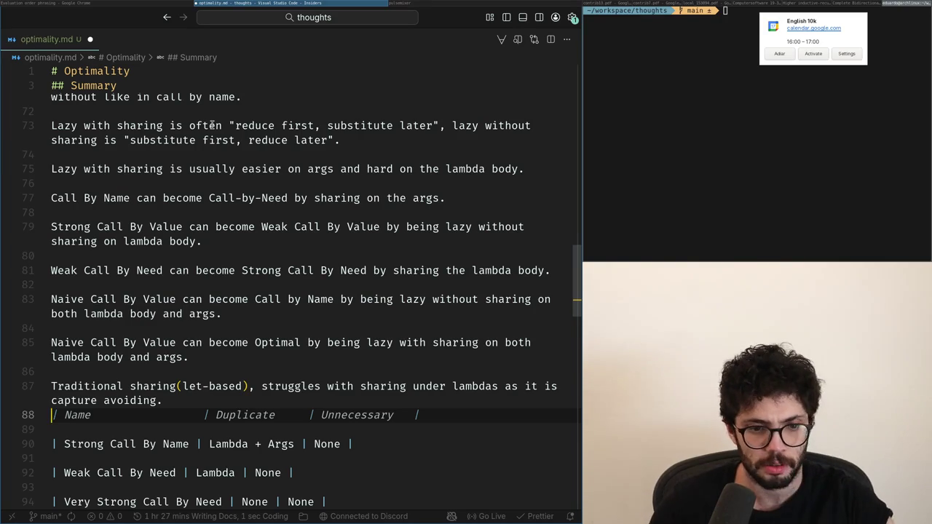
- Write the note 'Capturing substitution is not very standard, but it's natural in a graph setting.'
key(ctrl+z)
key(Return)
text(Capturing substituti)
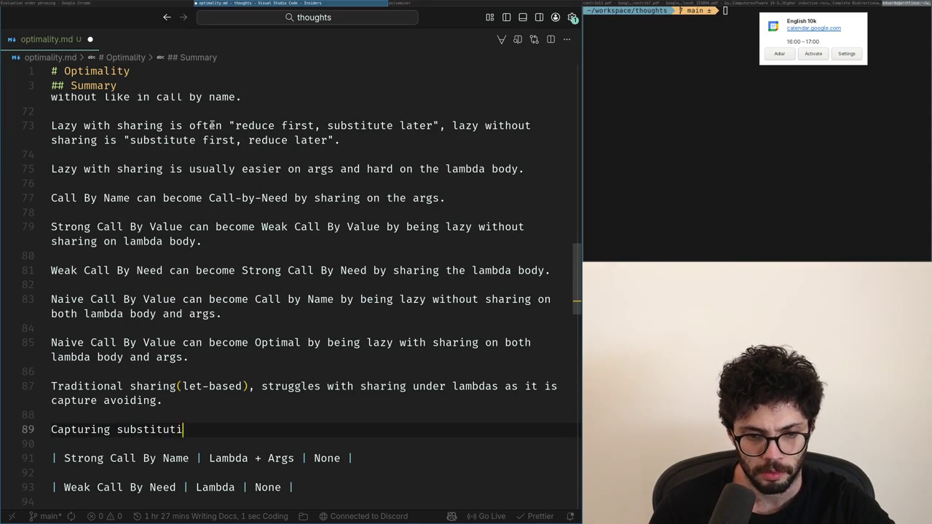
text( not super)
key(ctrl+BackSpace)
key(ctrl+BackSpace)
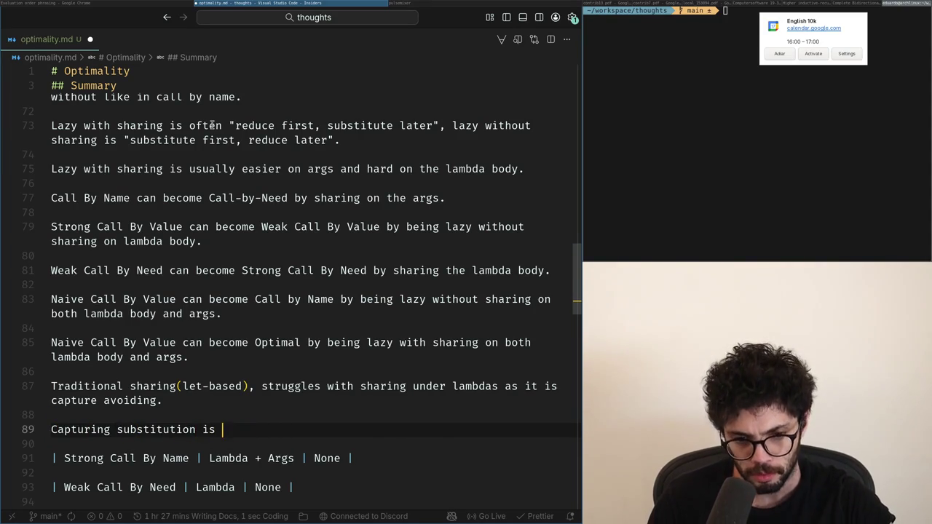
key(Escape)
text(not very standard.)
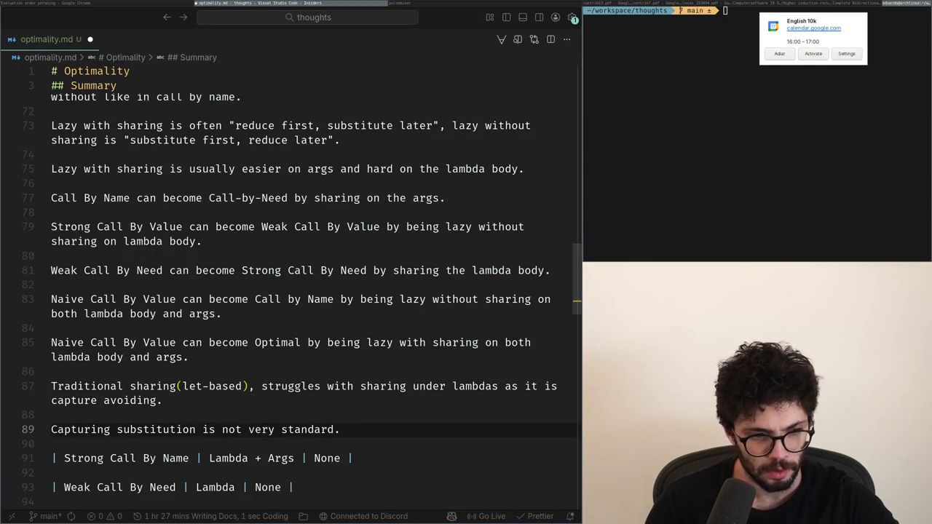
key(Left)
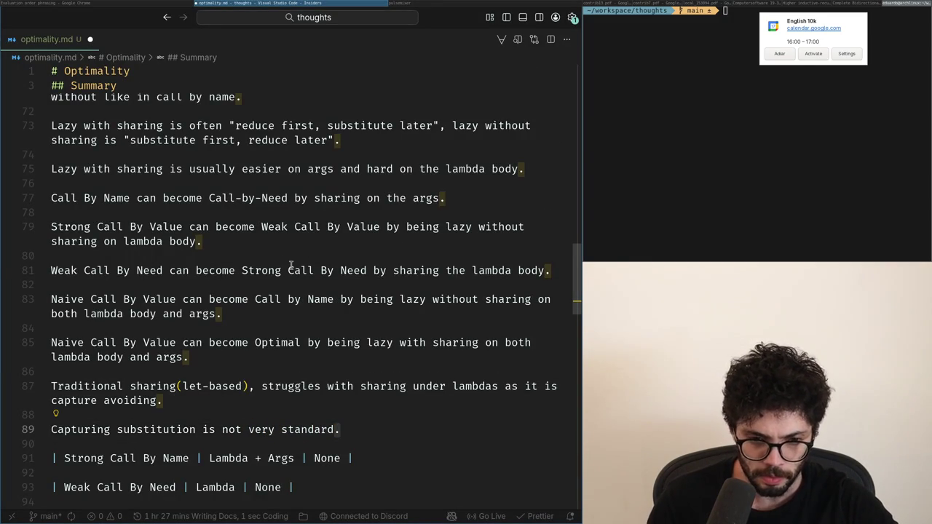
text(, bu)
text( natural in a "g)
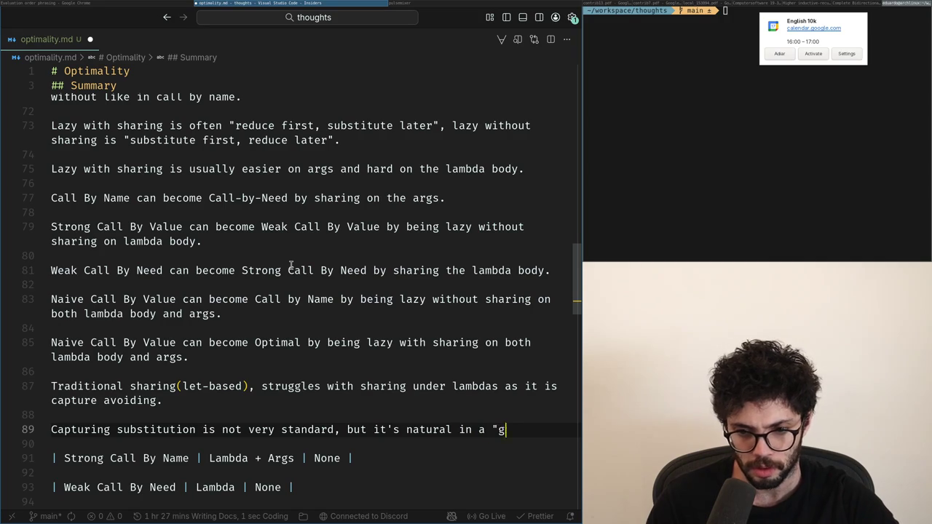
text(ting".)
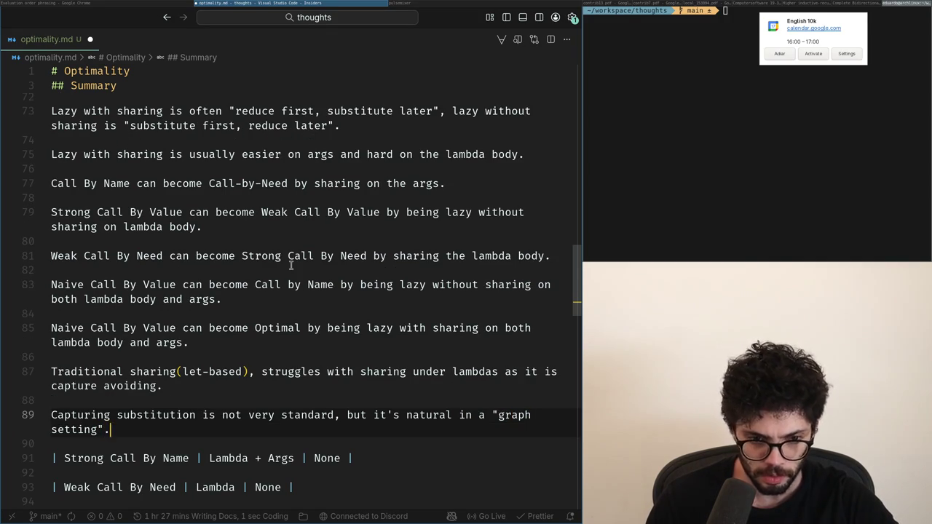
- After checking ChatGPT, remove the extra blank lines following the capturing-substitution note
key(alt+Tab)
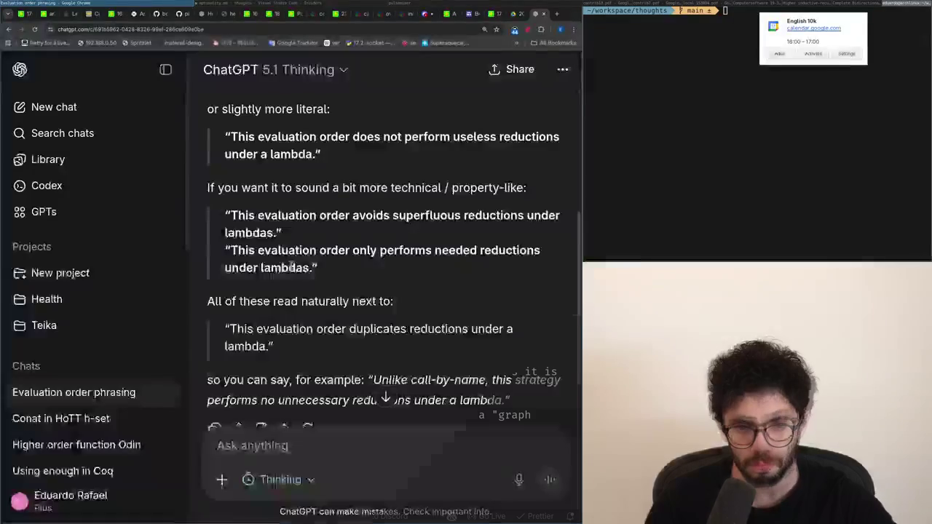
key(alt+Tab)
key(Return)
key(Return)
key(BackSpace)
key(BackSpace)
key(Up)
key(Up)
key(Up)
key(Up)
key(Up)
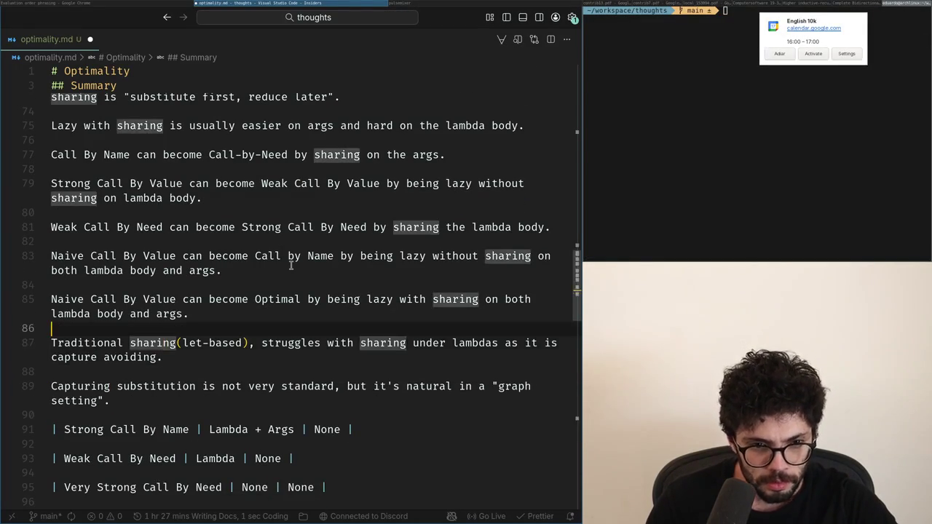
- Make a single blank line above the 'Traditional sharing' note for a new sentence
key(Return)
key(Return)
key(Up)
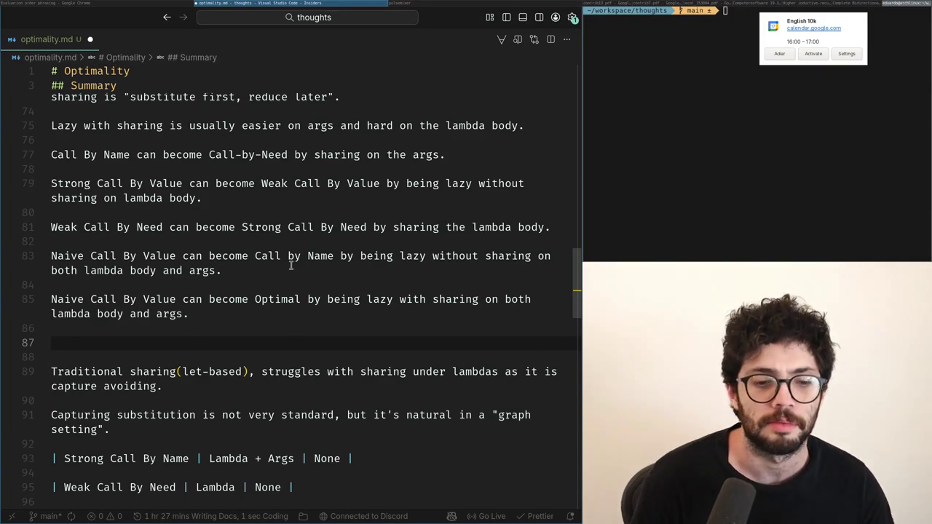
key(BackSpace)
key(Return)
key(alt+Tab)
key(alt+Tab)
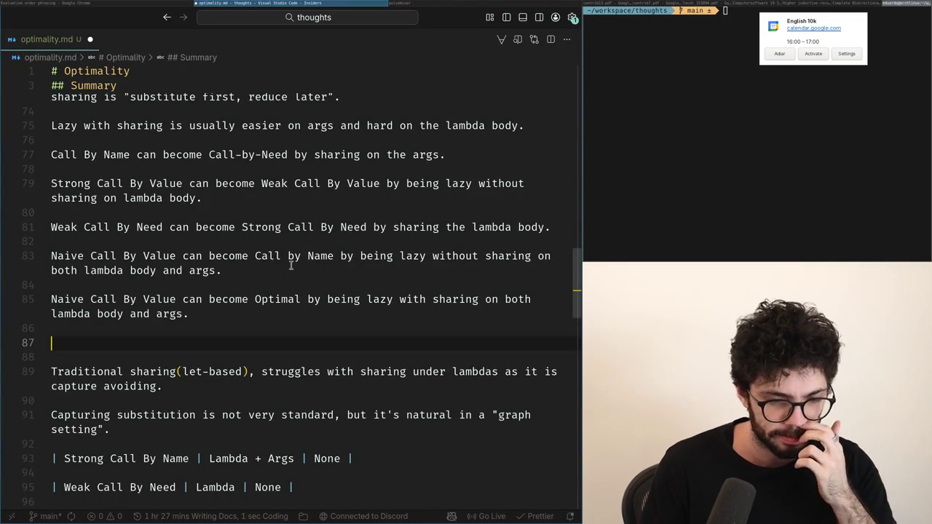
key(Down)
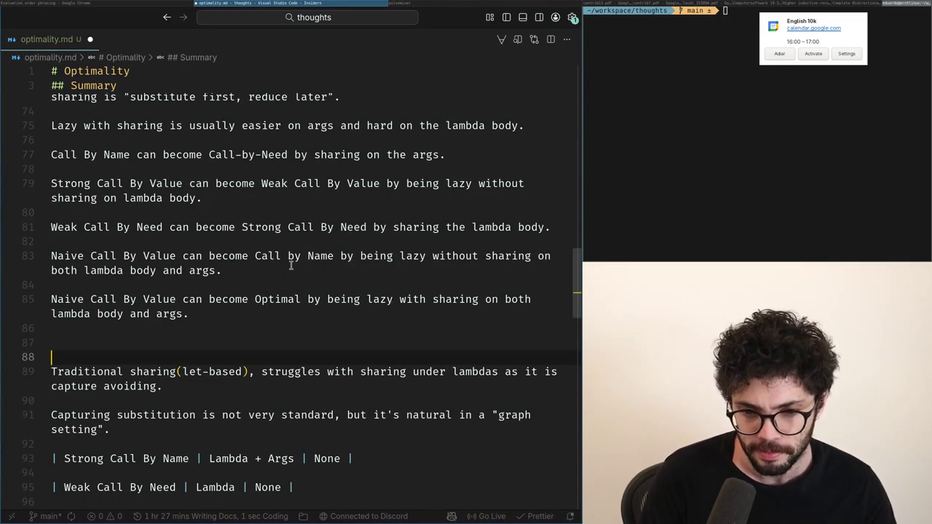
key(BackSpace)
key(Delete)
key(End)
key(Home)
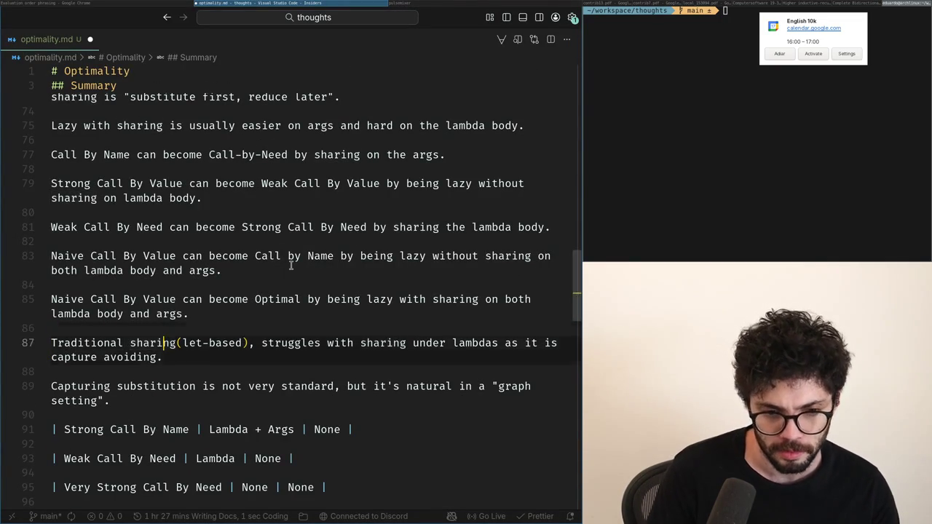
key(Return)
key(Up)
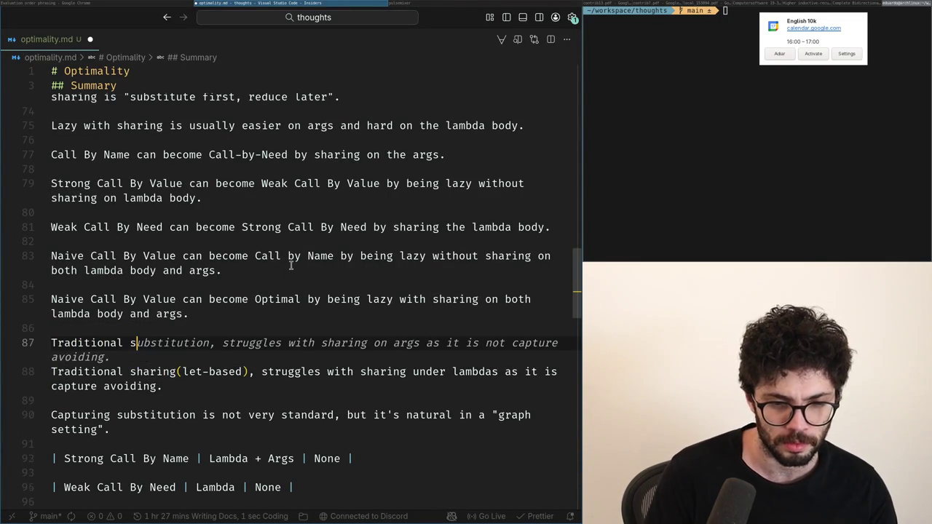
- Write 'Naive Call By Value can be implemented perfectly in a graph setting, relying on mutation.'
key(ctrl+BackSpace)
key(ctrl+BackSpace)
text(Naive)
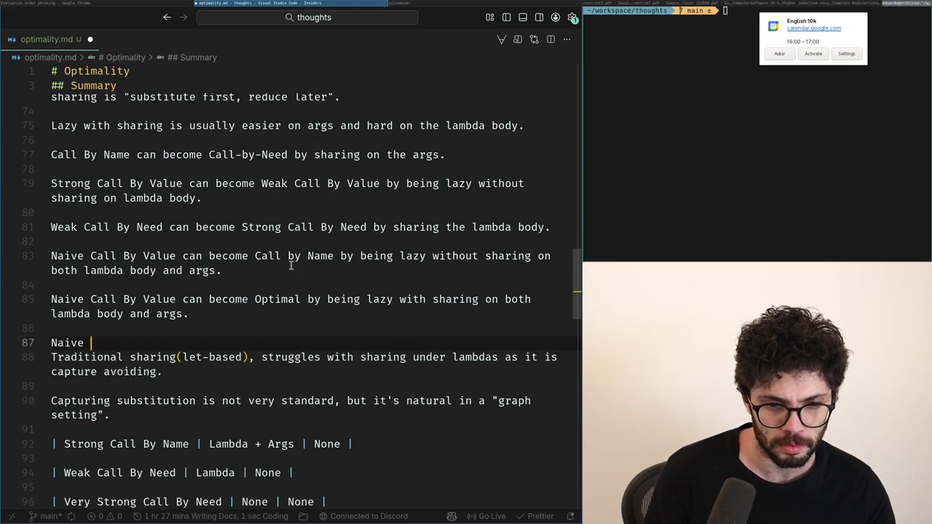
text(Cal)
text(l By V)
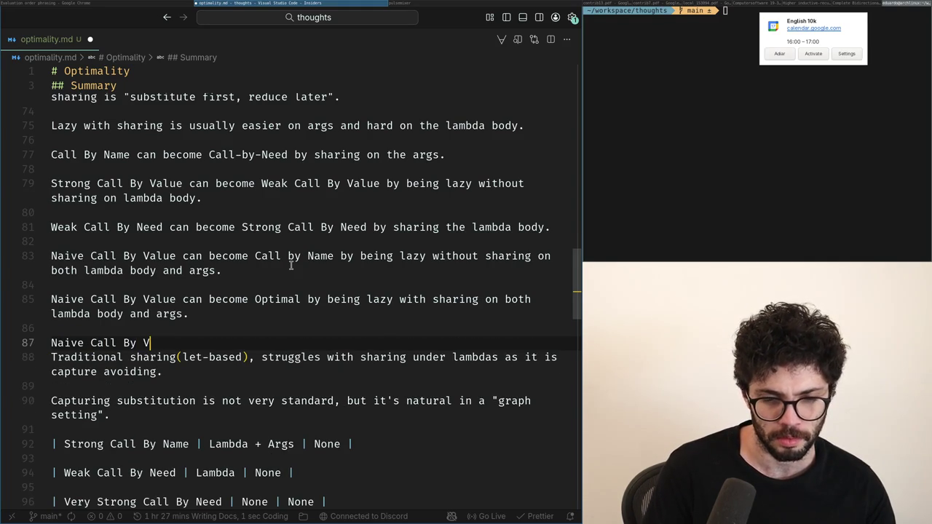
text(mented wit)
key(BackSpace)
key(BackSpace)
key(BackSpace)
text(str)
key(BackSpace)
key(BackSpace)
key(BackSpace)
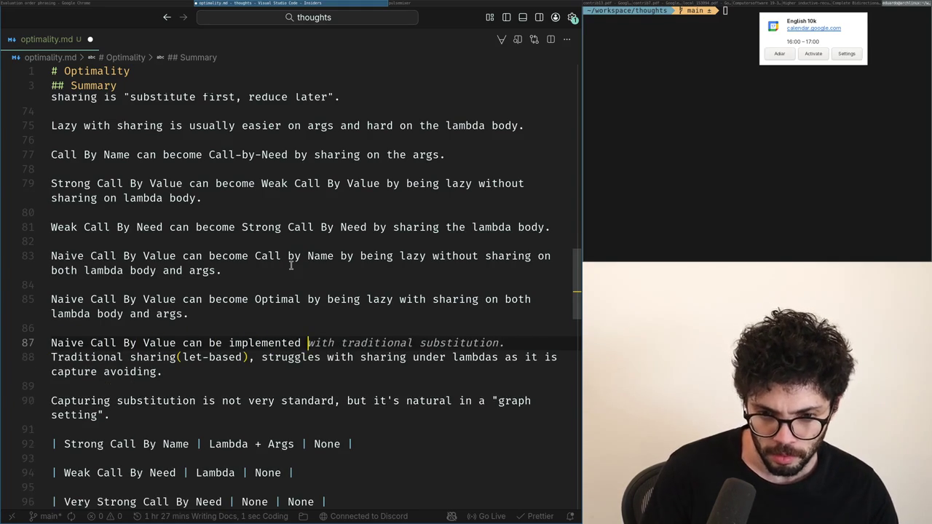
text(perfectly in)
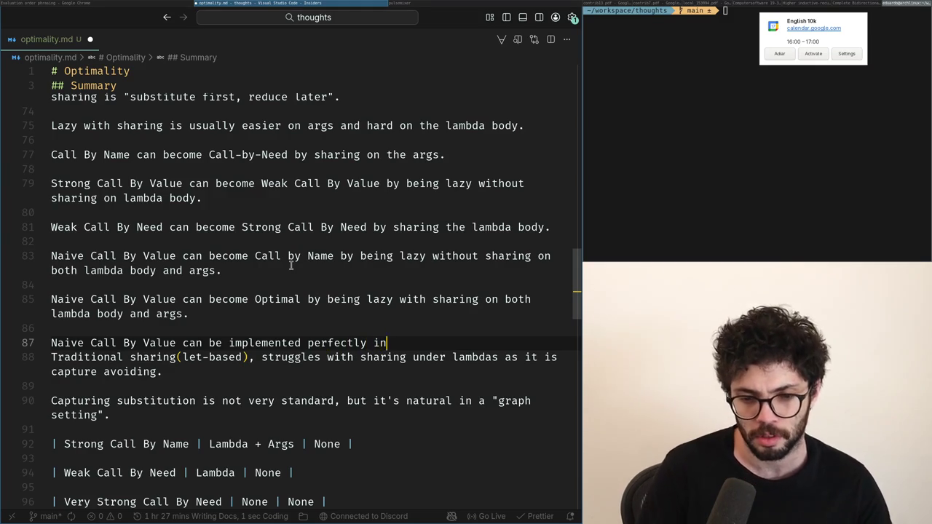
text( a graph setting, relying o)
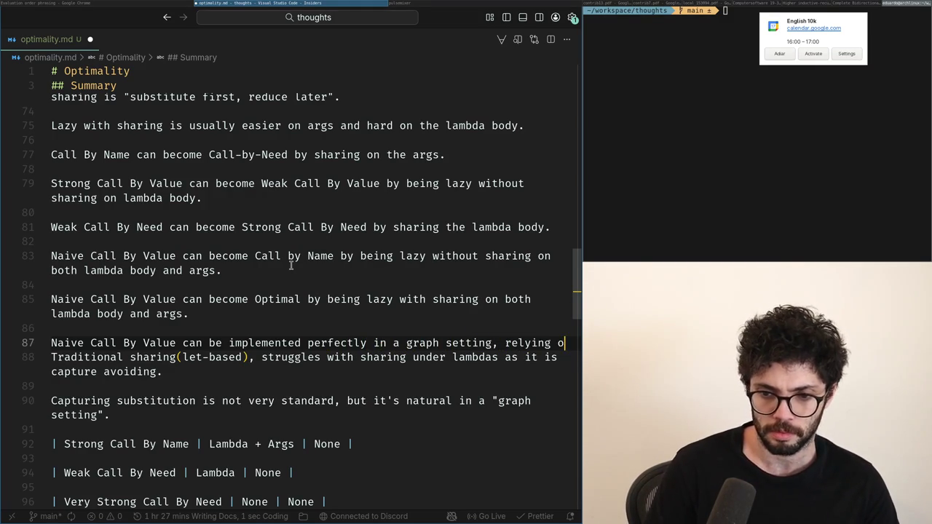
text(n muta)
key(Return)
key(Return)
text(Naive Ca)
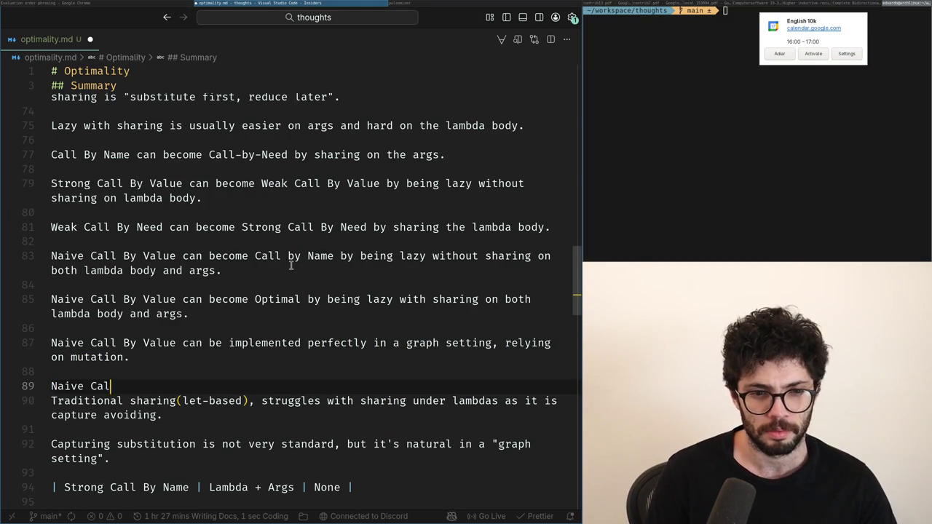
- Begin the Naive Call By Name line; try rewording the graph-setting sentence, then revert it
text(l By Name)
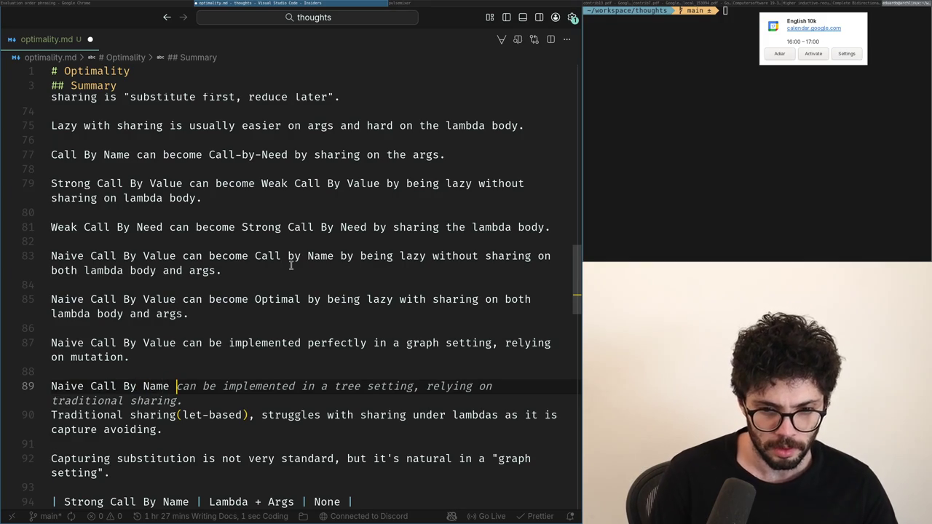
key(Up)
key(Up)
key(ctrl+shift+Right)
key(ctrl+shift+Right)
text(is)
key(ctrl+Right)
key(ctrl+shift+Right)
text(using)
key(ctrl+Right)
key(ctrl+Right)
key(ctrl+z)
key(ctrl+z)
key(ctrl+z)
key(Down)
key(Down)
key(Down)
key(End)
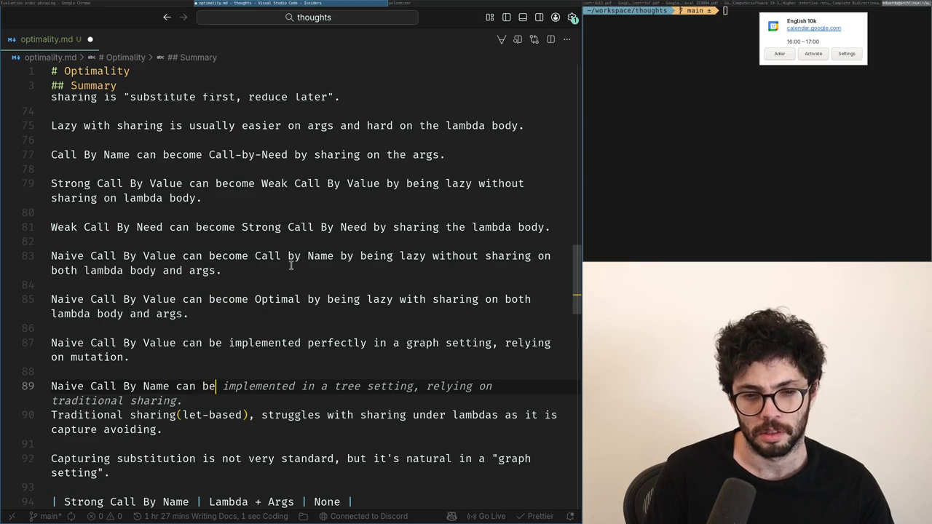
- Complete 'Naive Call By Name can be implemented using an environment based setting, relying on closures.'
text(d using an envi)
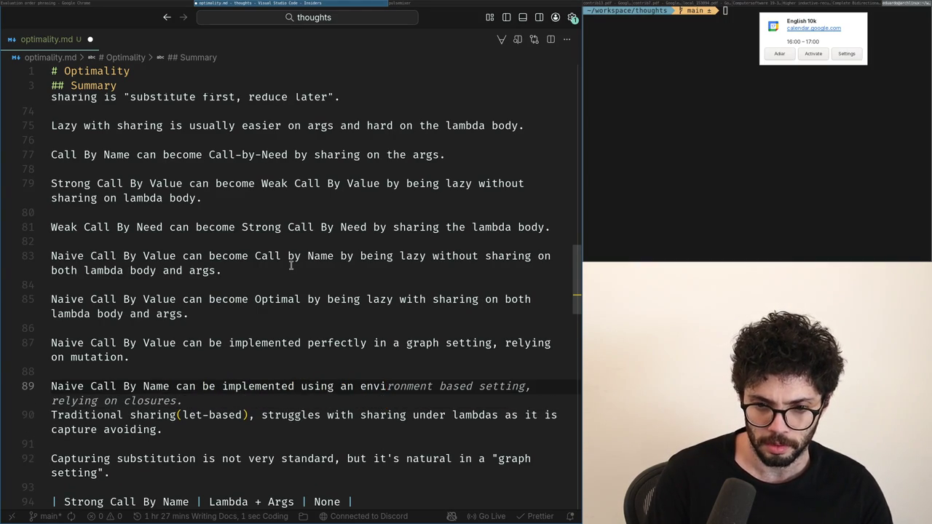
key(Tab)
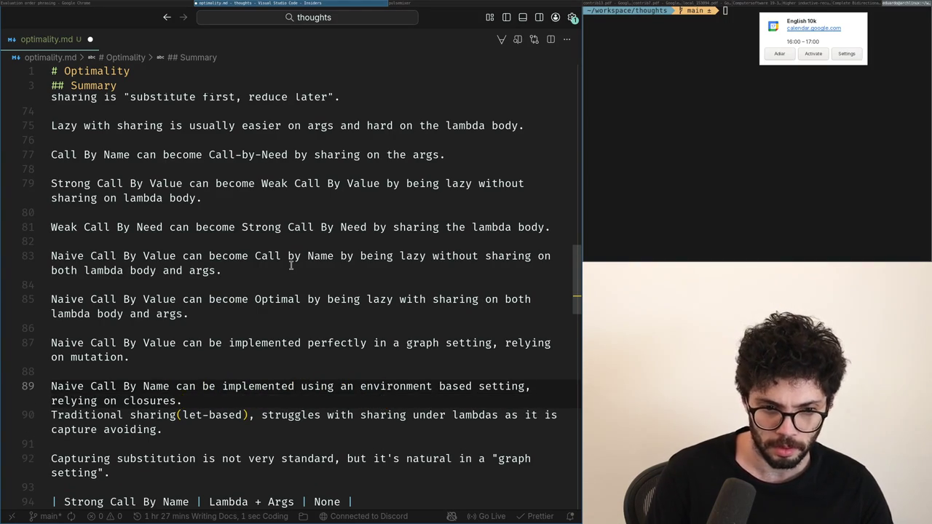
key(Return)
- Try changing 'relying on closures' to 'making closures', revert it, and add blank lines
key(Up)
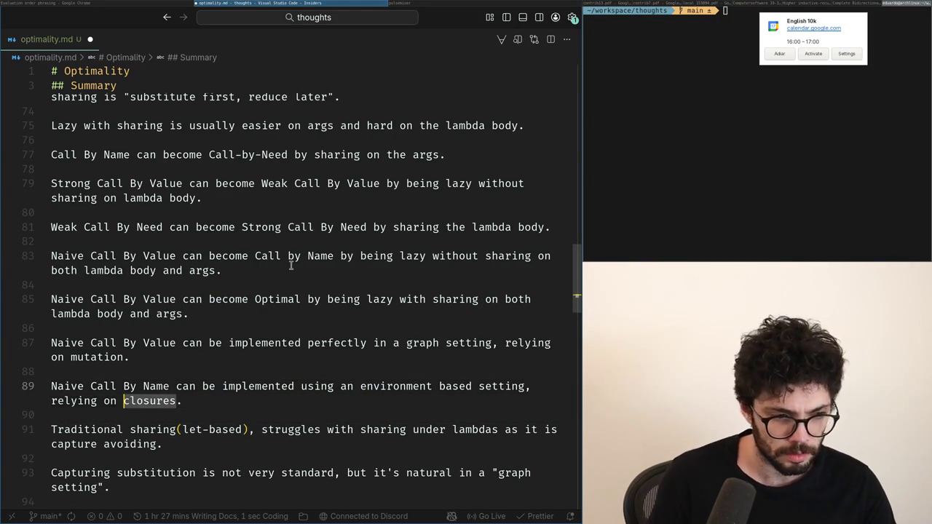
key(ctrl+Left)
key(ctrl+Right)
key(Home)
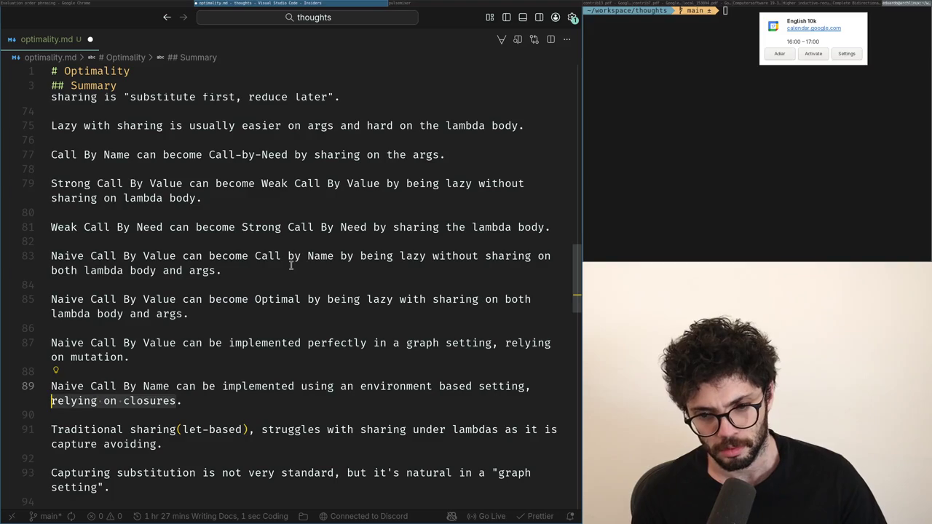
key(ctrl+shift+Right)
key(ctrl+shift+Right)
key(ctrl+shift+Right)
text(making closures)
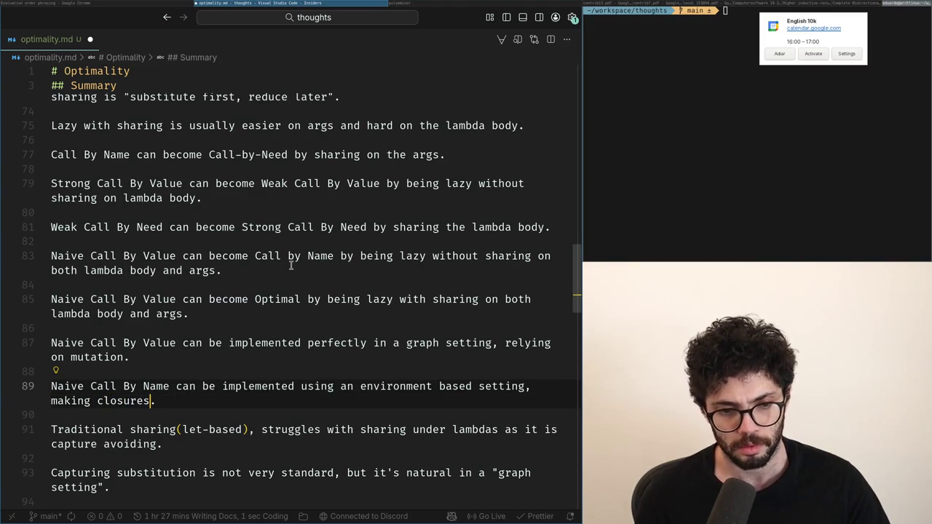
key(ctrl+z)
key(ctrl+z)
key(ctrl+shift+z)
key(ctrl+shift+z)
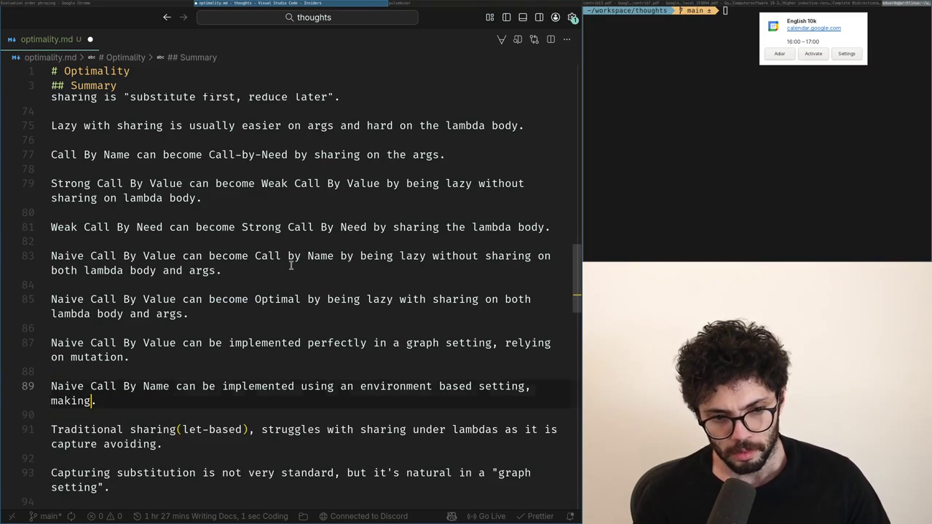
key(ctrl+z)
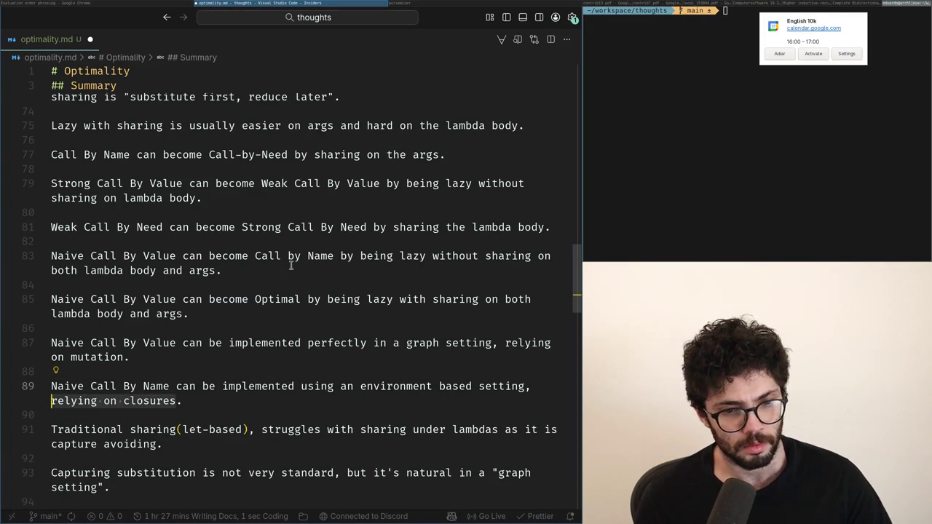
key(End)
key(Return)
key(Return)
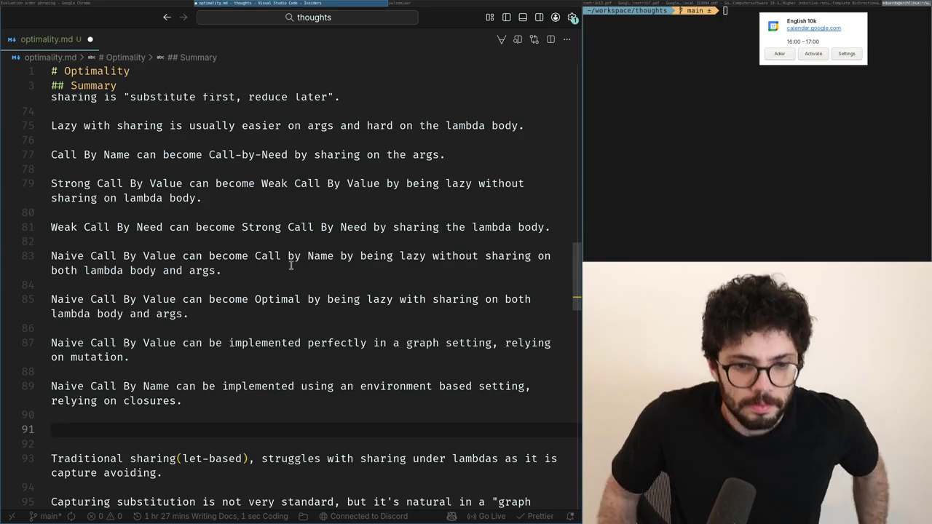
- Start the 'Weak Call By Value and' line, accepting and editing part of Copilot's suggestion
text(Weakk)
key(BackSpace)
text(Call)
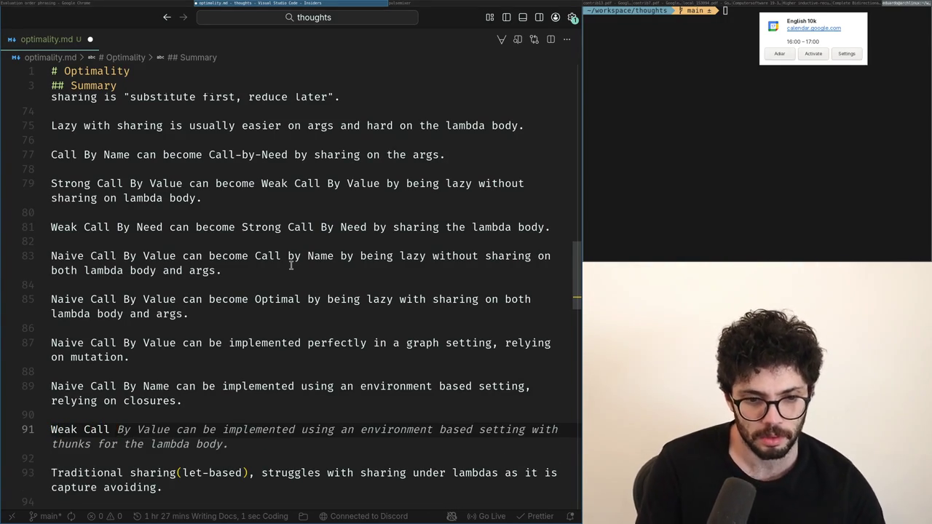
text( By Value and)
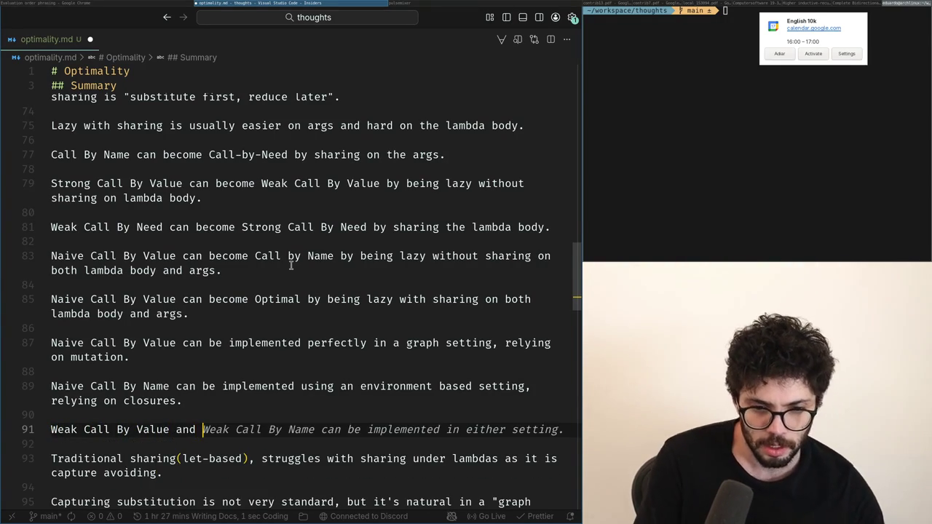
key(Tab)
key(Home)
key(ctrl+Right)
key(ctrl+Right)
key(ctrl+Right)
key(ctrl+Right)
key(ctrl+Right)
key(ctrl+Right)
key(ctrl+Delete)
text(Need)
key(shift+End)
key(shift+Left)
text(are)
- Trim the line to read 'Weak Call By Value is environment based for lambdas.'
key(ctrl+BackSpace)
key(ctrl+BackSpace)
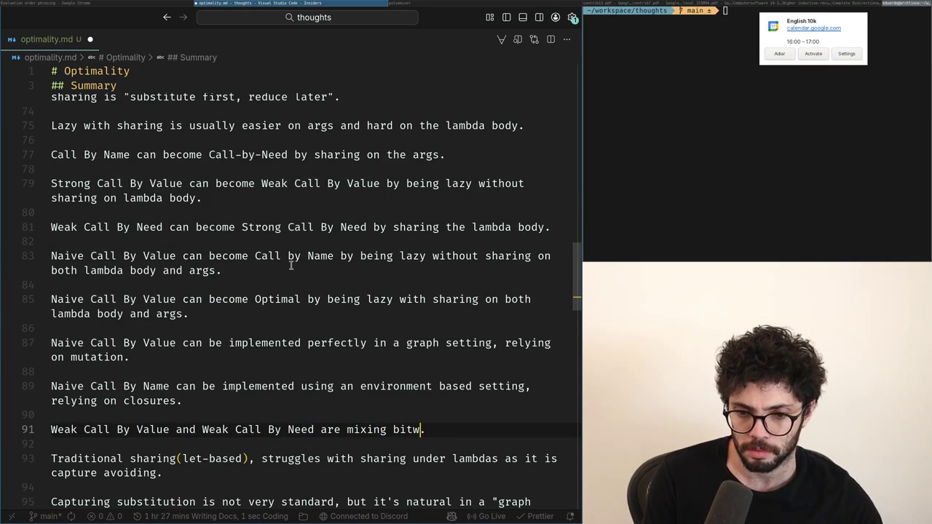
key(ctrl+BackSpace)
key(ctrl+BackSpace)
key(ctrl+BackSpace)
key(ctrl+BackSpace)
key(ctrl+BackSpace)
key(ctrl+BackSpace)
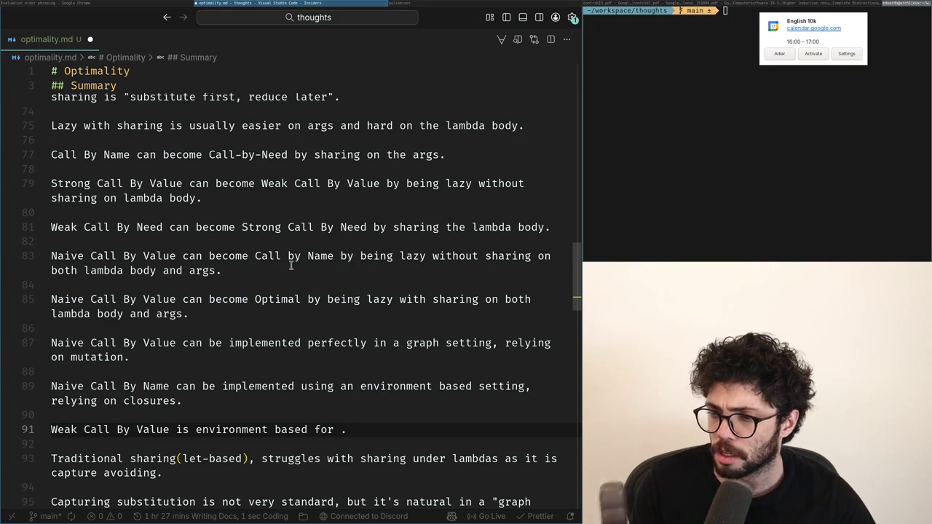
key(BackSpace)
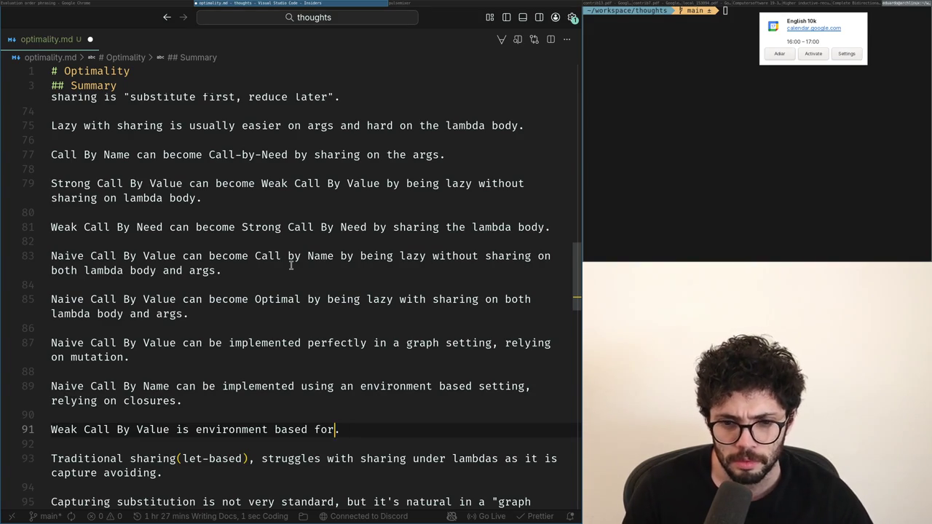
key(alt+Tab)
key(alt+Tab)
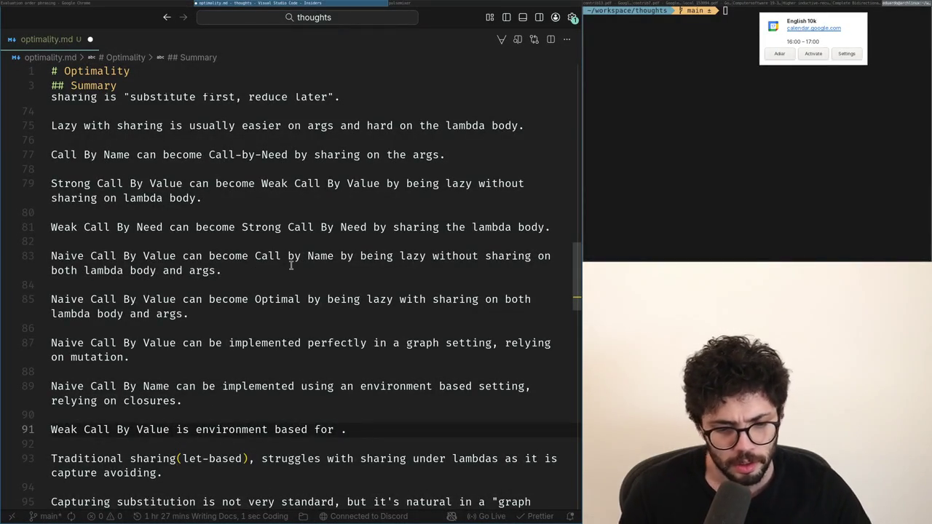
key(Tab)
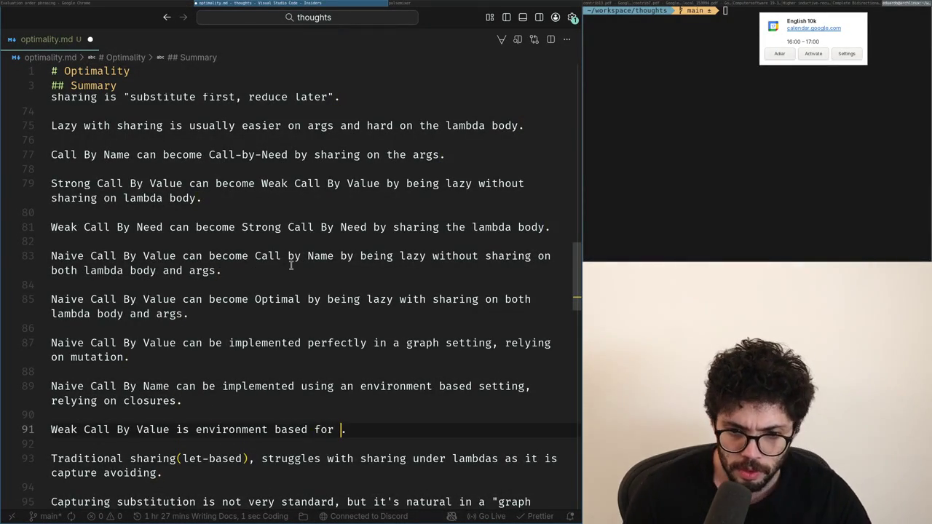
key(shift+Home)
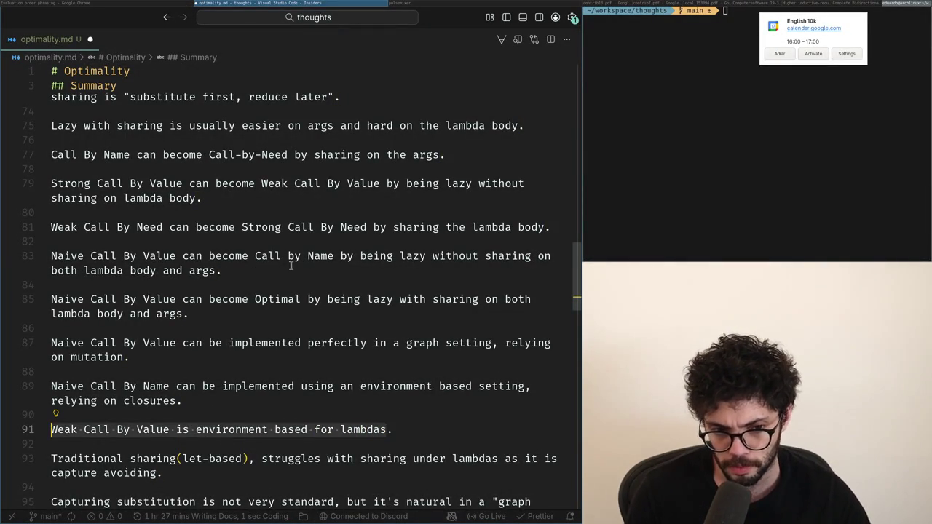
key(End)
key(Left)
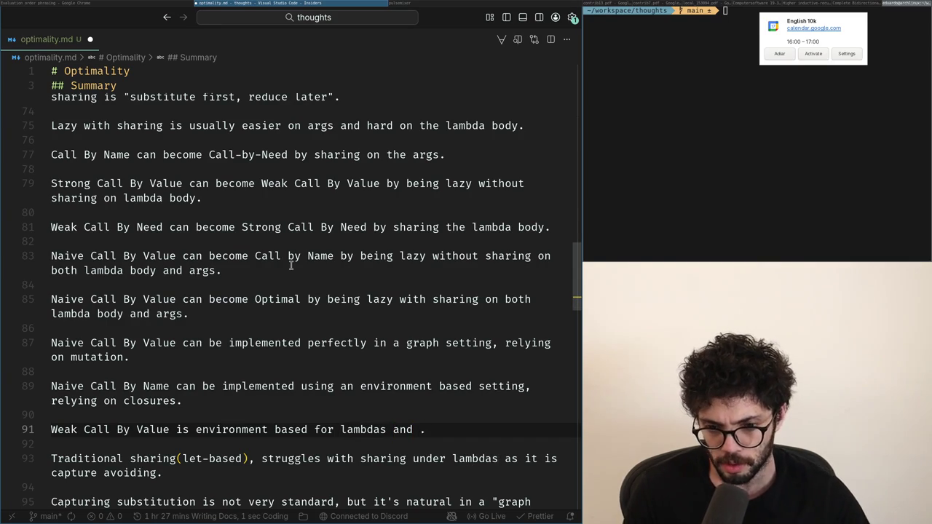
- Insert blank lines above the Weak Call By Value note
key(Up)
key(Return)
key(Return)
key(Up)
key(Up)
key(Return)
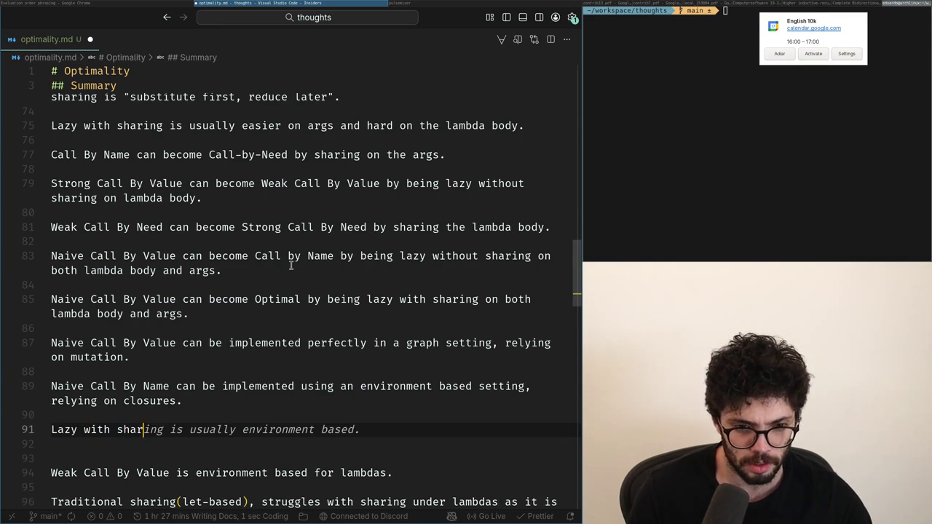
key(Up)
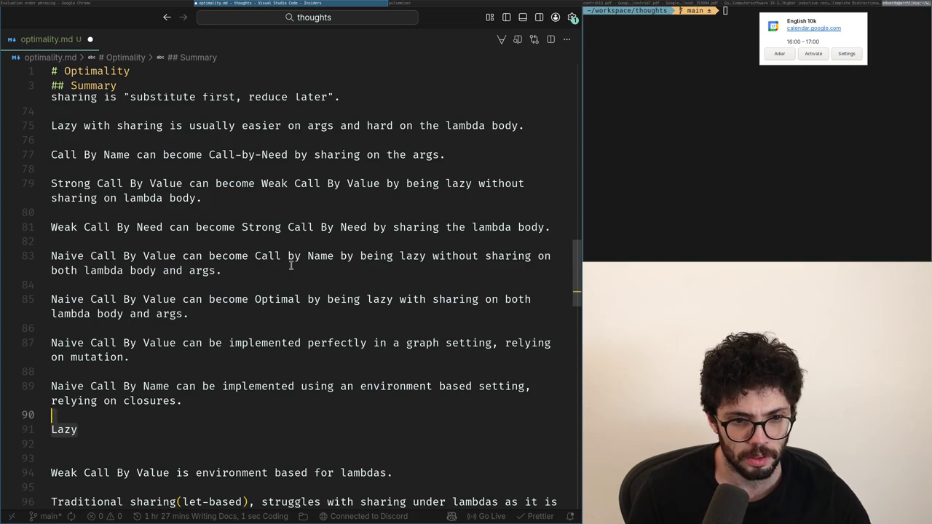
- Replace the unfinished Lazy line with 'Laziness is often implemented through environment carrying structures, thunks and closures.'
key(Down)
key(BackSpace)
key(BackSpace)
key(BackSpace)
key(Up)
key(Up)
key(Up)
key(Up)
key(Up)
key(Return)
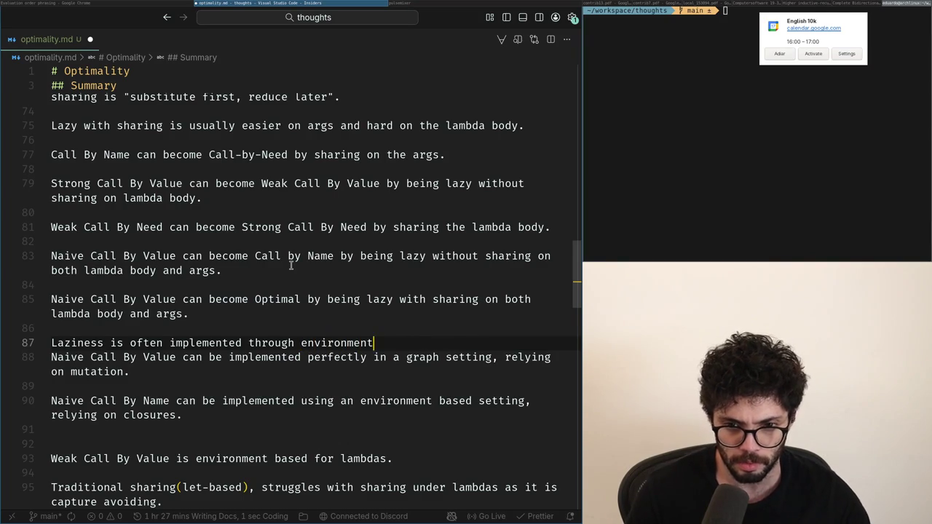
key(BackSpace)
text(.)
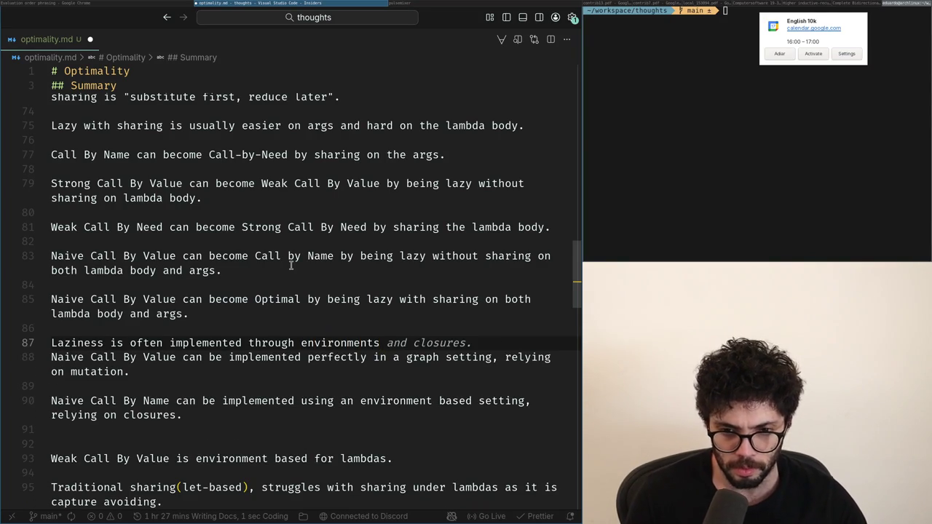
key(BackSpace)
text(,)
key(BackSpace)
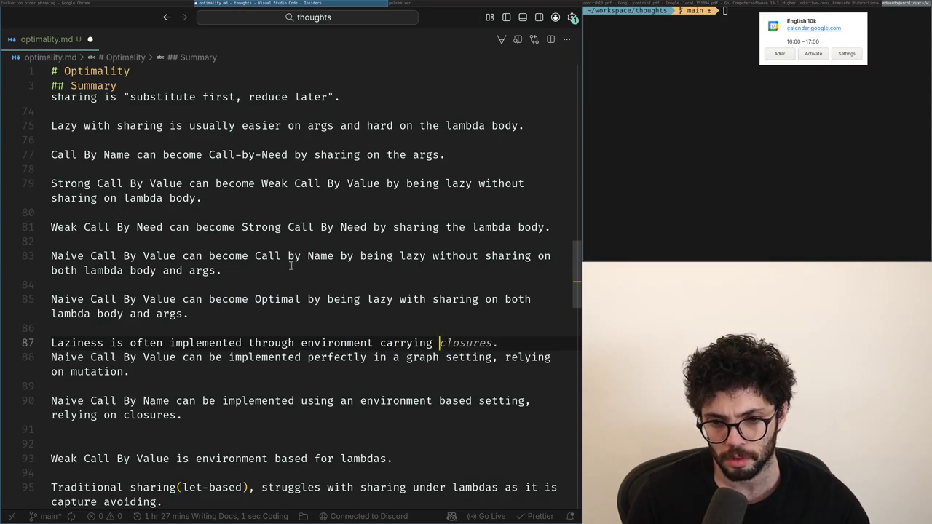
text(nks and closures.)
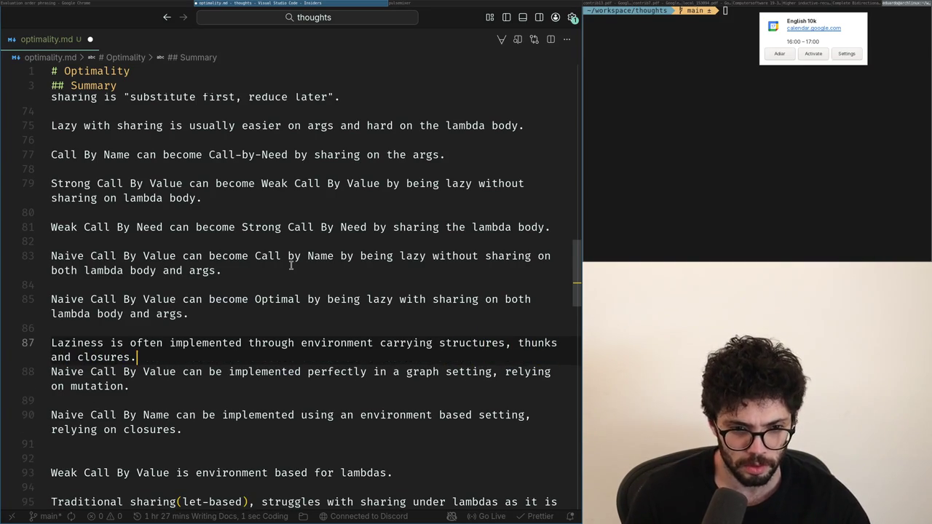
- Tidy the blank lines around the laziness and graph-setting sentences
key(Return)
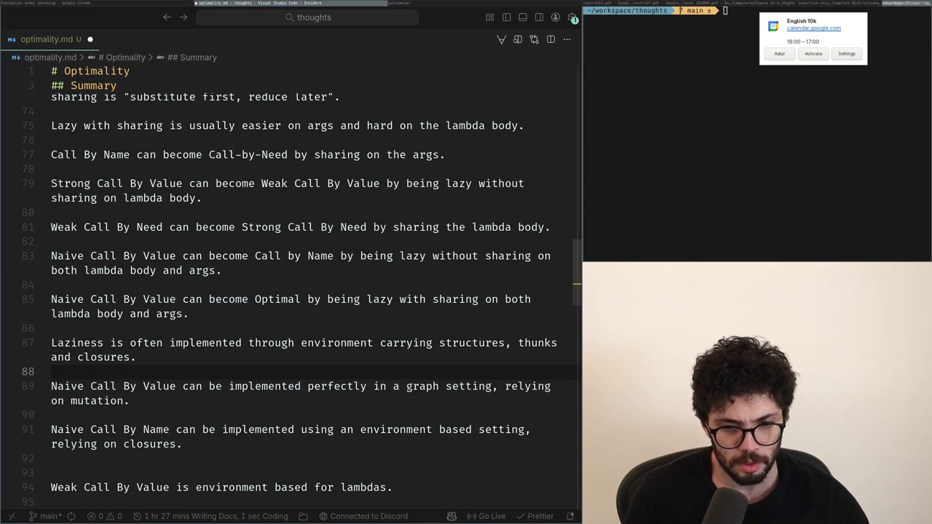
key(Down)
key(Down)
key(Down)
key(Down)
key(Down)
key(Down)
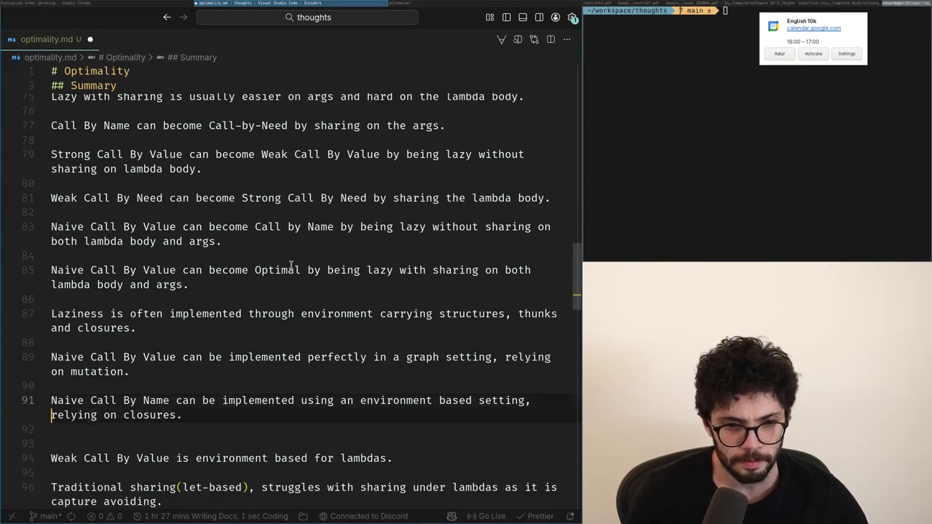
key(Up)
key(Up)
key(Up)
key(Up)
key(Up)
key(Up)
key(Up)
key(Down)
key(Return)
key(BackSpace)
key(Down)
key(Down)
key(Down)
- Move the Naive Call By Name sentence under the graph-setting note and the laziness sentence under the closures note
key(shift+Up)
key(shift+Up)
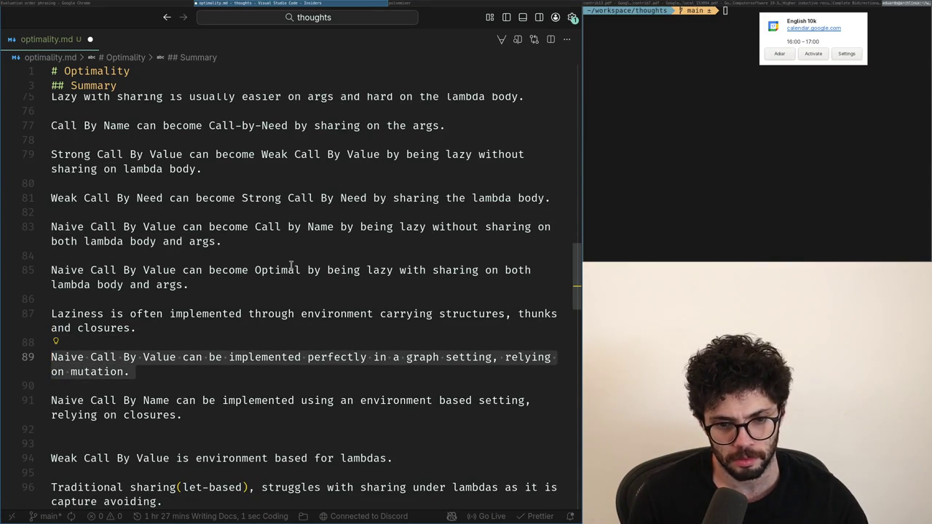
key(Down)
key(Down)
key(Down)
key(Down)
key(shift+Up)
key(shift+Up)
key(ctrl+c)
key(BackSpace)
key(BackSpace)
key(BackSpace)
key(Return)
key(Return)
key(ctrl+v)
key(Home)
key(Up)
key(Up)
key(Up)
key(Up)
key(Up)
key(Up)
key(ctrl+x)
key(Down)
key(Down)
key(Down)
key(Down)
key(Down)
key(Down)
key(ctrl+v)
key(Return)
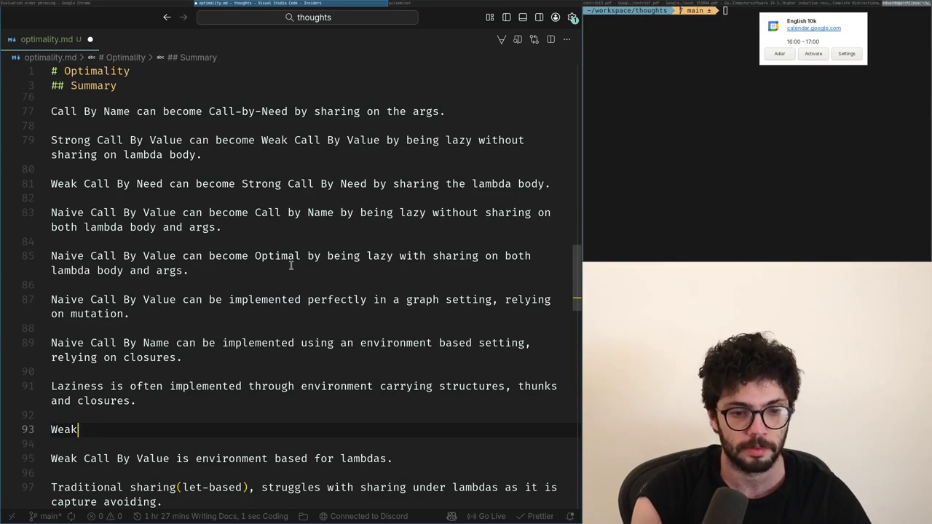
- Try rewording the laziness sentence as 'Weak laziness with…', then undo that edit
text(zy)
key(Up)
key(Up)
key(Up)
key(Home)
text(Weak)
key(Delete)
text(l)
key(ctrl+Right)
text(with)
key(ctrl+z)
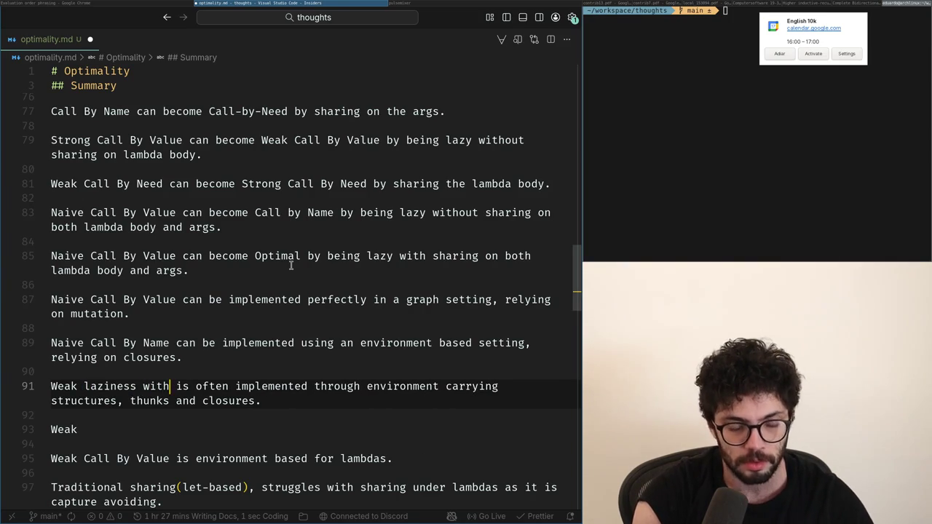
key(ctrl+z)
key(ctrl+z)
key(ctrl+z)
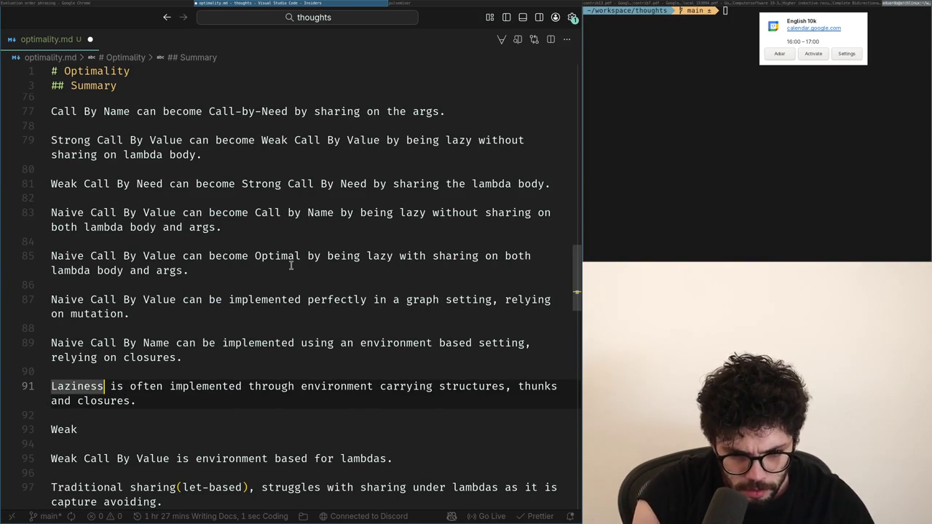
- Insert a blank line between the Optimal paragraph and the Maximal paragraph
key(Down)
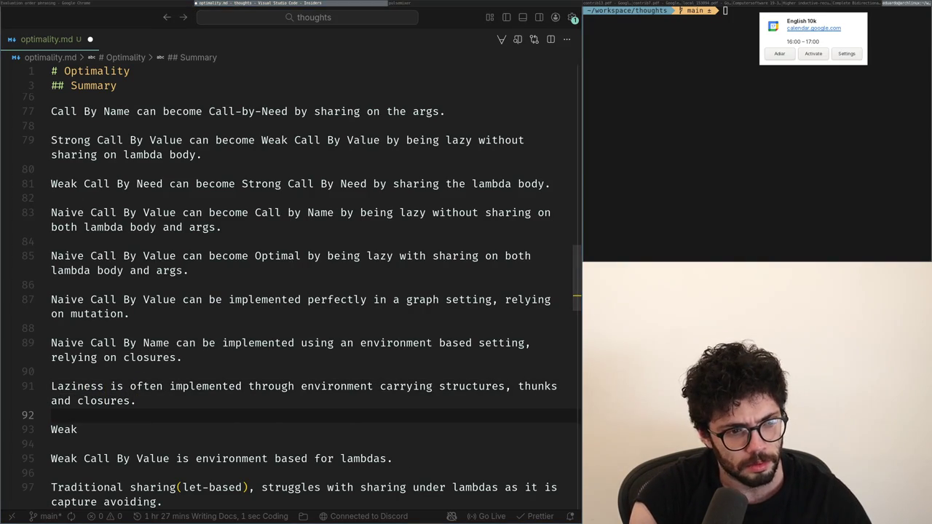
key(super+Left)
key(super+Right)
key(Up)
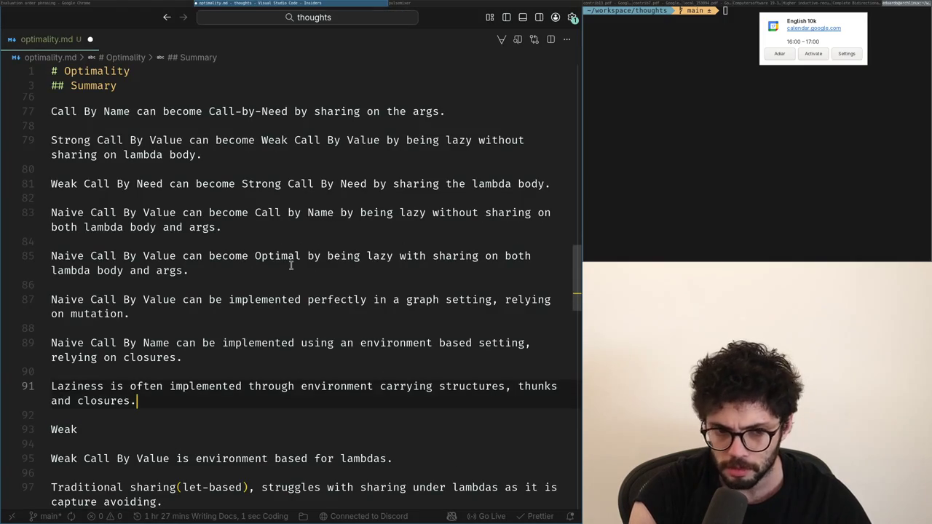
key(Up)
key(Up)
key(Up)
key(Up)
key(Up)
key(Up)
key(ctrl+Right)
key(ctrl+Right)
key(ctrl+Right)
key(Up)
key(Up)
key(Up)
key(Up)
key(Up)
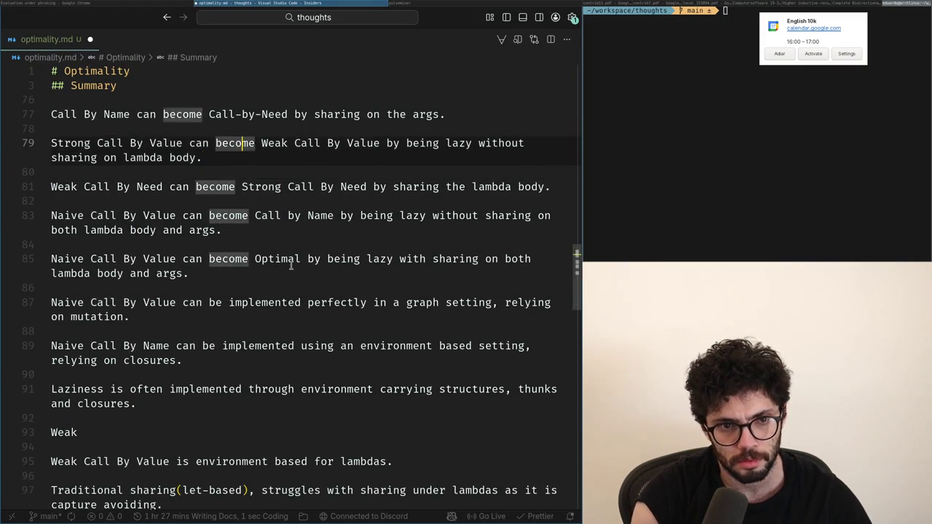
key(Up)
key(Up)
key(Up)
key(Up)
key(Up)
key(Up)
key(Up)
key(Up)
key(Up)
key(Up)
key(Up)
key(Up)
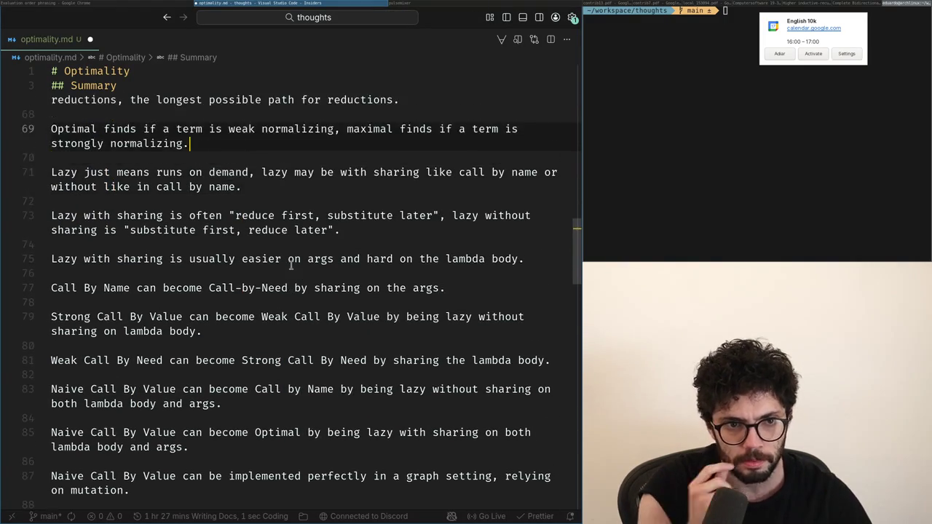
key(Up)
key(Up)
key(Up)
key(Up)
key(Up)
key(Down)
key(Up)
key(Left)
key(Left)
key(End)
key(Return)
- Select the Naive Call By Value–Call by Name line and add a new line after it
key(Down)
key(Down)
key(Down)
key(Down)
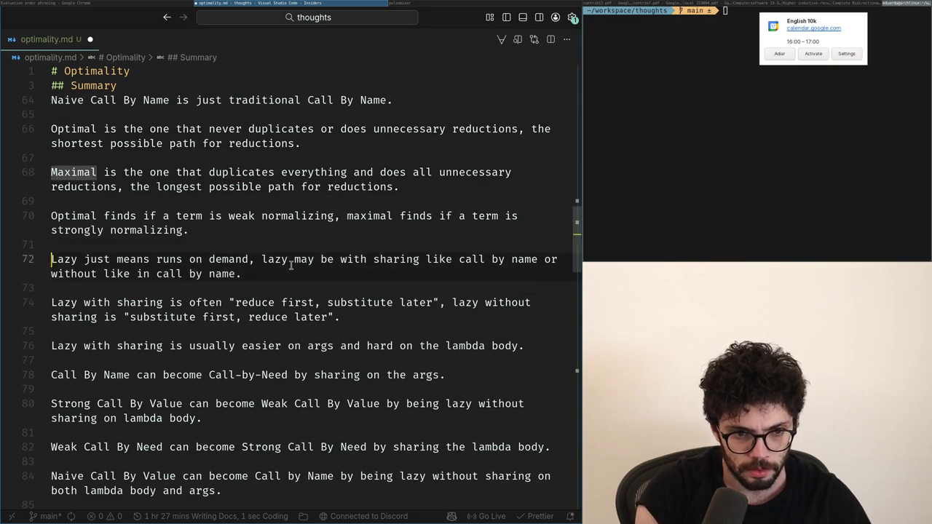
key(Down)
key(Down)
key(Down)
key(Up)
key(Up)
key(Down)
key(Down)
key(Down)
key(Up)
key(Up)
key(Down)
key(Down)
key(Down)
key(Up)
key(Up)
key(Up)
key(Up)
key(Up)
key(ctrl+Right)
key(ctrl+Right)
key(ctrl+Right)
key(Down)
key(Down)
key(Down)
key(Down)
key(Down)
key(End)
key(shift+Up)
key(shift+Home)
key(Right)
key(Return)
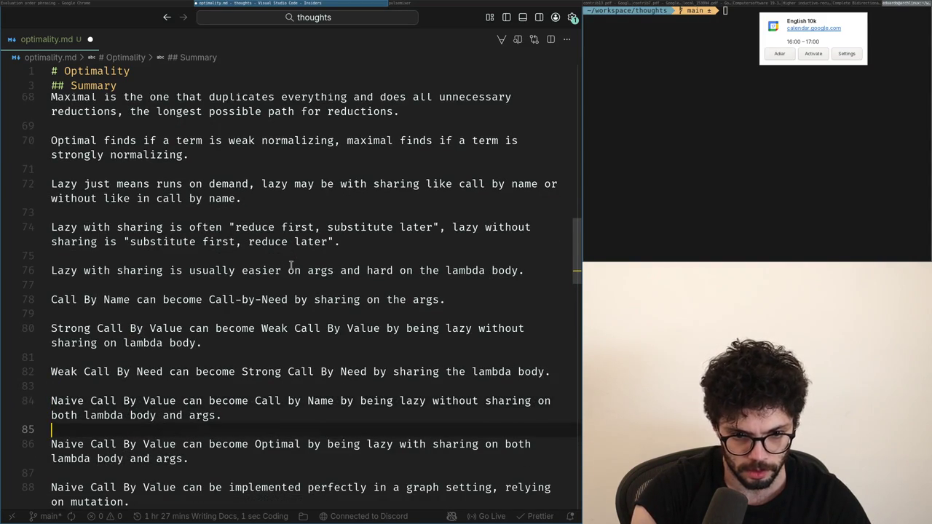
- Paste a copy of that line and reword it as a Naive-to-Weak Call By Value note ending 'the lambda'
key(Return)
key(ctrl+v)
key(Home)
key(ctrl+Right)
key(ctrl+Right)
key(ctrl+Right)
key(ctrl+Right)
key(ctrl+Right)
key(ctrl+Right)
key(ctrl+Right)
key(ctrl+Right)
key(ctrl+Right)
key(ctrl+BackSpace)
text(Value)
key(ctrl+Left)
key(ctrl+Left)
key(ctrl+Left)
text(Weak)
key(End)
key(Left)
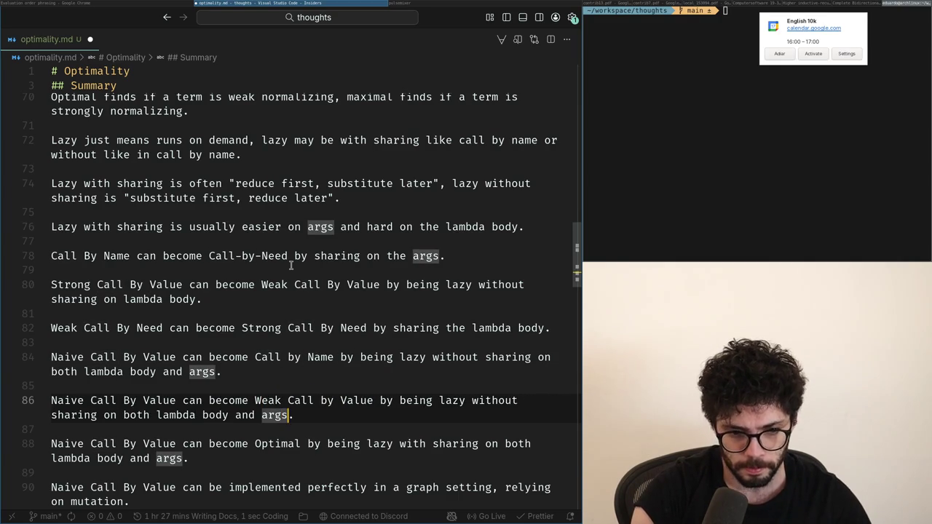
key(ctrl+shift+Left)
key(ctrl+shift+Left)
key(ctrl+shift+Left)
key(ctrl+shift+Left)
key(ctrl+shift+Left)
key(ctrl+shift+Left)
key(ctrl+shift+Left)
key(ctrl+shift+Left)
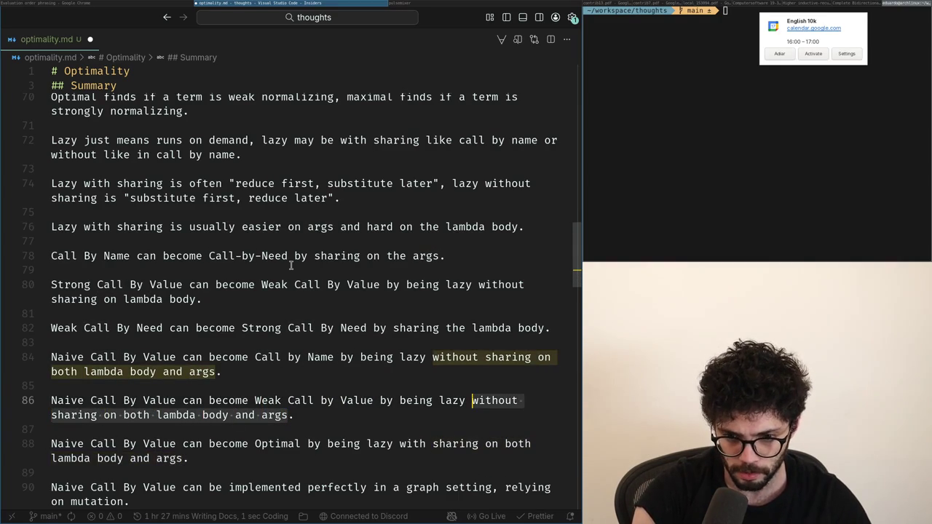
key(ctrl+shift+Right)
key(ctrl+shift+Right)
key(ctrl+shift+Right)
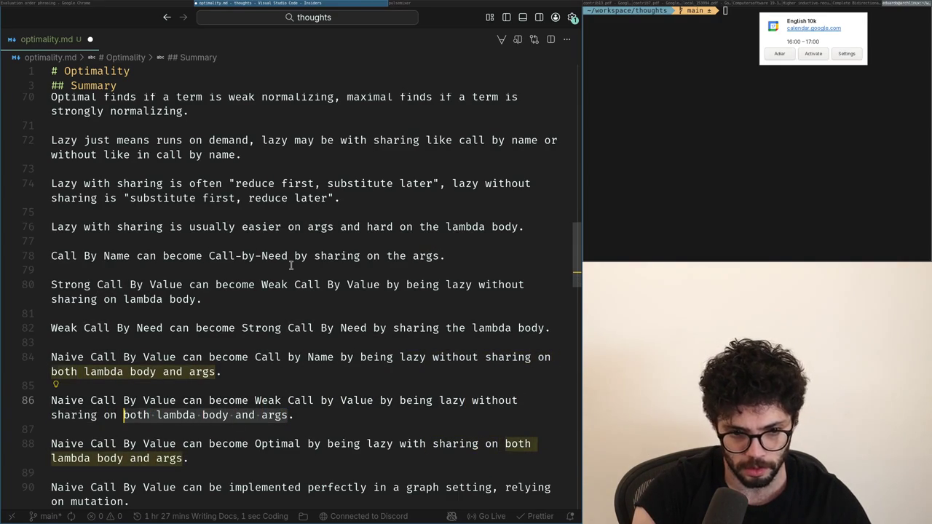
key(ctrl+shift+Left)
key(BackSpace)
key(ctrl+shift+Left)
key(ctrl+shift+Left)
key(ctrl+shift+Left)
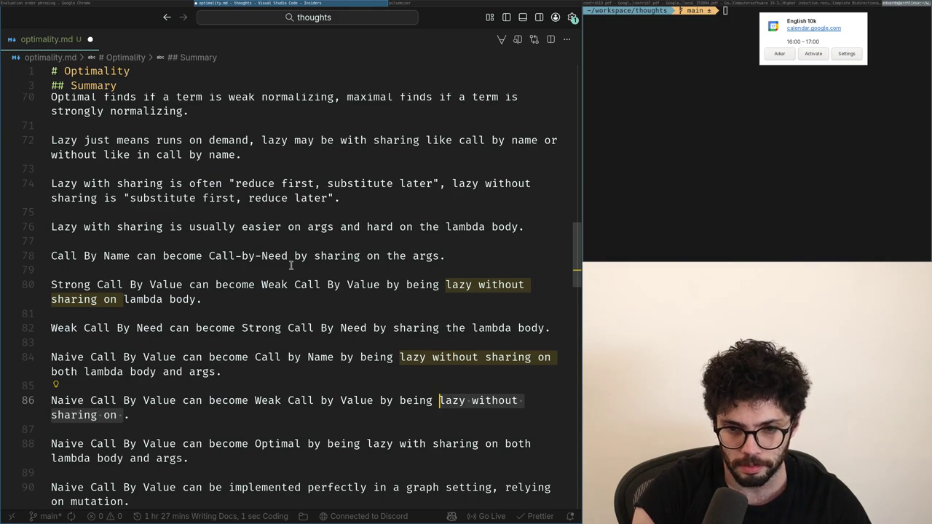
- Move the Naive-to-Weak sentence above the Strong Call By Value line and delete the Strong line
key(Right)
key(Up)
key(shift+Down)
key(End)
key(shift+Home)
key(BackSpace)
key(Up)
key(Up)
key(Up)
key(Up)
key(ctrl+v)
key(Down)
key(shift+End)
key(shift+End)
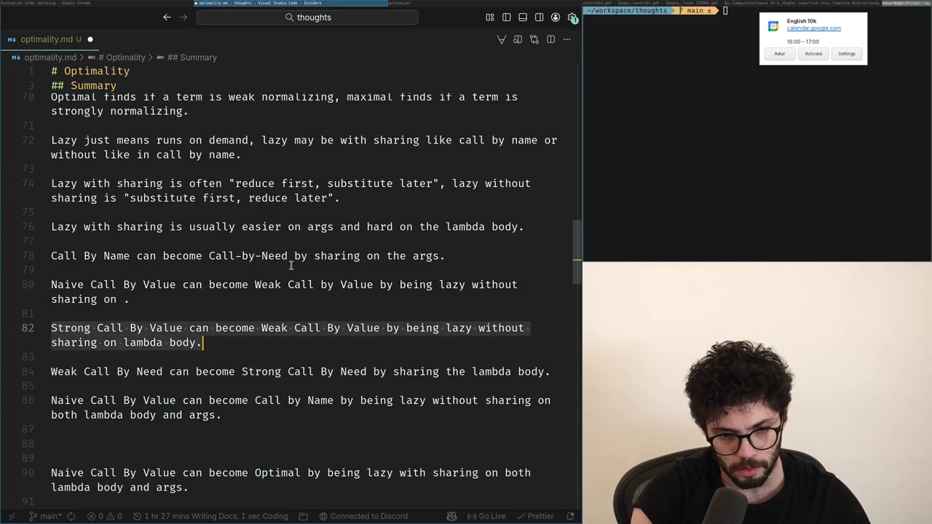
key(BackSpace)
key(BackSpace)
key(Up)
key(Up)
key(ctrl+Right)
text(and S)
key(BackSpace)
key(BackSpace)
key(BackSpace)
- Change the sentence's subject to '{Naive, Strong} Call By Value'
key(ctrl+shift+Left)
key(Left)
text(()
key(ctrl+Right)
text(, Strong})
key(ctrl+Right)
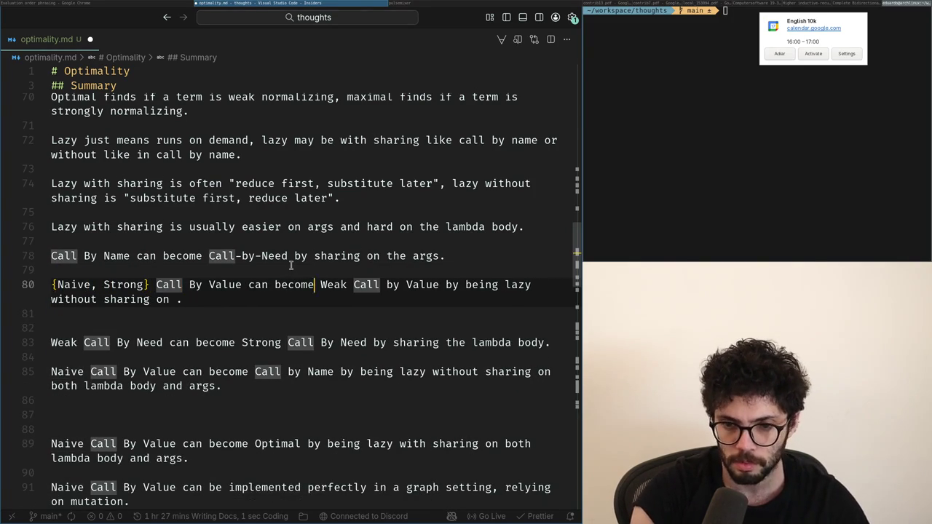
key(ctrl+Right)
key(ctrl+Right)
key(ctrl+Right)
key(ctrl+Right)
key(ctrl+Right)
key(ctrl+Right)
key(ctrl+Right)
key(ctrl+Right)
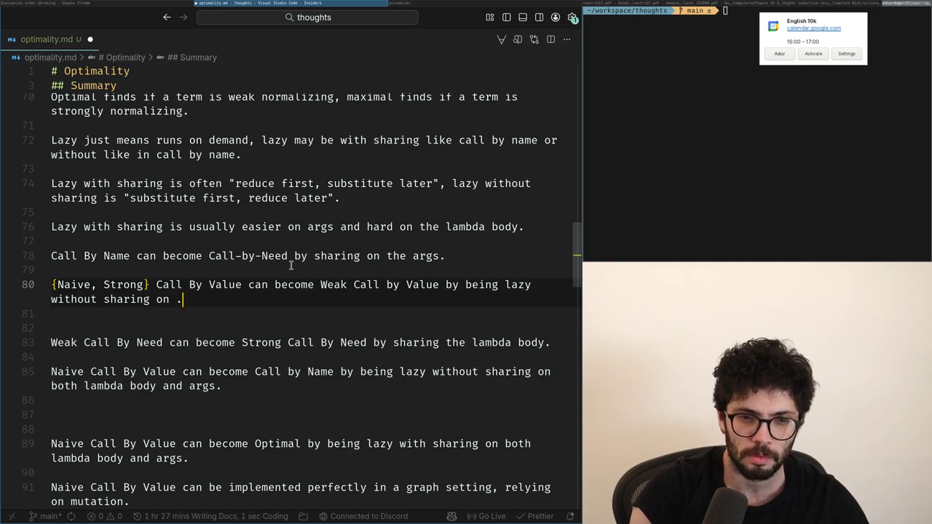
- Remove the extra blank lines between that note and the Optimal sentence
key(Down)
key(Down)
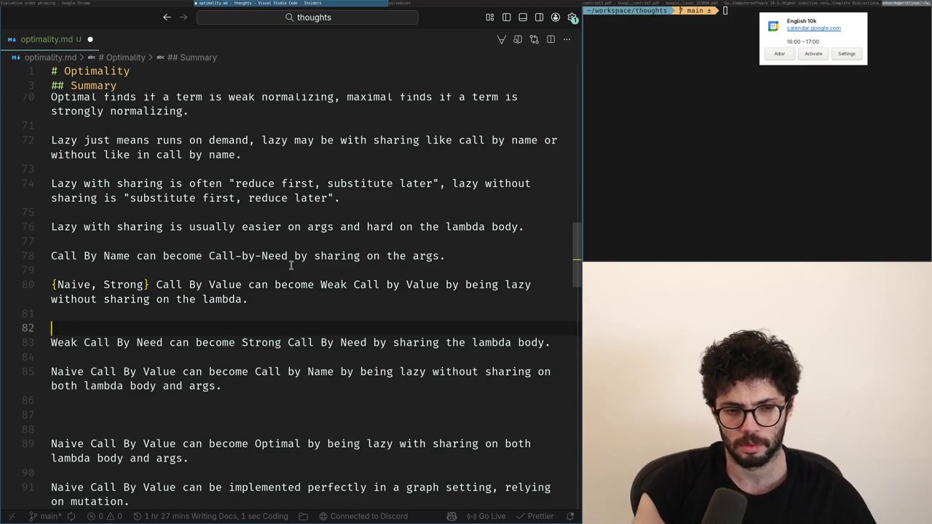
key(Delete)
key(Down)
key(Down)
key(Down)
key(Down)
key(Down)
key(Delete)
key(Delete)
key(Down)
key(Down)
key(Down)
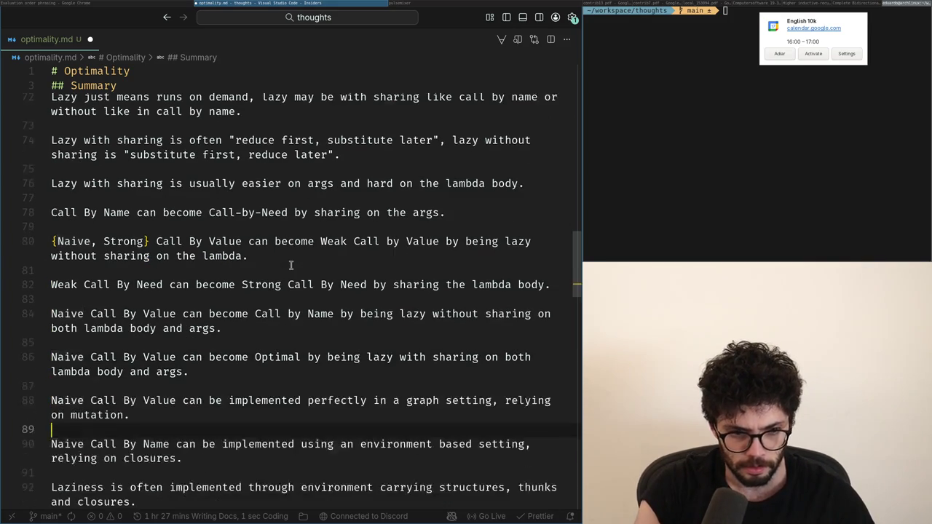
- On line 92, insert 'without sharing' after Laziness, replace 'is often implemented through' with 'can be implemented using', and start a new line below
key(Down)
key(Up)
key(Up)
key(Up)
key(Up)
key(Up)
key(Up)
key(Up)
key(Down)
key(Down)
key(Down)
key(Down)
key(Down)
key(Down)
key(ctrl+Right)
text(without sharing)
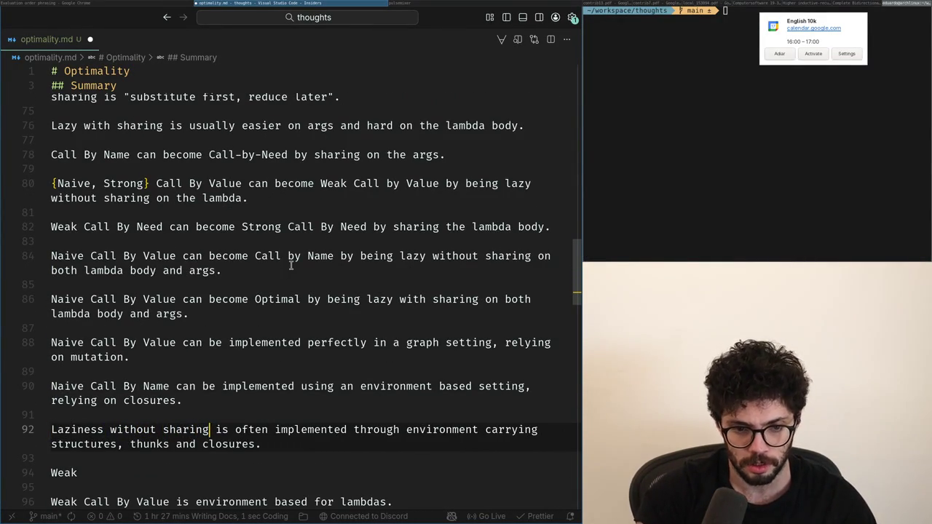
key(ctrl+shift+Right)
key(ctrl+shift+Right)
key(ctrl+shift+Right)
text(can be implemented usin)
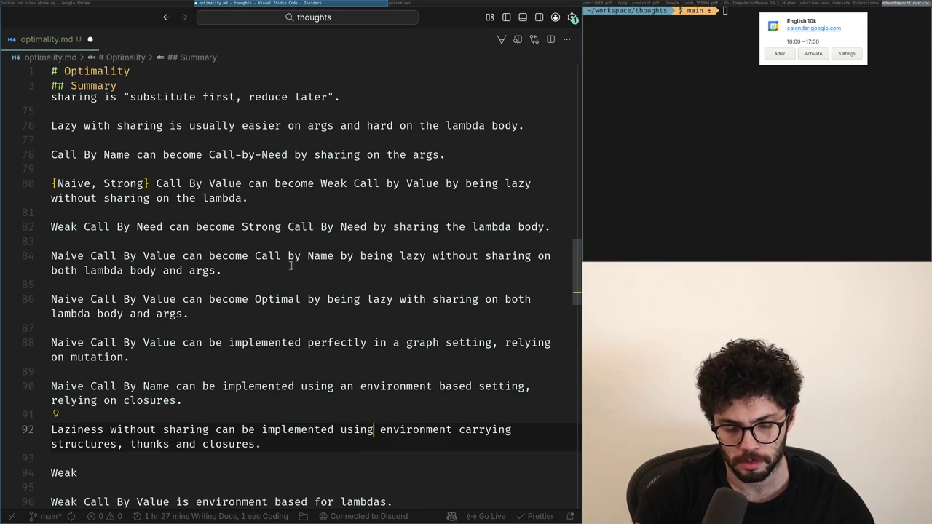
key(Down)
key(ctrl+Left)
key(ctrl+Left)
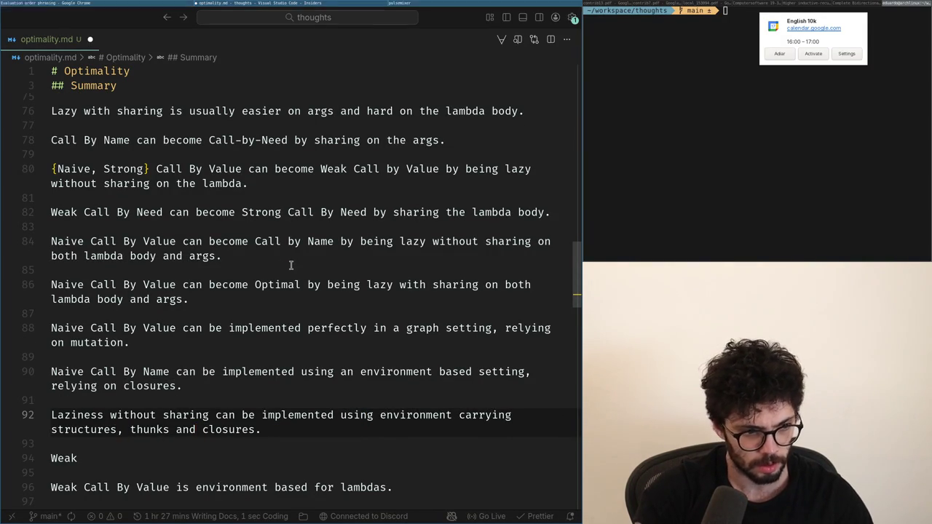
key(ctrl+Right)
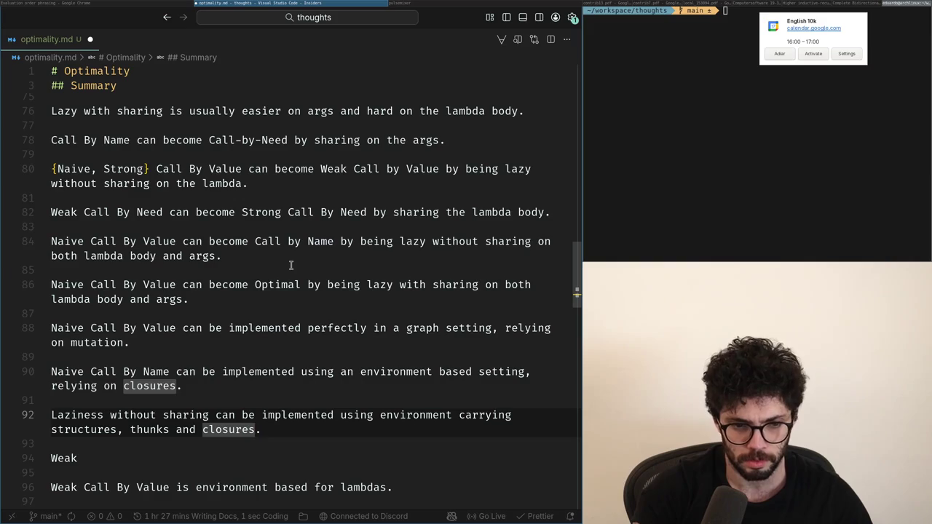
key(End)
key(Return)
key(Return)
text(L)
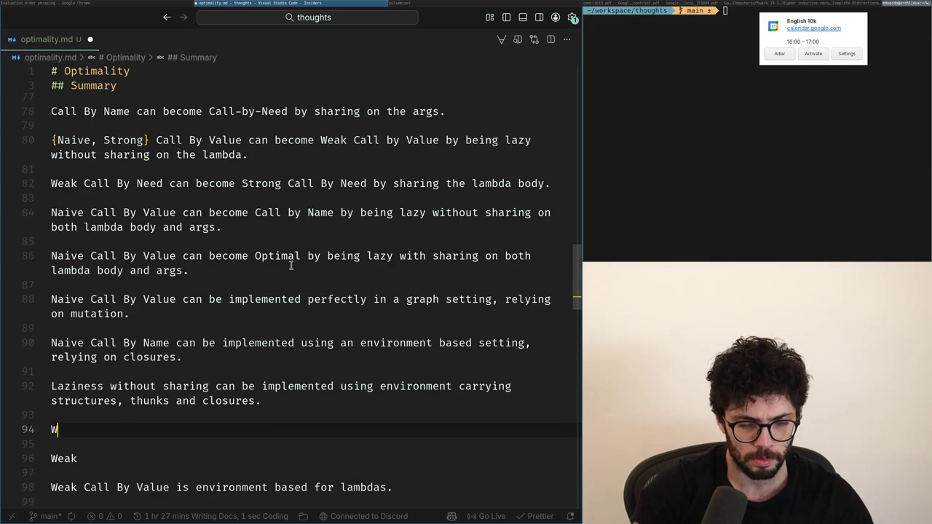
text(s)
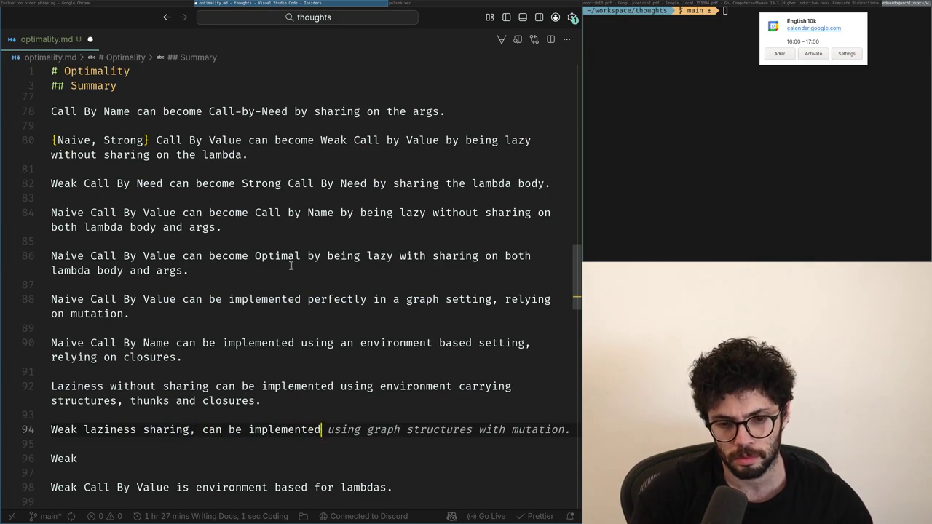
- Write the note 'Call By Need is implemented by memoizing thunks', trimming the subject to Call By Need
key(ctrl+Left)
key(End)
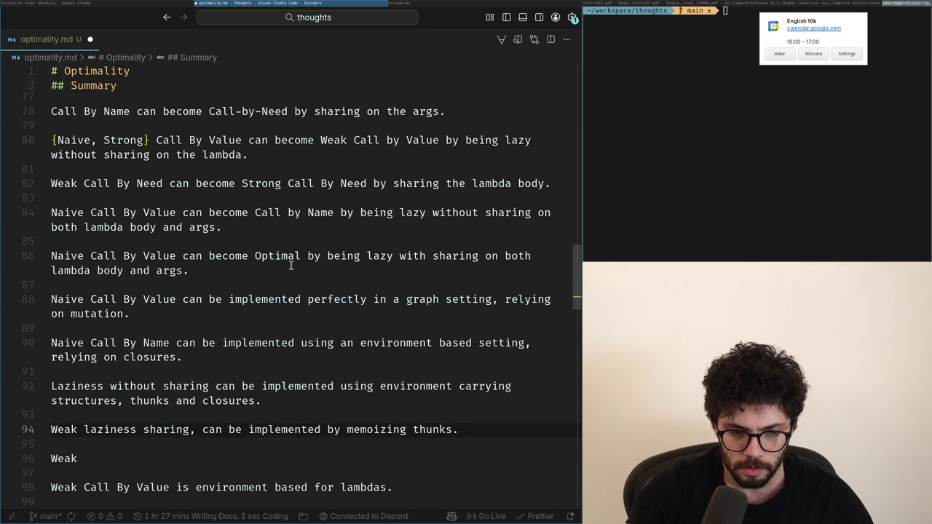
key(Return)
key(Return)
key(Up)
key(Down)
key(Up)
key(Up)
key(ctrl+Right)
text(and stro)
key(ctrl+BackSpace)
key(ctrl+BackSpace)
key(BackSpace)
key(ctrl+BackSpace)
text(Call )
text(By Need, Strong Call By Need)
key(ctrl+BackSpace)
key(ctrl+BackSpace)
key(ctrl+BackSpace)
key(ctrl+BackSpace)
key(ctrl+BackSpace)
key(BackSpace)
key(BackSpace)
key(ctrl+Right)
key(ctrl+Right)
key(ctrl+Right)
key(ctrl+BackSpace)
key(ctrl+BackSpace)
key(ctrl+BackSpace)
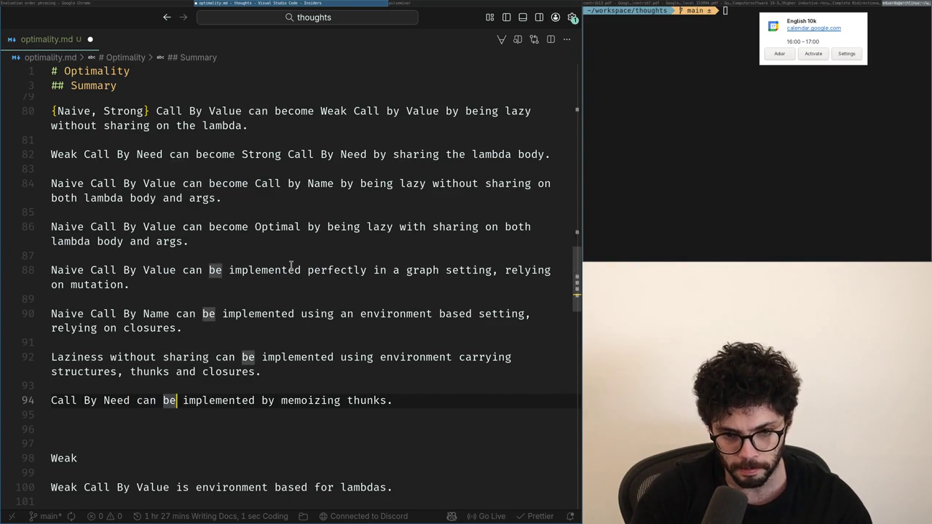
- Add a line saying Strong Call By Value and Strong Call By Need use memoizing closures, accepting Copilot's suggestion
key(End)
key(Return)
key(Return)
key(Return)
key(Up)
text(Cal)
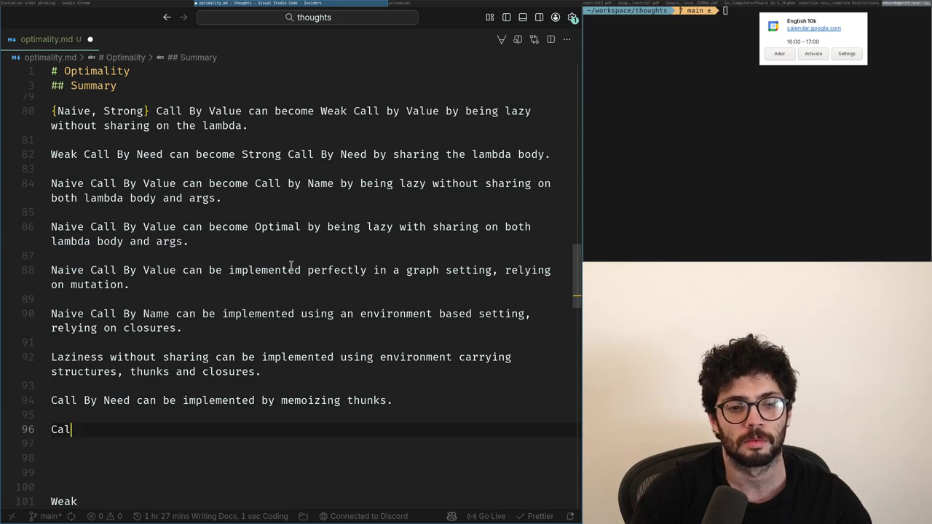
key(ctrl+BackSpace)
text(Strong)
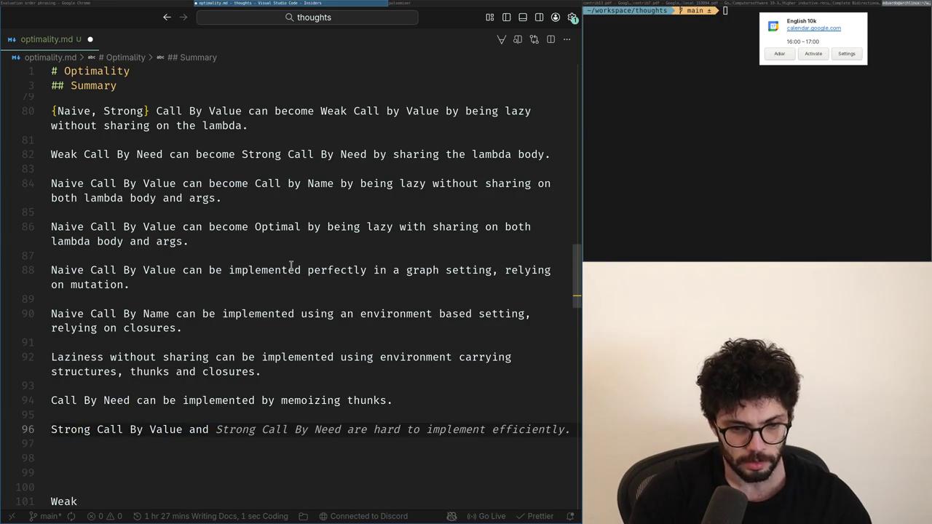
key(Tab)
key(ctrl+Left)
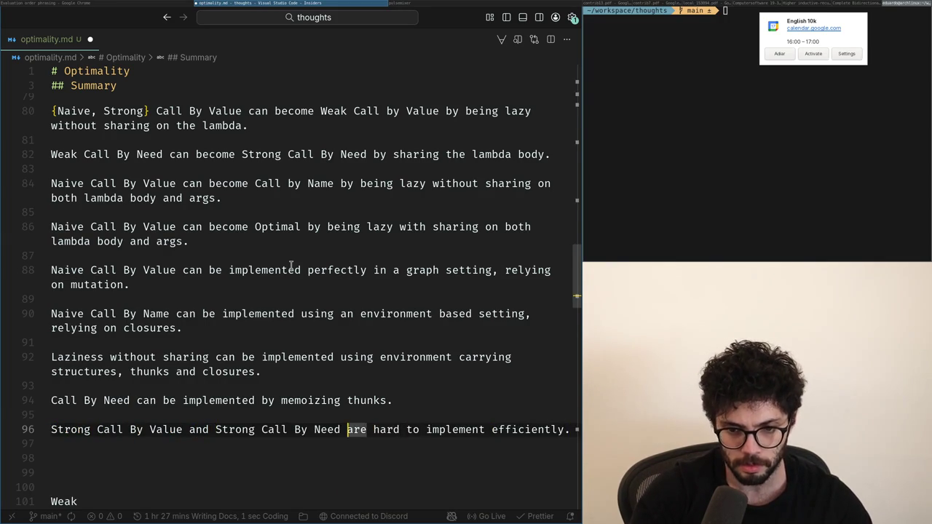
text(can b)
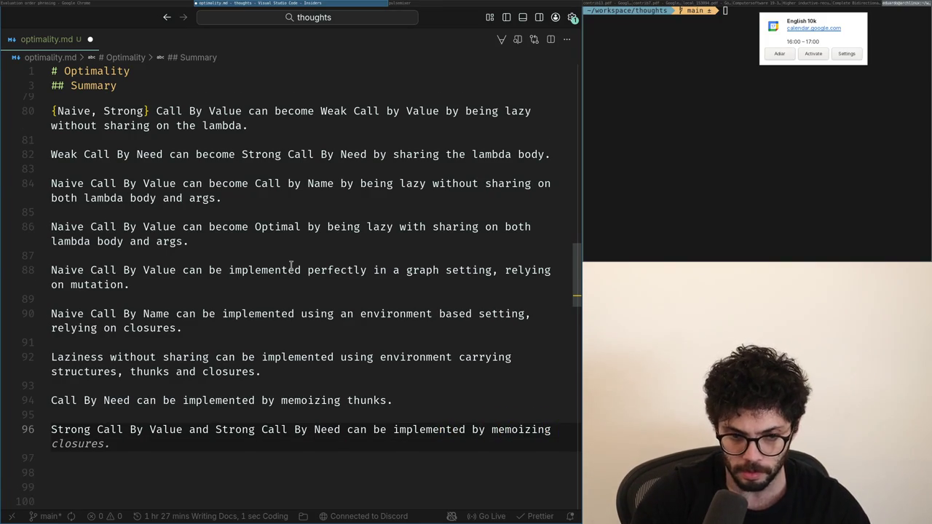
text(clo)
- Delete the extra blank lines below the Strong Call By Value/Need note
key(Down)
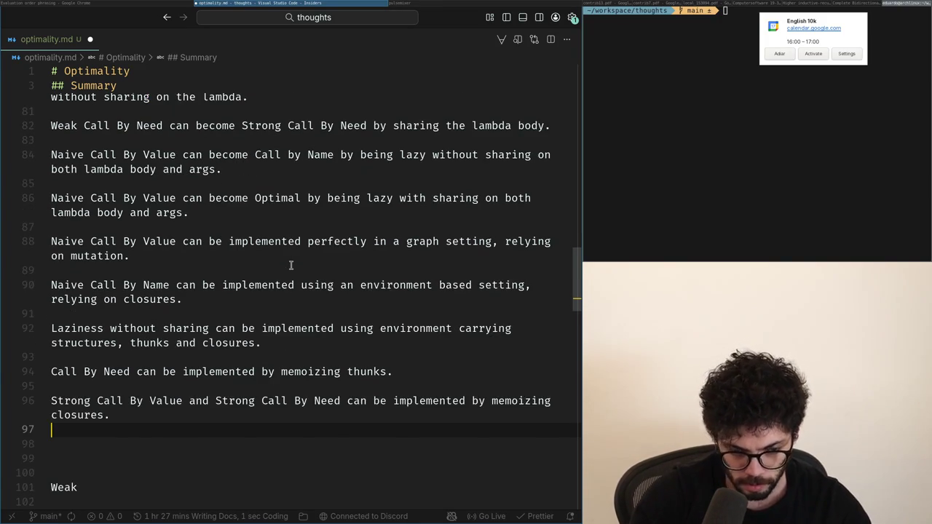
scroll(291, 265, down, 1)
key(ctrl+shift+k)
key(Up)
key(Down)
key(Down)
key(Up)
key(Up)
key(Up)
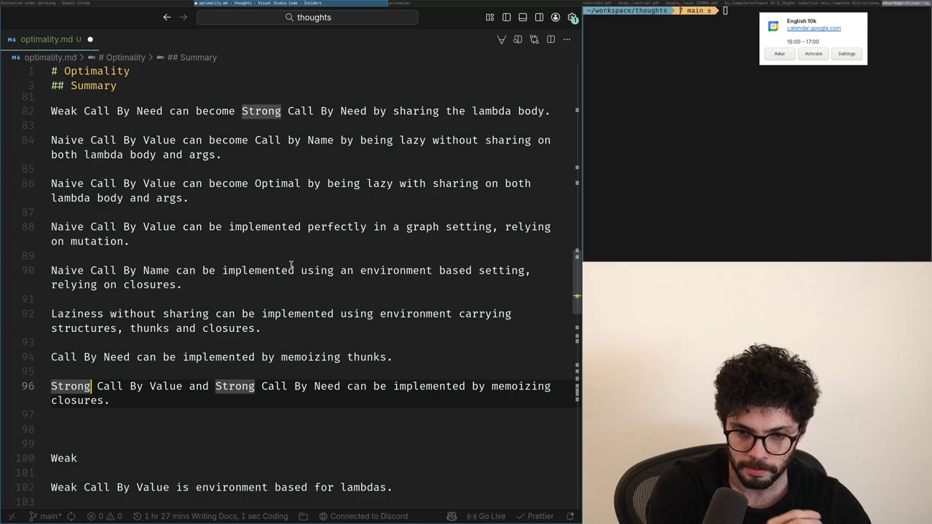
key(ctrl+Right)
key(ctrl+Right)
key(ctrl+Right)
key(Up)
key(Up)
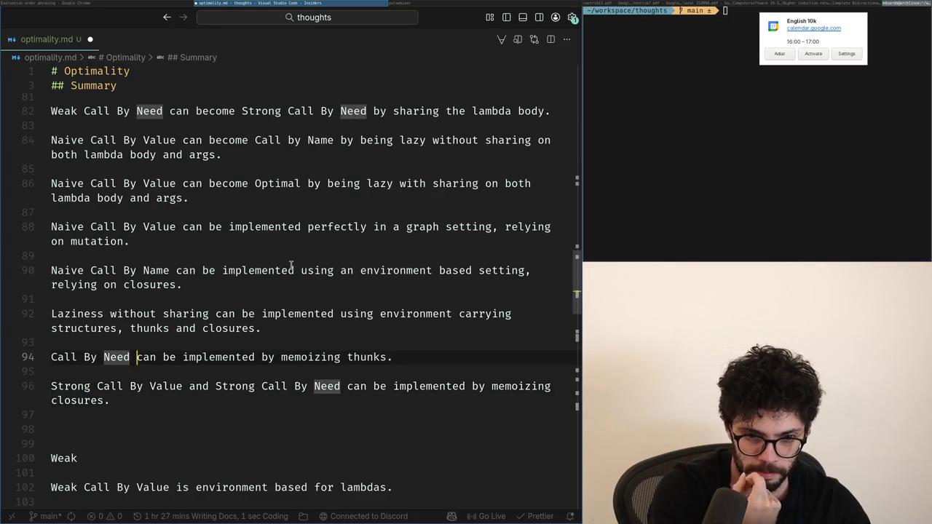
- Draft a Naive Call By Value sentence on the empty line 98
key(Down)
key(Down)
key(Down)
key(Down)
key(Down)
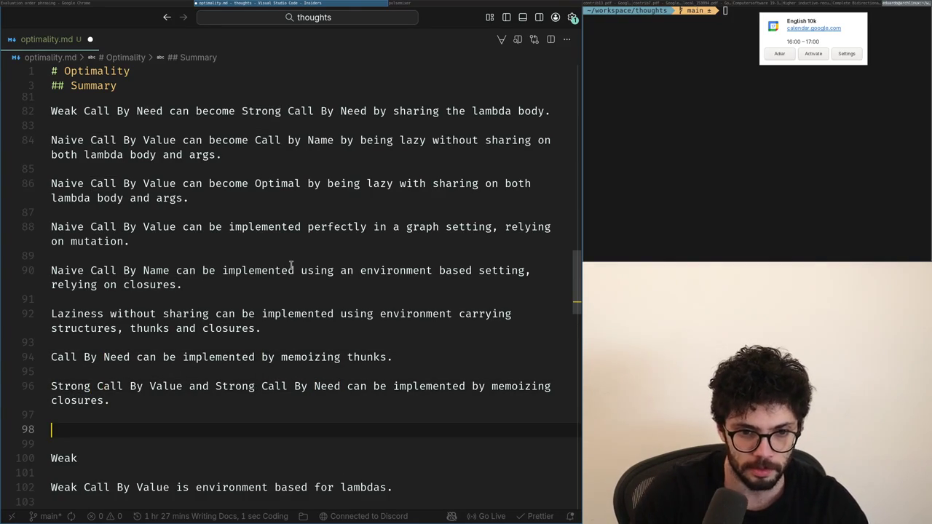
key(Up)
key(Down)
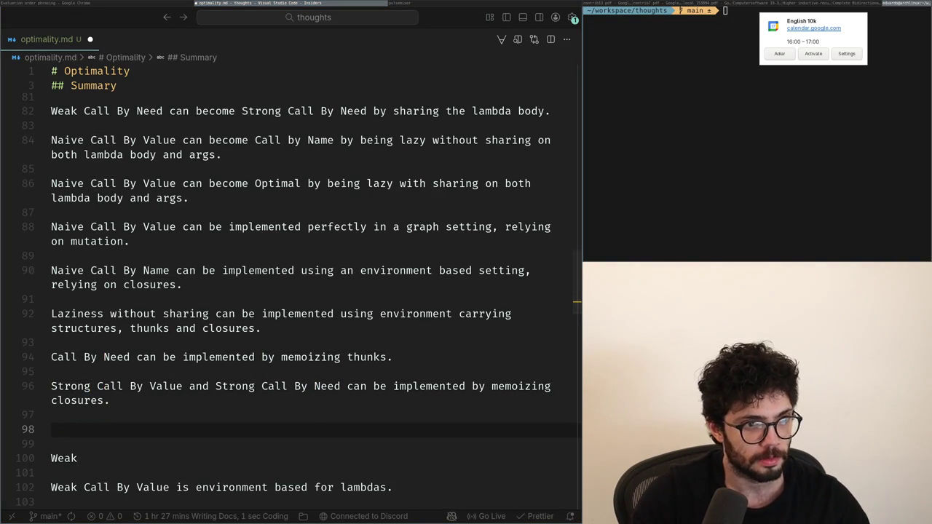
key(Up)
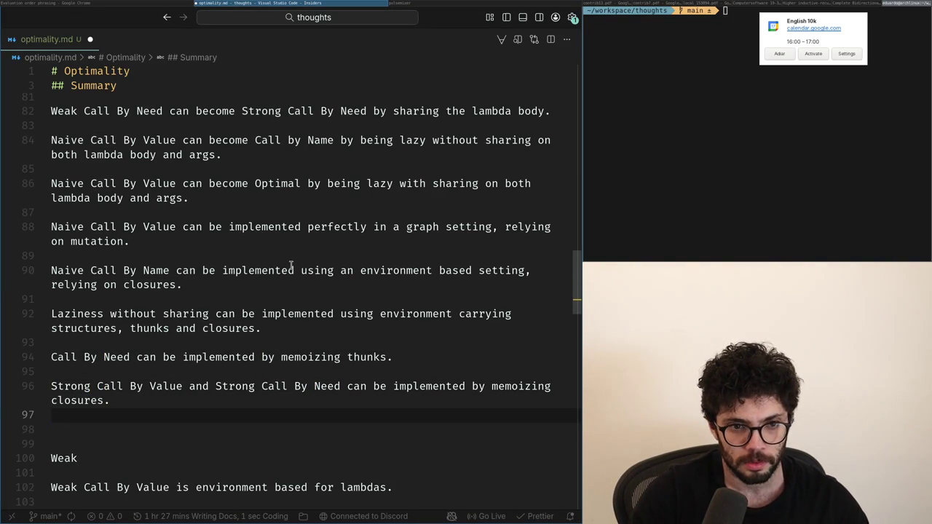
key(Down)
key(Up)
key(Down)
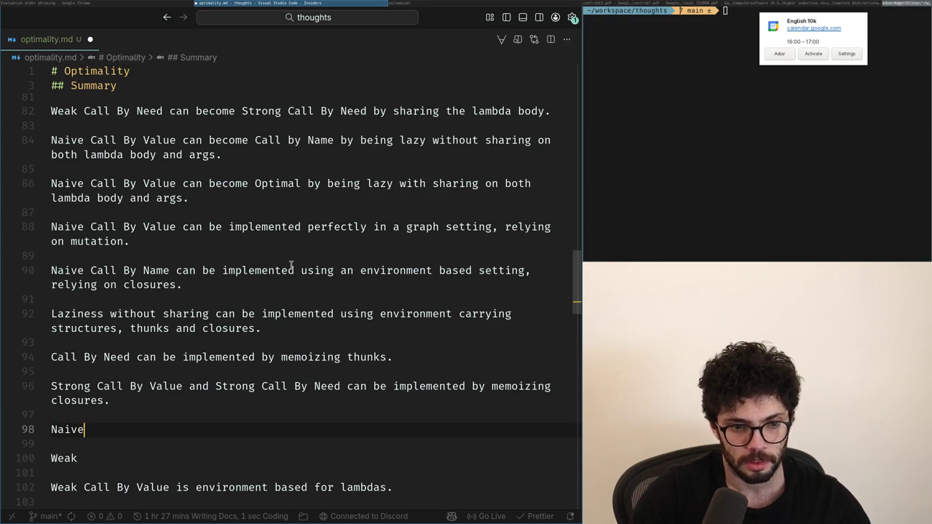
text( Call By Value )
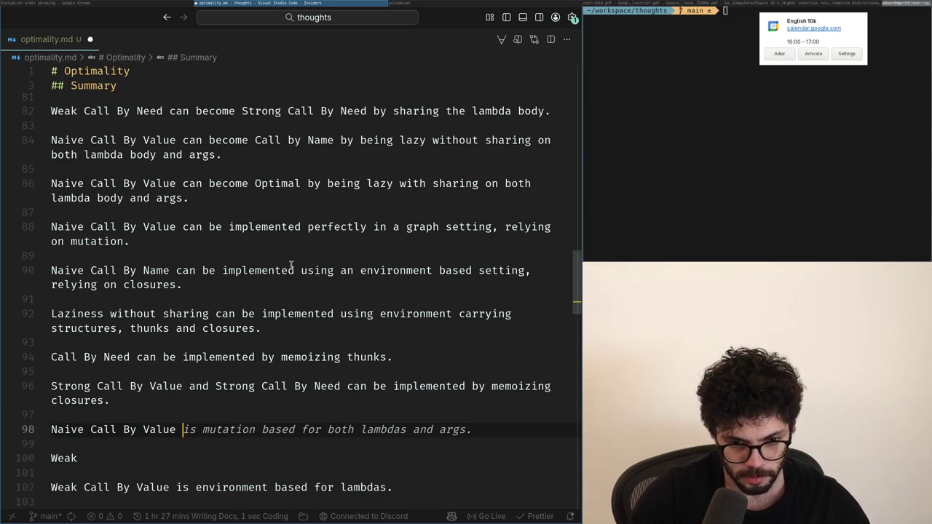
text(can be implemented pu)
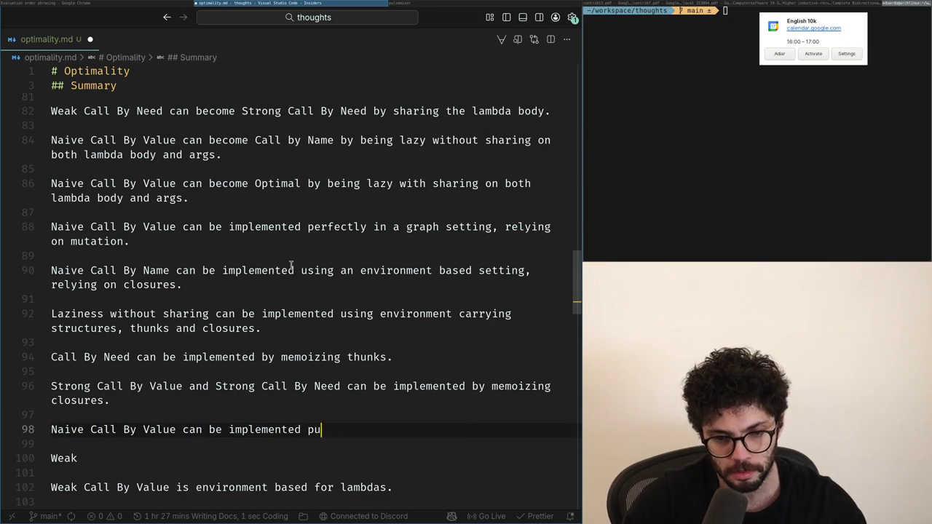
text(rely on a gra)
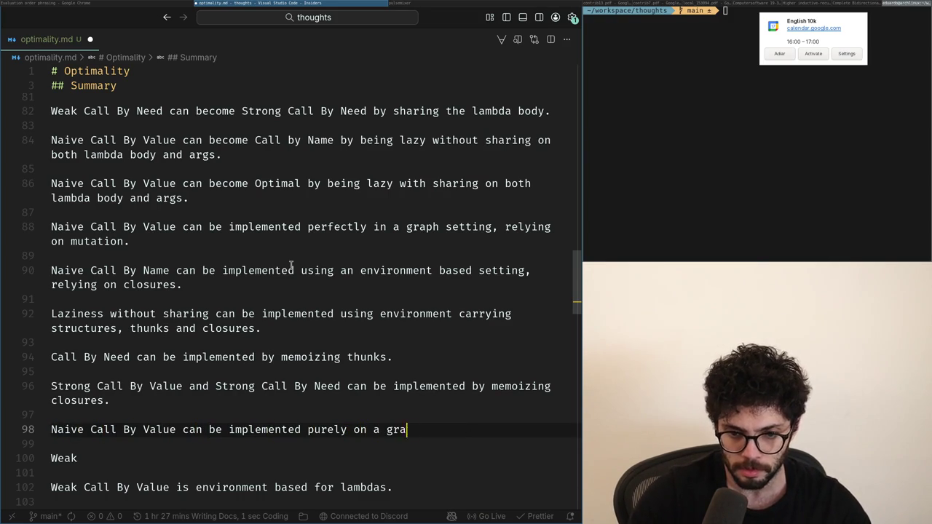
- Delete the unfinished Naive Call By Value line
key(Home)
key(ctrl+shift+Right)
key(ctrl+shift+Right)
key(ctrl+shift+Right)
key(ctrl+shift+Right)
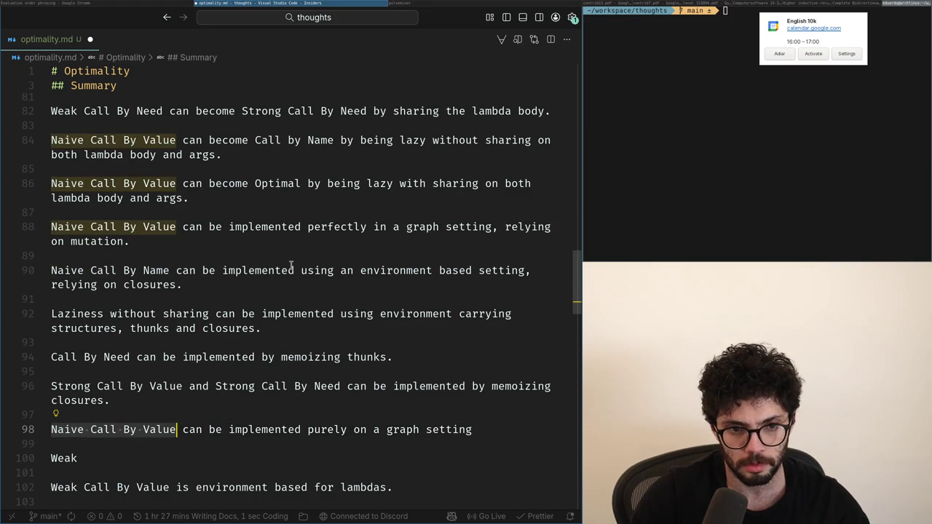
key(End)
key(shift+Home)
key(BackSpace)
key(BackSpace)
key(BackSpace)
key(Up)
- Remove the leftover Weak fragment below it
key(Up)
key(Up)
- Try drafts like 'reduction is' and 'Maximal', then trim the new line back to just 'Optimal'
key(Up)
key(Up)
key(Down)
key(Down)
key(Down)
key(Down)
key(Down)
key(Down)
key(End)
key(shift+Home)
key(BackSpace)
key(BackSpace)
key(BackSpace)
key(Down)
key(Down)
key(End)
key(Up)
key(Return)
key(Return)
key(Up)
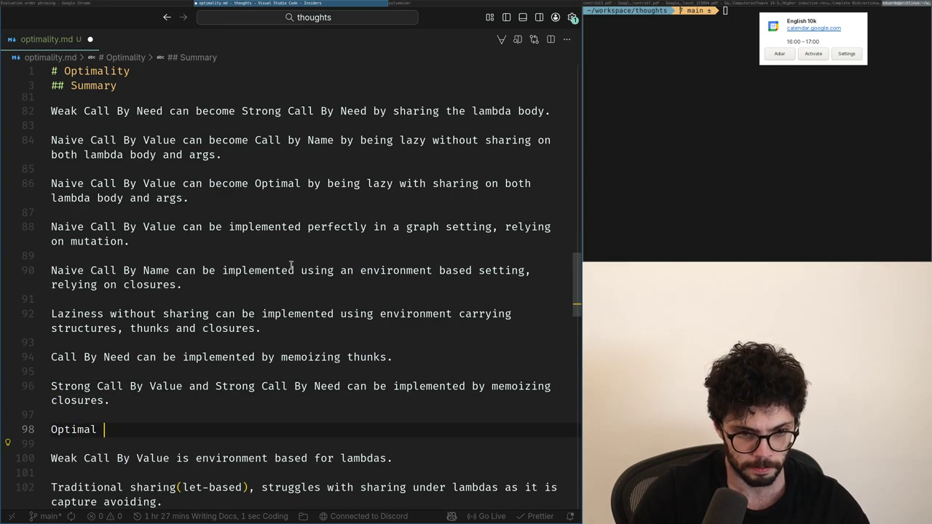
text(reduction)
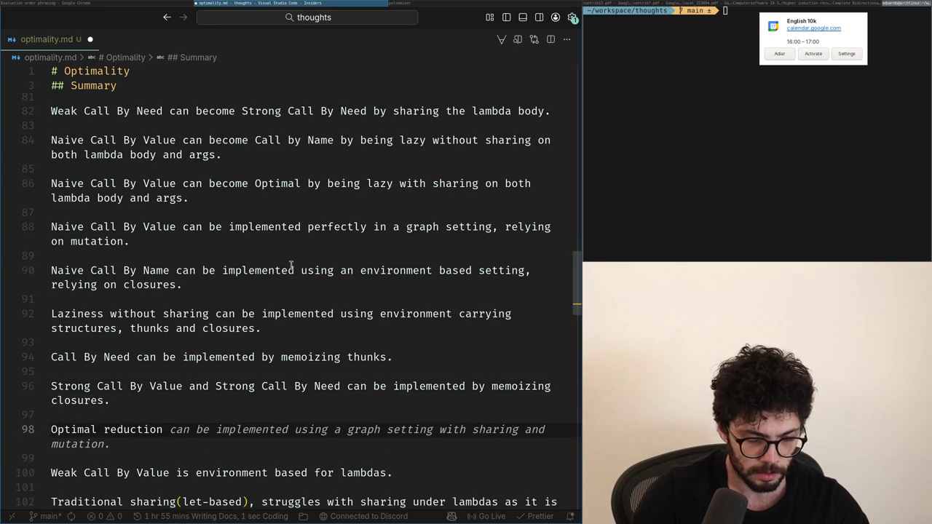
text( is hard)
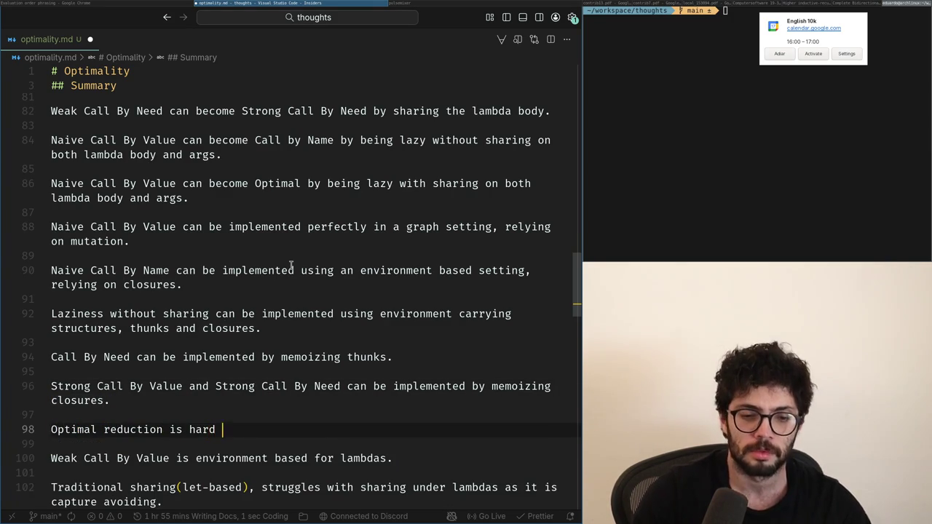
key(ctrl+BackSpace)
key(ctrl+BackSpace)
key(ctrl+BackSpace)
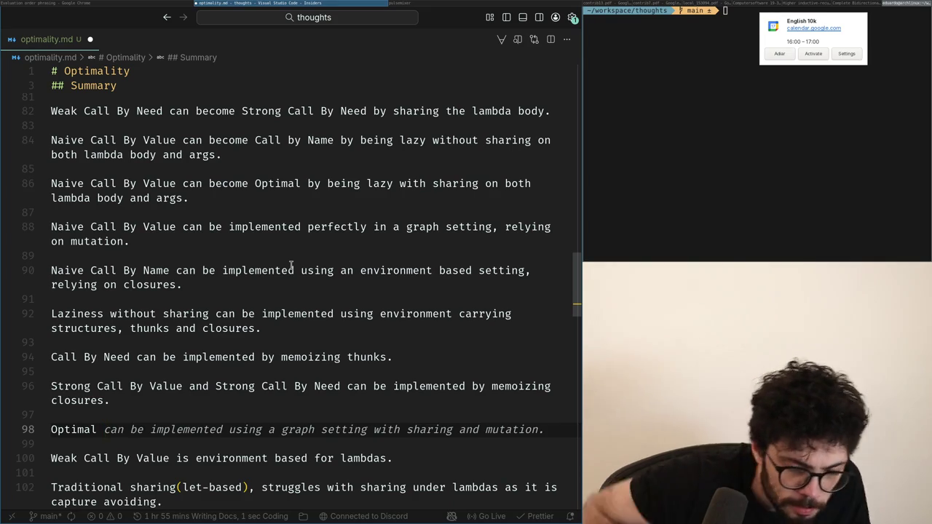
text(and)
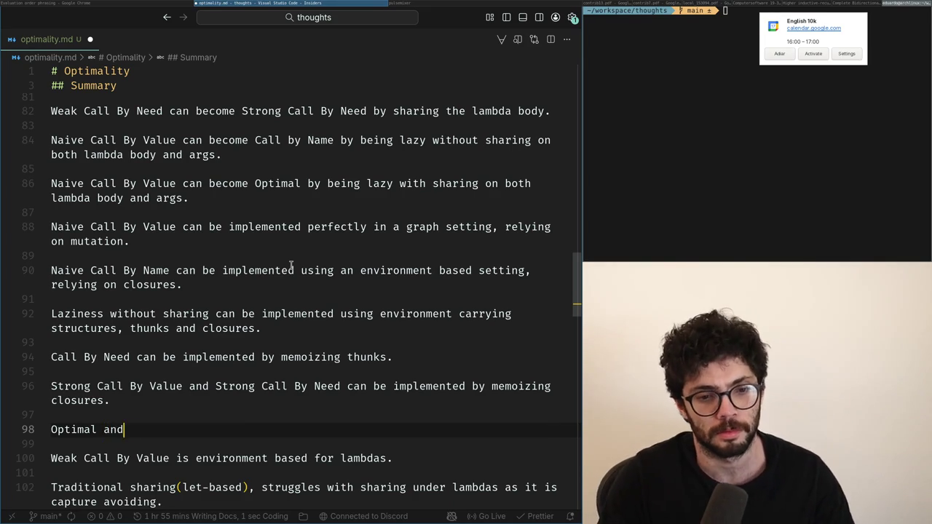
text( Ma)
key(BackSpace)
key(BackSpace)
key(ctrl+BackSpace)
key(ctrl+BackSpace)
text(Maximal)
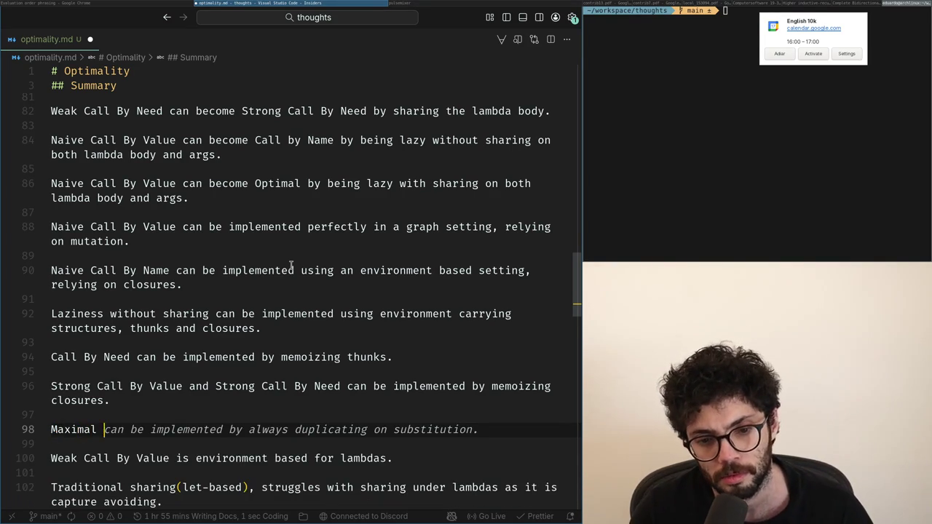
key(ctrl+BackSpace)
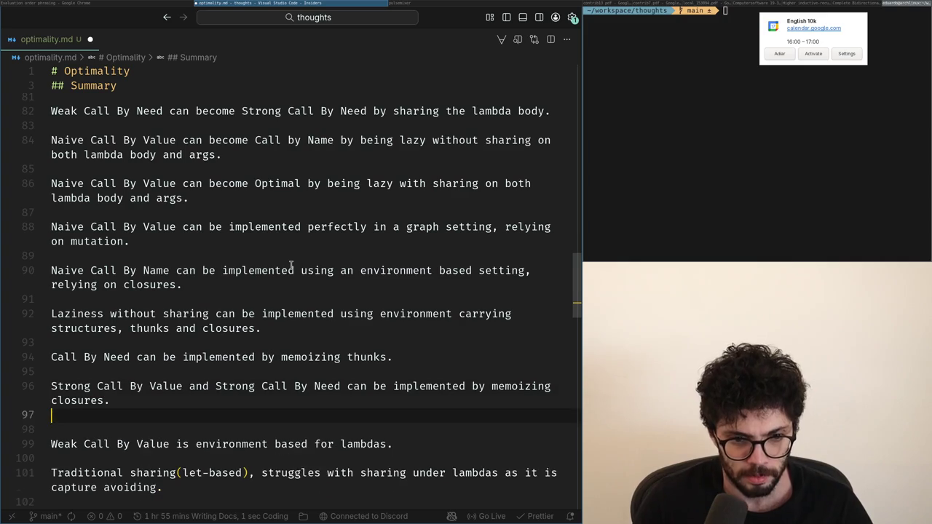
key(BackSpace)
key(BackSpace)
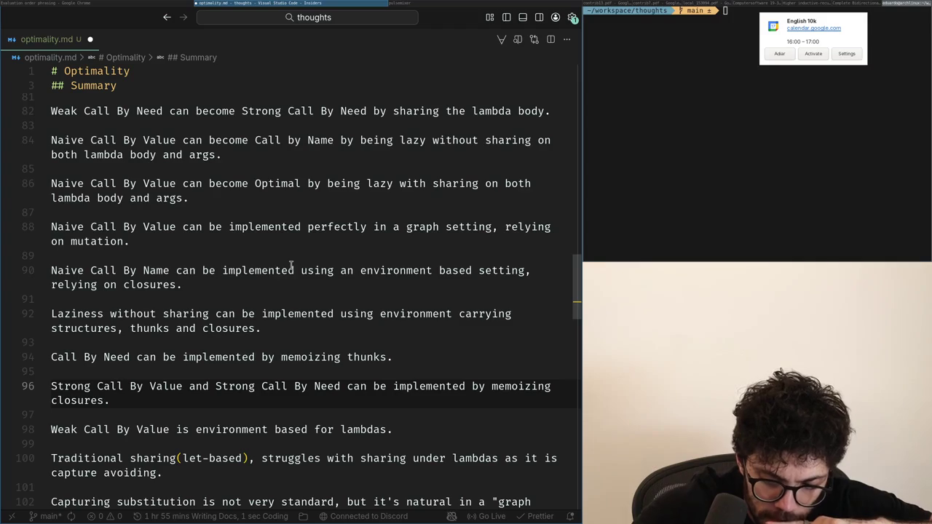
- Draft a sentence about implementing a graph after line 96, then cut the Naive Call By Value graph-setting paragraph
key(Return)
key(Return)
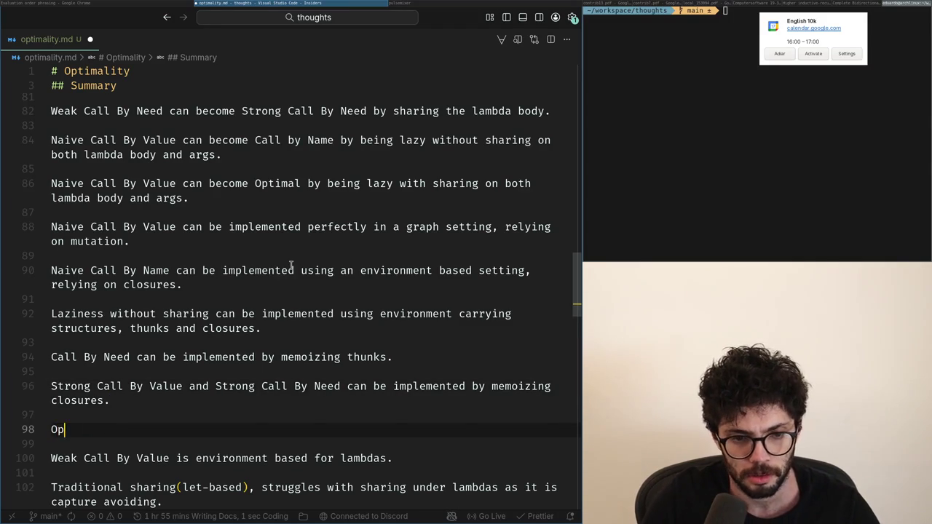
text(timal)
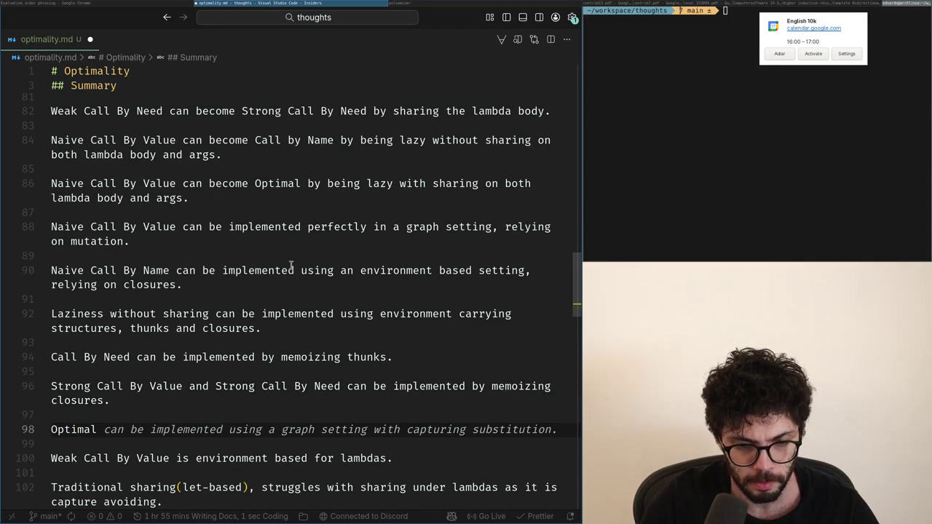
text(mplemented)
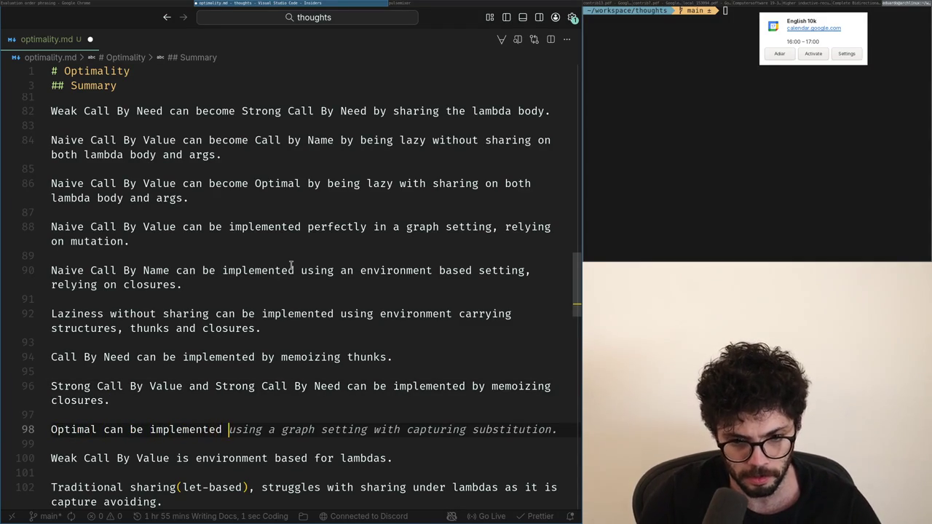
text(ing a graph)
key(BackSpace)
key(BackSpace)
key(BackSpace)
text(both)
key(ctrl+z)
key(ctrl+z)
key(ctrl+z)
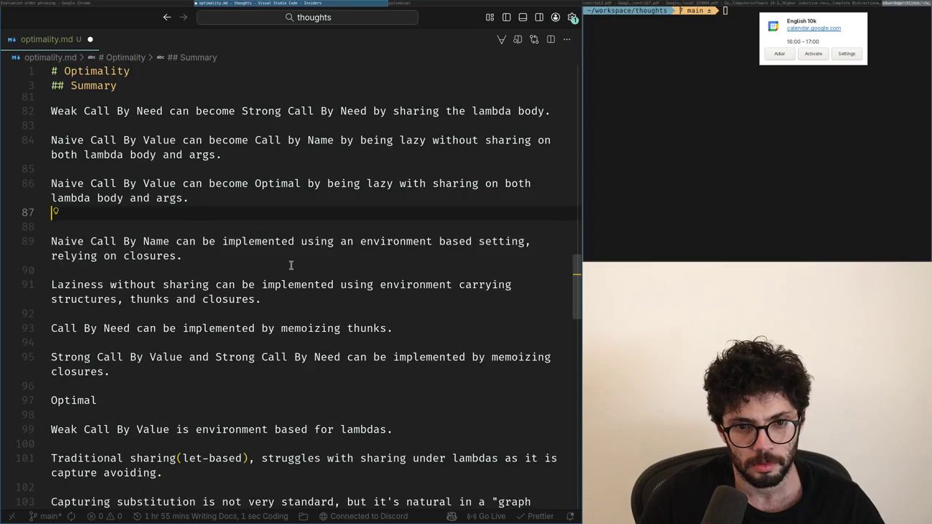
- Paste the graph-setting paragraph below the memoizing-closures paragraph and discard a draft line
key(Down)
key(Down)
key(Down)
key(Down)
key(Down)
key(Down)
key(Down)
text(Naive Call By Value can be implemented perfectly in a graph setting, relying on mutation.)
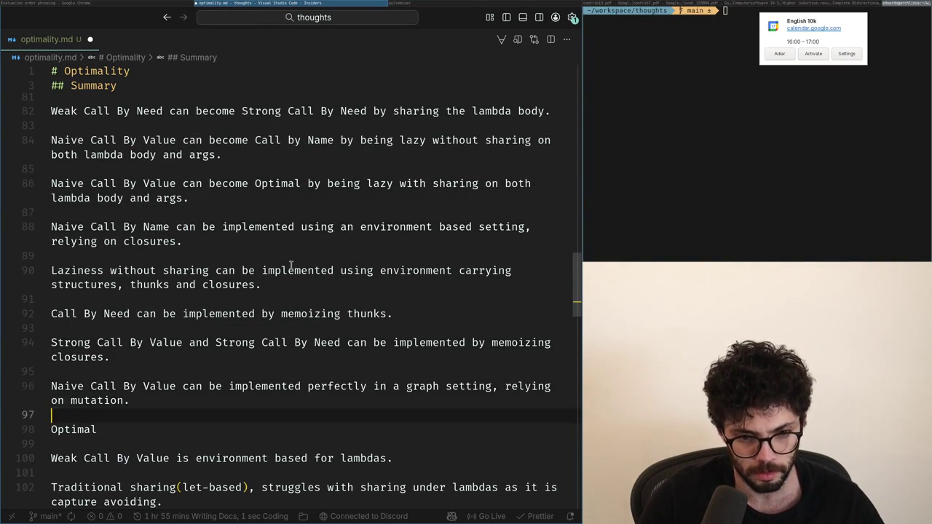
key(Return)
text(y Value can also be implemented by)
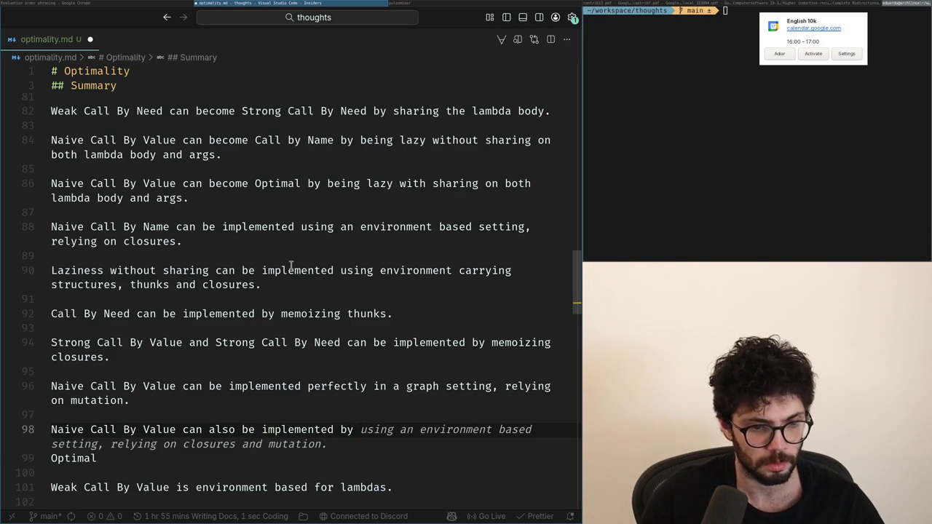
key(shift+Home)
key(BackSpace)
key(BackSpace)
key(BackSpace)
key(Return)
key(Down)
key(End)
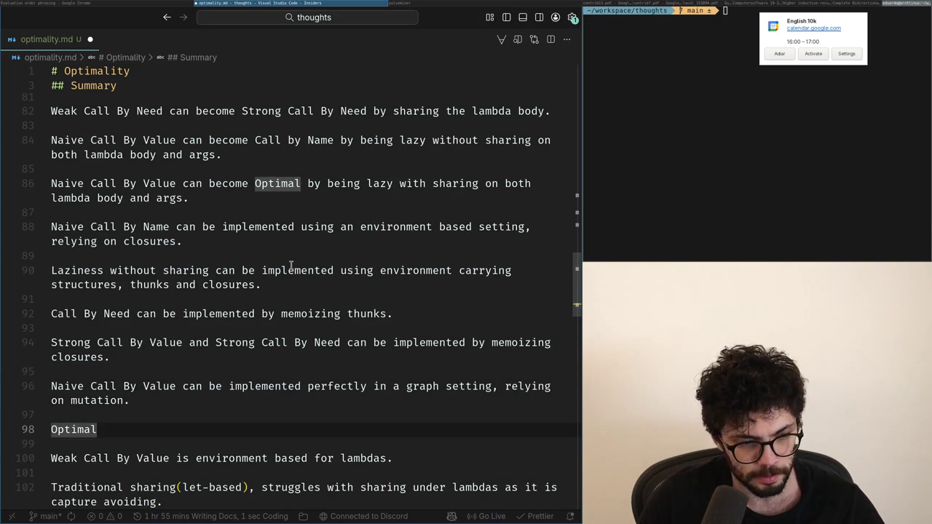
- Copy 'Naive Call By Value' onto a new line and change it to 'Naive Call By Name'
key(Up)
key(Up)
key(Up)
key(ctrl+Right)
key(Right)
key(ctrl+shift+Right)
key(shift+Home)
key(ctrl+c)
key(Down)
key(Down)
key(Return)
key(ctrl+v)
key(Return)
key(Up)
key(End)
key(ctrl+shift+Left)
text(Name)
- Check the ChatGPT conversation, then draft and clear a Naive Call By Name sentence
key(alt+Tab)
key(alt+Tab)
text(can)
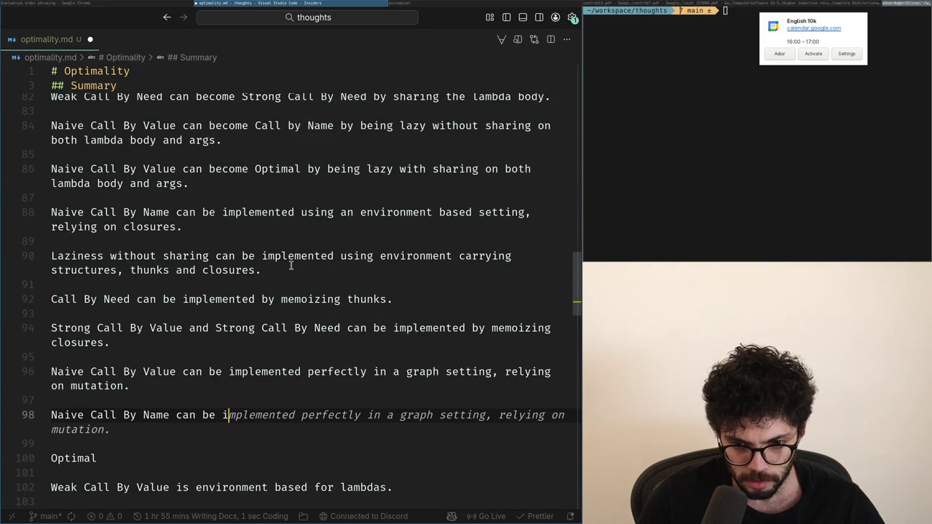
text( in a )
text(ing by)
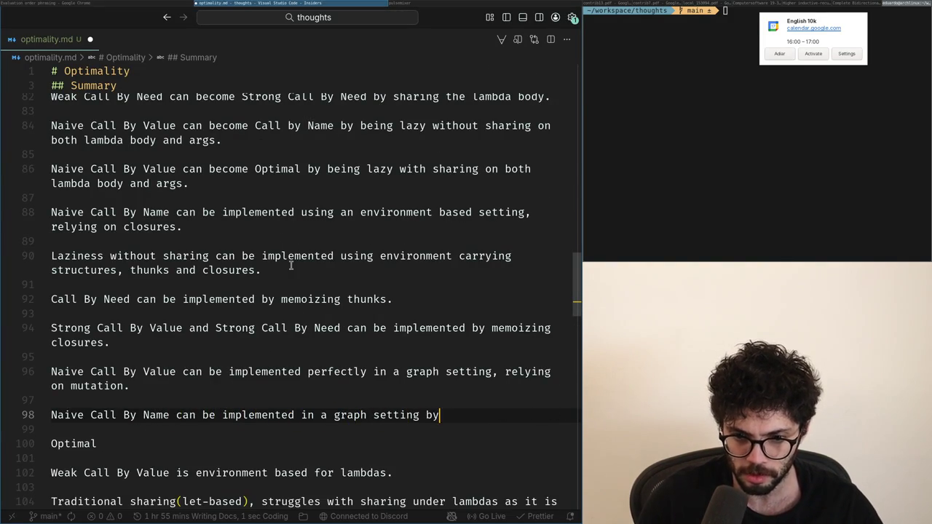
key(shift+Home)
key(BackSpace)
key(BackSpace)
key(BackSpace)
key(Return)
key(Return)
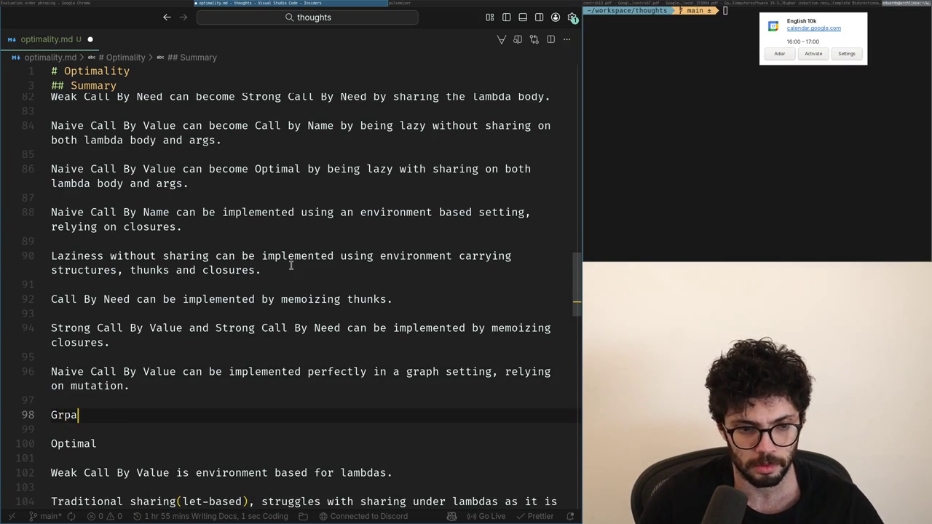
- Write 'Graph and environment setting are exchangable by adding or removing duplication.'
text(ent setti)
text(xed.)
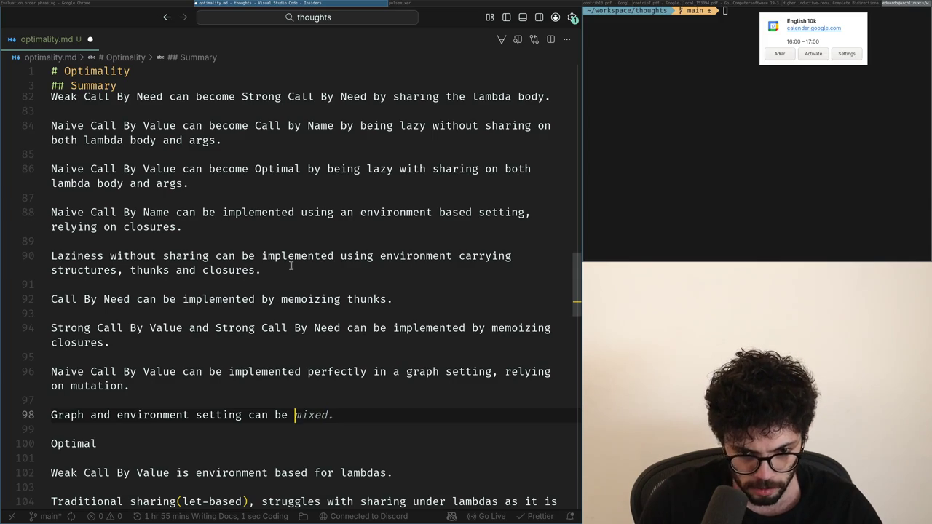
text(a)
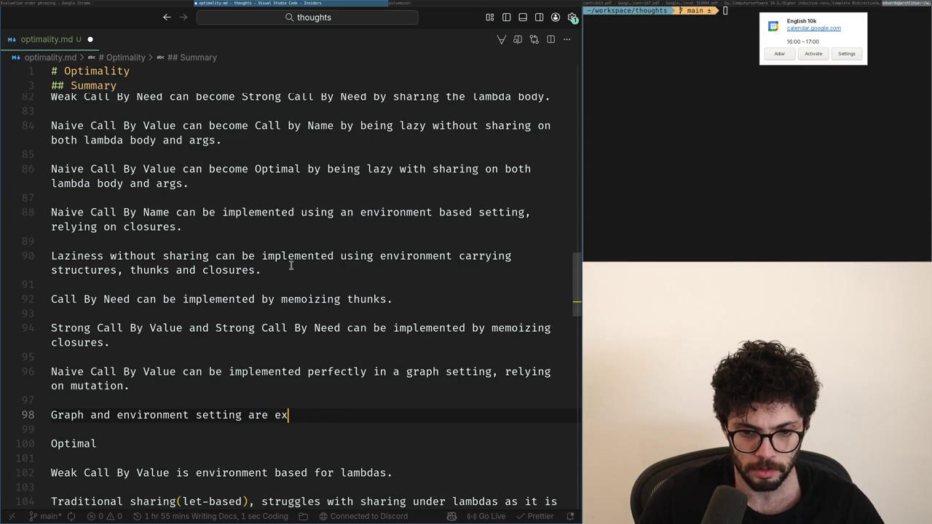
key(BackSpace)
key(BackSpace)
key(BackSpace)
text(ex)
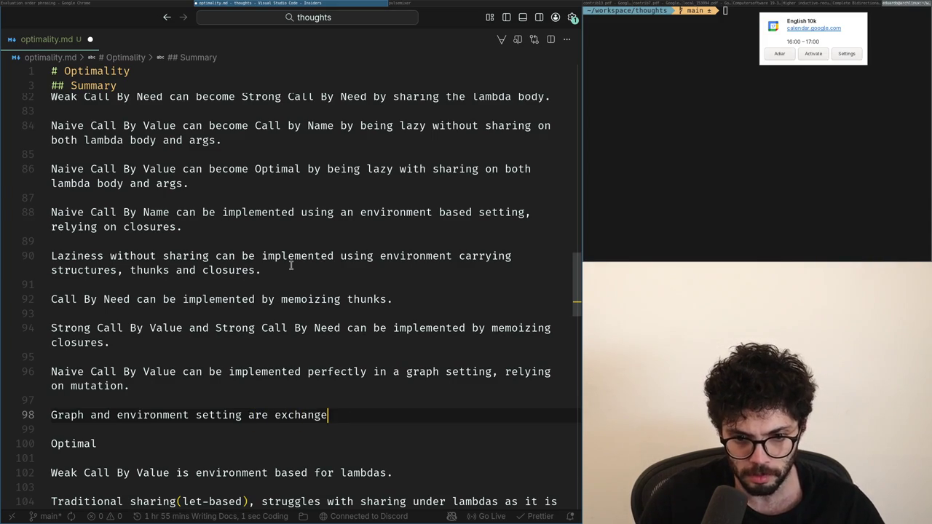
key(BackSpace)
text(able by adding or removing)
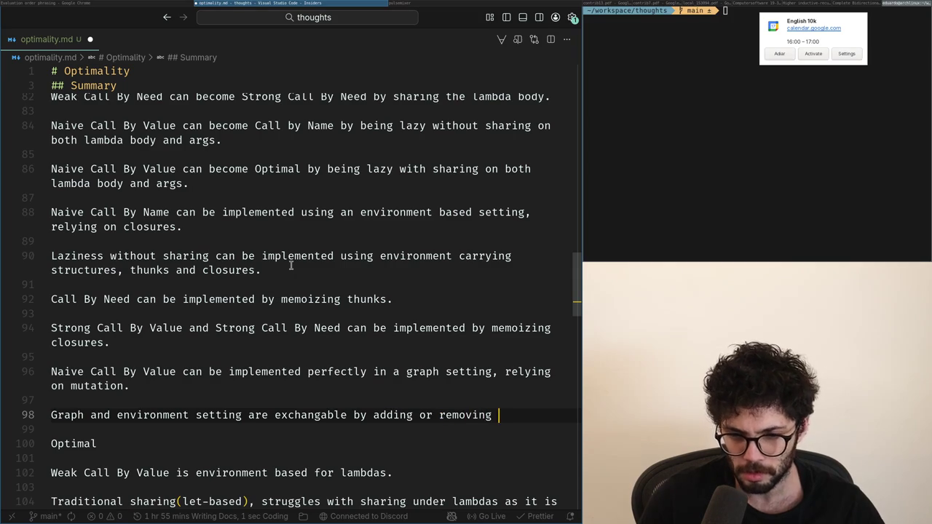
text(tion.)
key(Return)
key(Return)
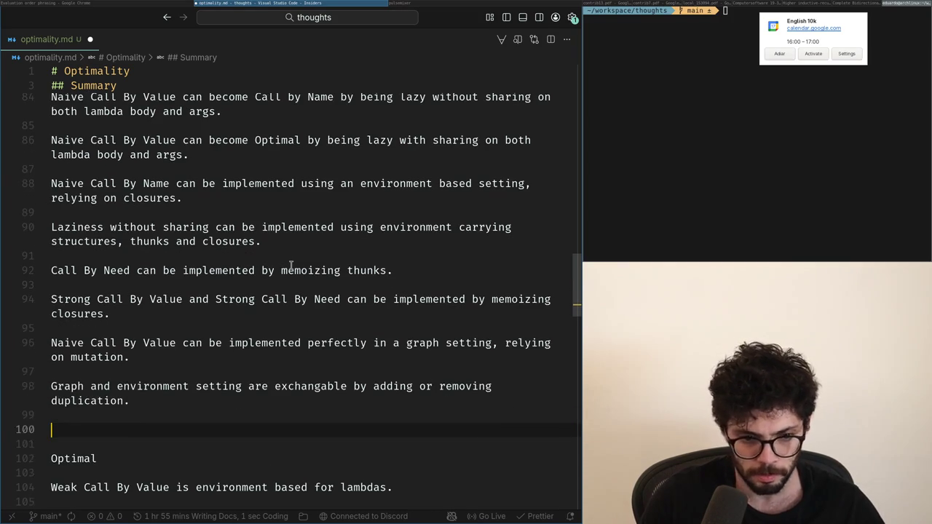
- Start a Call By Value sentence on line 100, check ChatGPT, and change Value to Name
text(Naive CallBy Value can be implemented by)
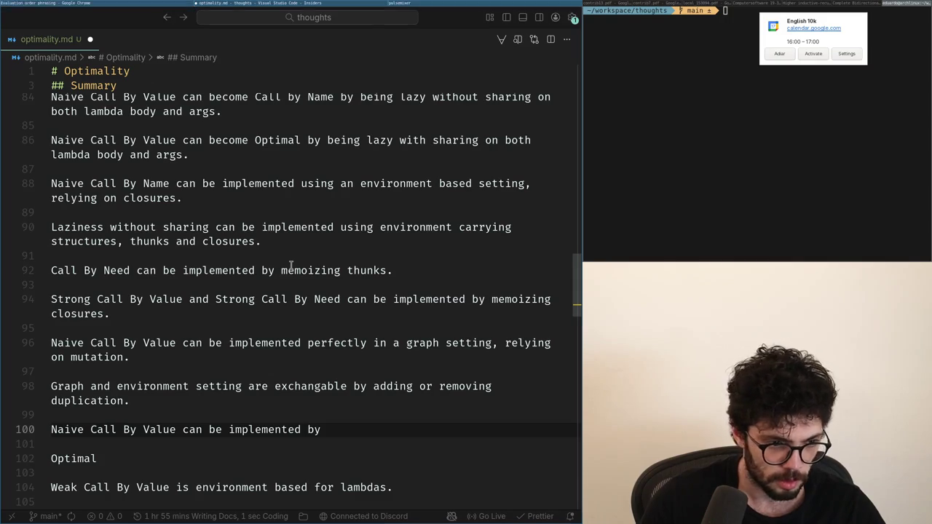
key(super+Left)
key(super+Right)
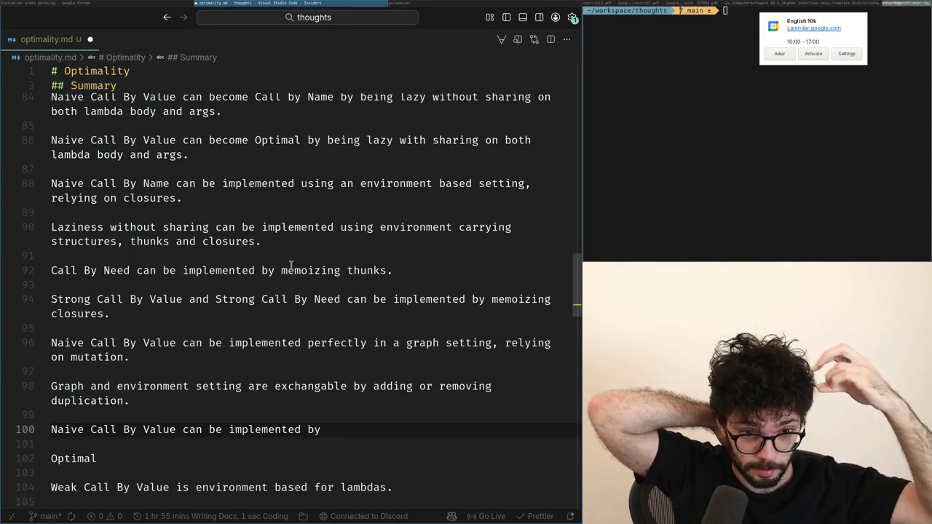
key(Home)
key(ctrl+Right)
key(ctrl+Right)
key(ctrl+Right)
key(ctrl+BackSpace)
text(Name)
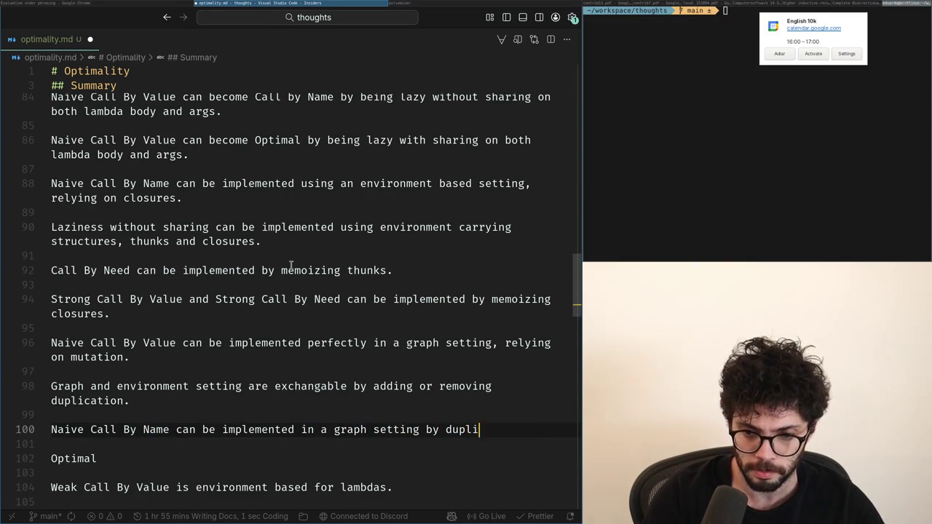
- Finish the line 100 Naive Call By Name sentence, inserting 'linking' before substitution
text(g )
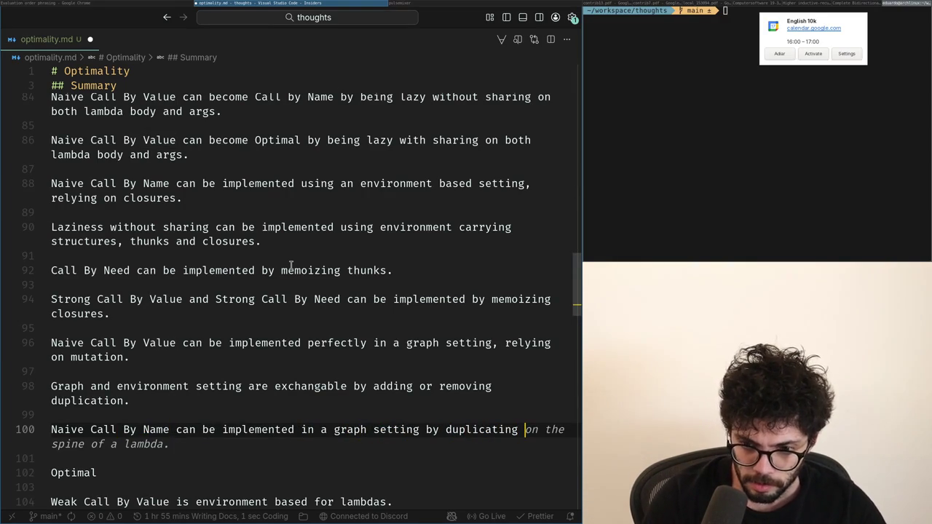
text(everyt)
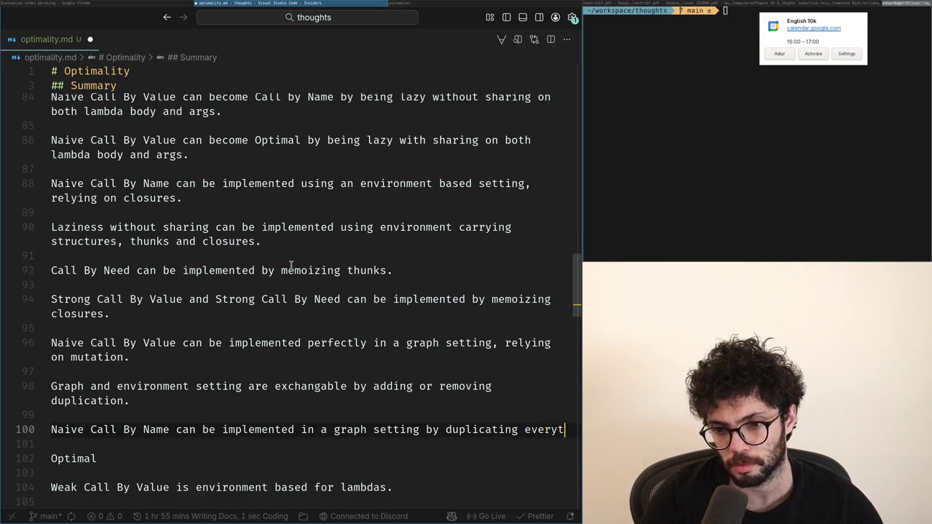
text(hing before a subs)
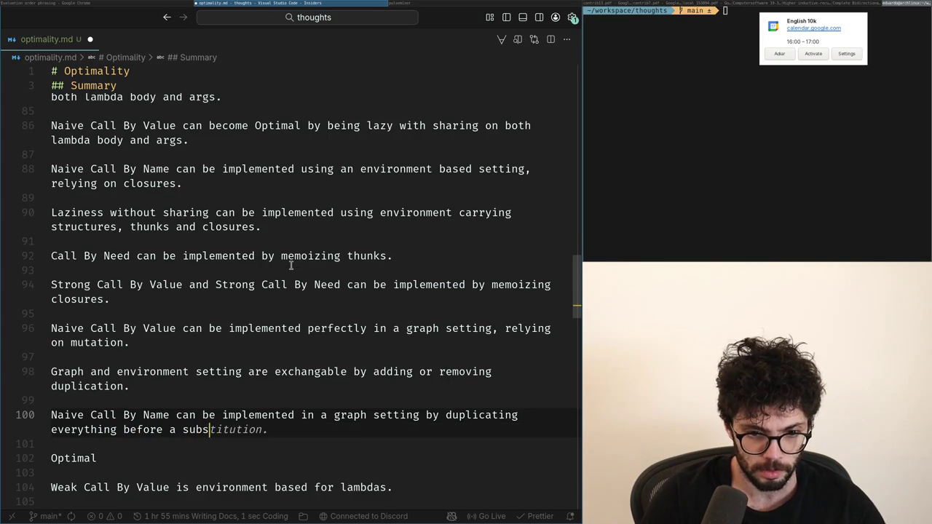
key(ctrl+Left)
key(ctrl+Left)
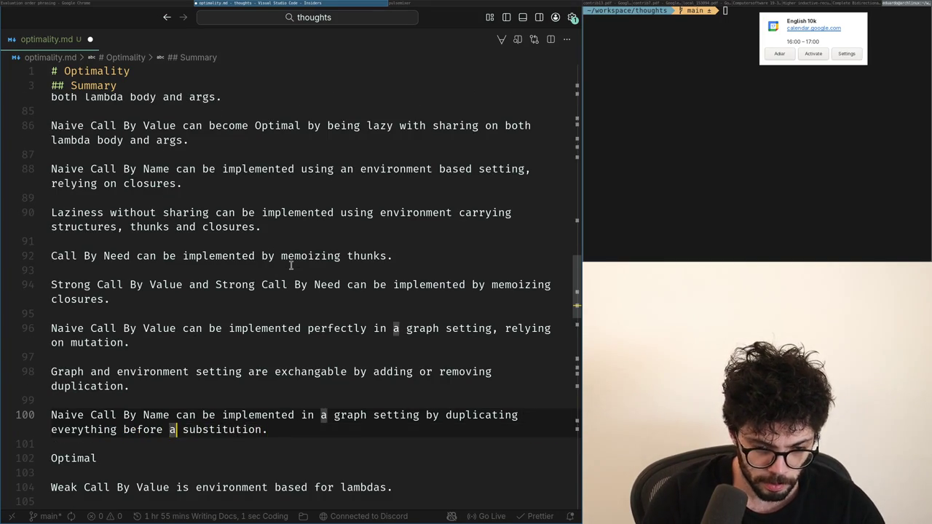
key(ctrl+Left)
key(ctrl+Right)
key(ctrl+Right)
key(BackSpace)
text(linking a)
key(Down)
key(Up)
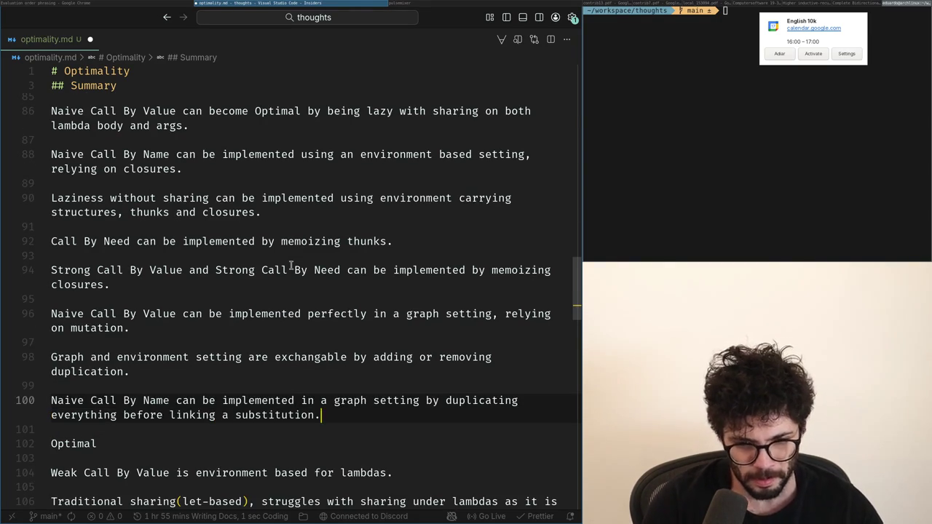
key(End)
key(Left)
key(ctrl+BackSpace)
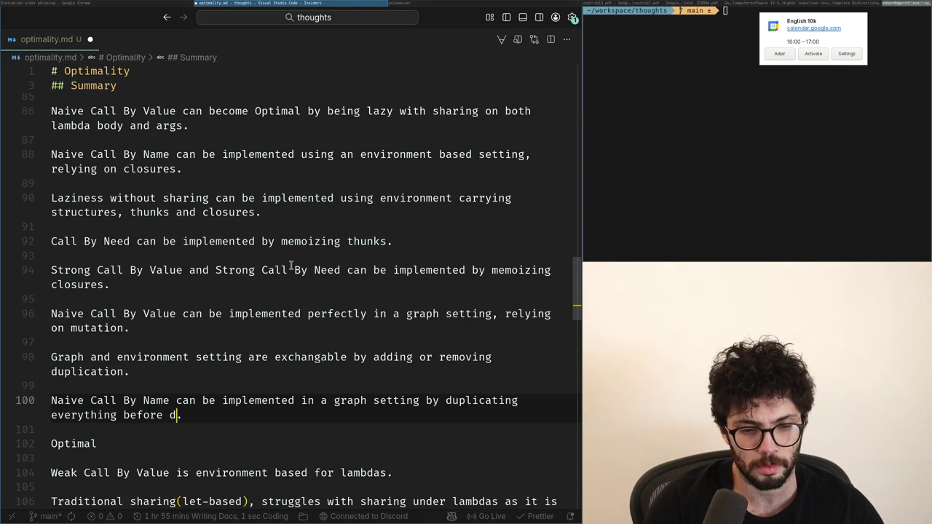
text(n)
key(Up)
key(Up)
key(Up)
key(Up)
key(Up)
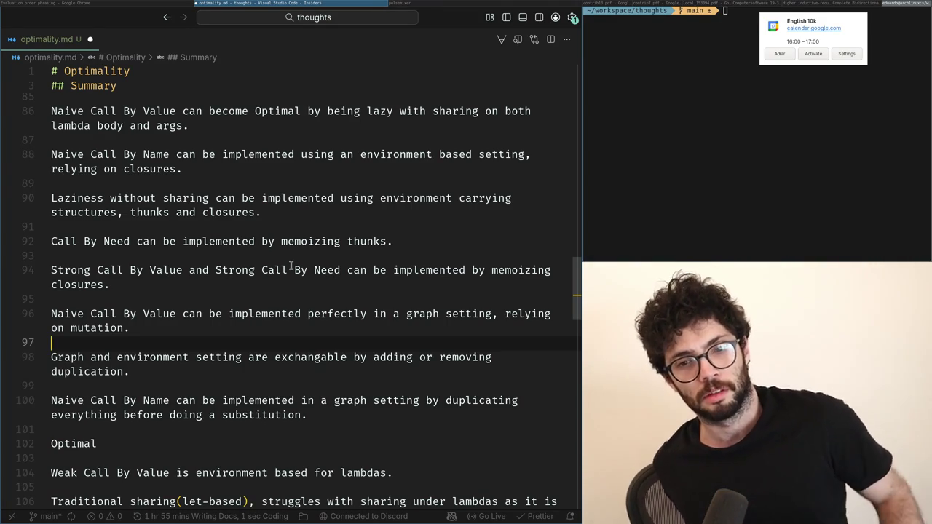
- On line 90, drop 'without sharing' and say laziness can often be implemented with environments
click(197, 200)
triple_click(197, 199)
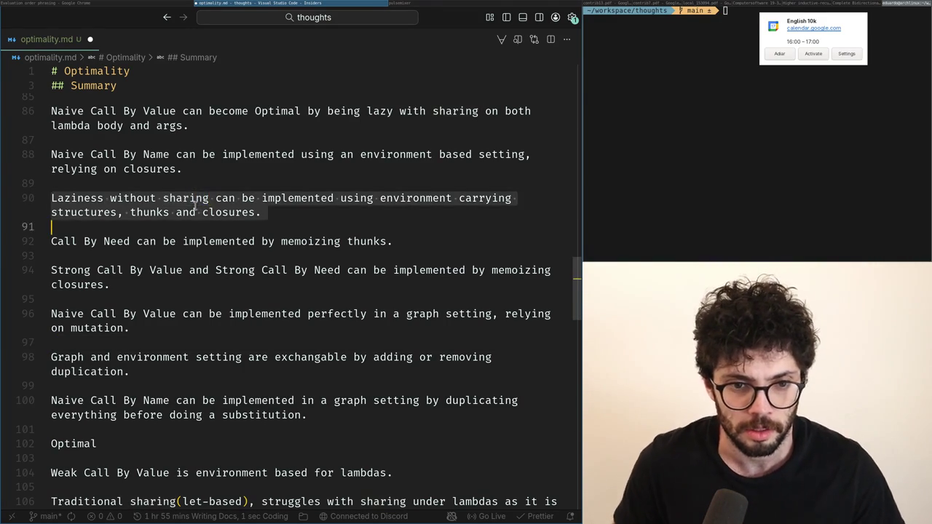
click(209, 200)
key(BackSpace)
key(BackSpace)
key(BackSpace)
key(BackSpace)
key(BackSpace)
key(BackSpace)
key(BackSpace)
key(BackSpace)
key(BackSpace)
key(ctrl+Right)
text(often)
key(ctrl+Left)
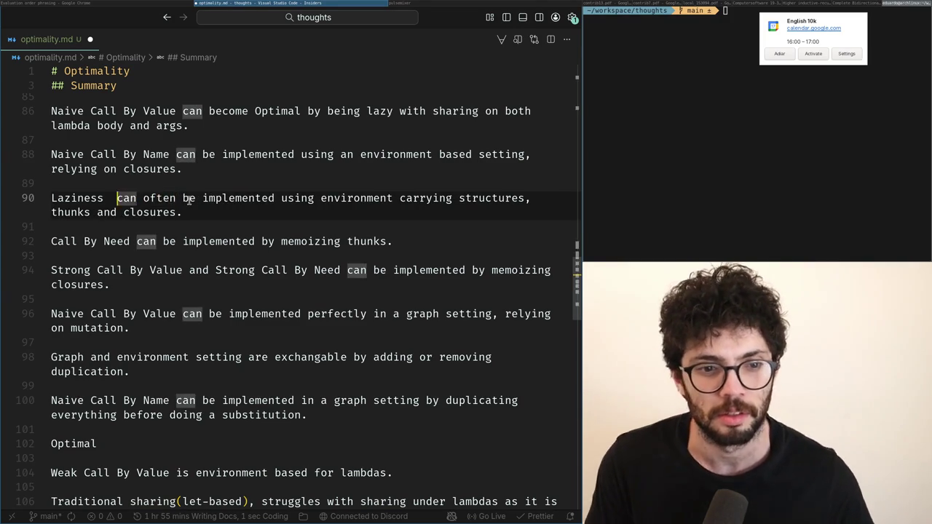
key(ctrl+Left)
key(BackSpace)
key(BackSpace)
key(Down)
key(Down)
key(Down)
key(Down)
key(Down)
key(Down)
key(Down)
key(Down)
- Replace 'perfectly' with 'naturally' on line 96 and start a new paragraph after line 100
key(Down)
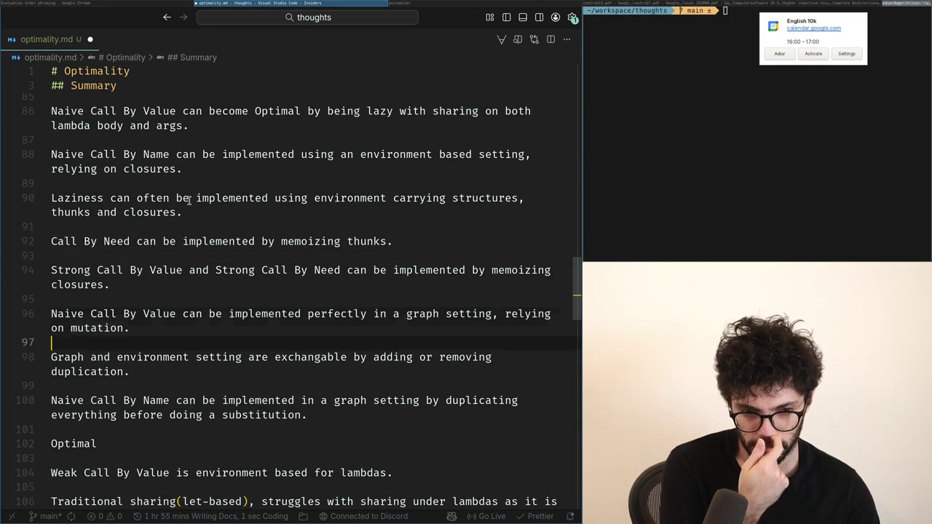
key(Up)
key(ctrl+Right)
key(ctrl+Right)
key(ctrl+Right)
key(ctrl+Right)
key(ctrl+Right)
key(ctrl+BackSpace)
text(naturally)
key(Down)
key(Down)
key(Down)
key(Up)
key(Up)
key(Down)
key(Down)
key(Down)
key(Down)
key(Up)
key(Up)
key(End)
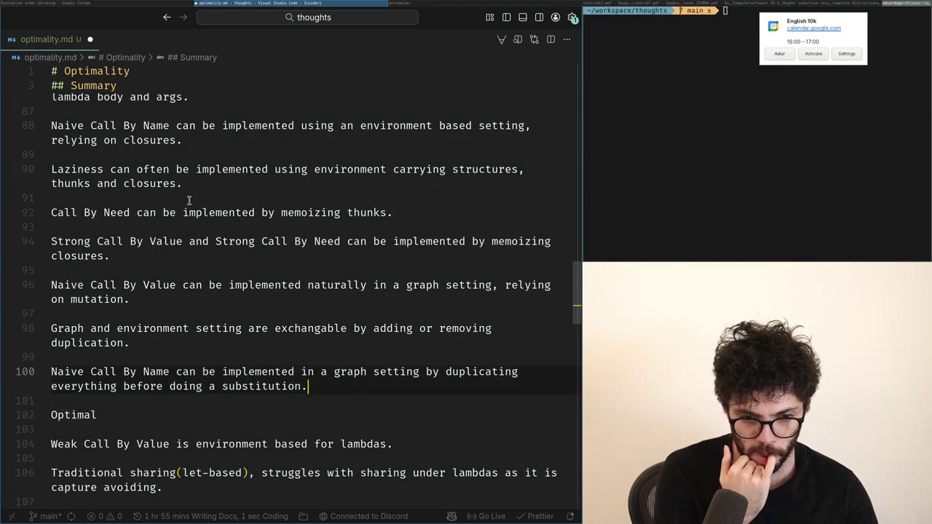
key(Return)
key(Return)
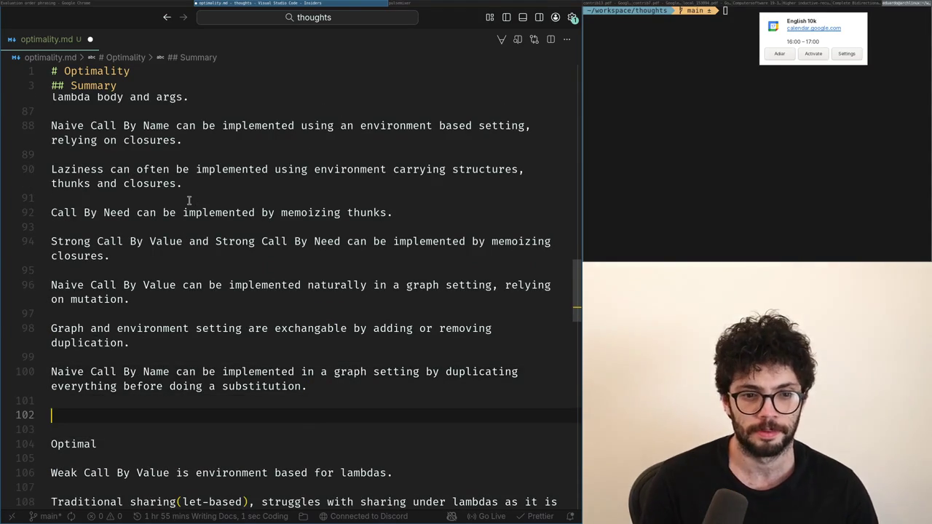
- Type the Naive Call By Value environment-setting sentence on line 102, up to 'doing all reductions'
text(Naive Call By Value)
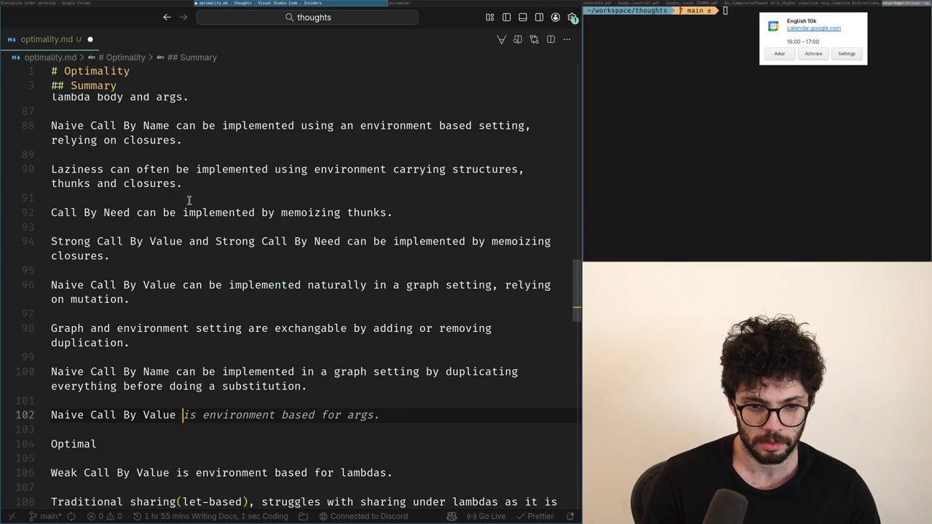
text(can be implemented in an environ)
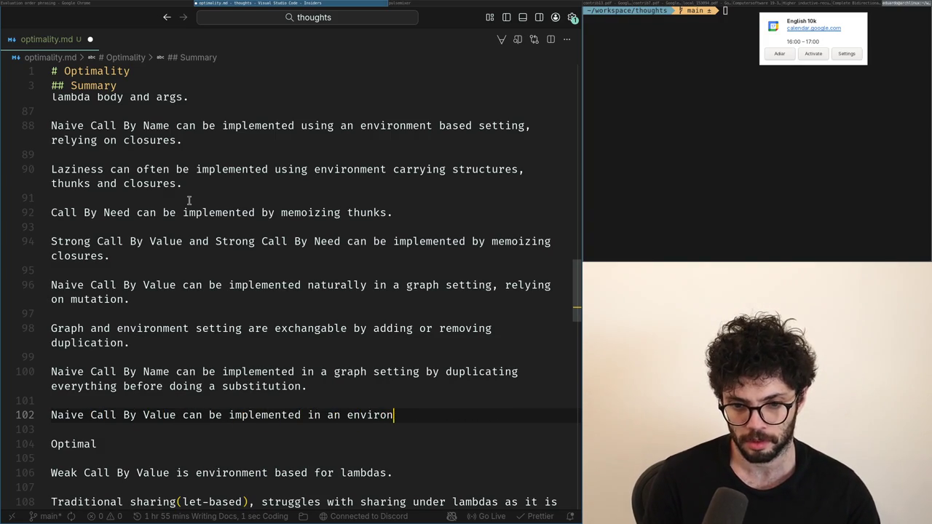
text(ing )
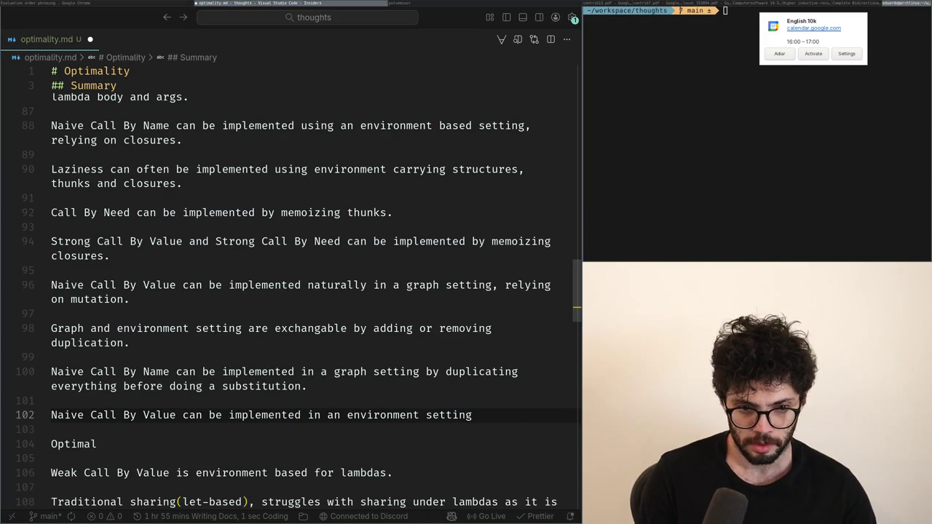
text(by always)
key(ctrl+BackSpace)
text(doing all )
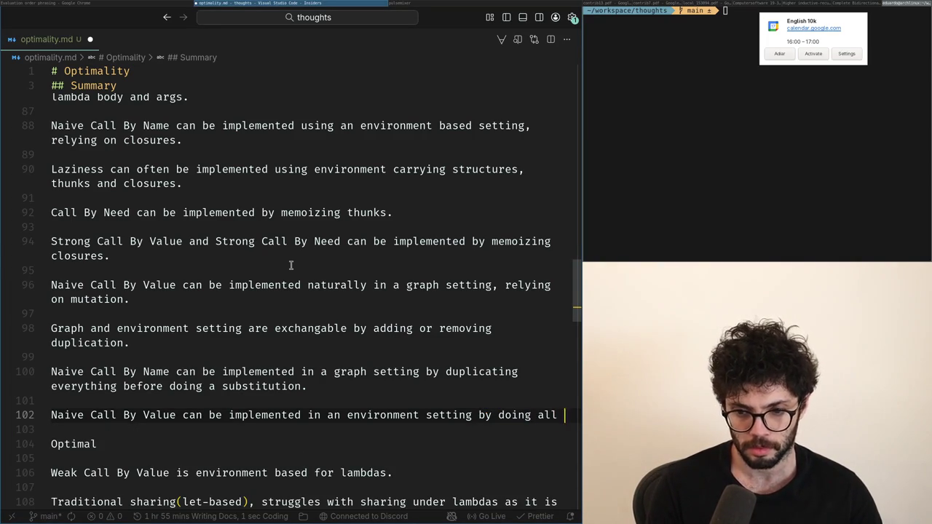
text(reductions)
key(Up)
key(Up)
key(Up)
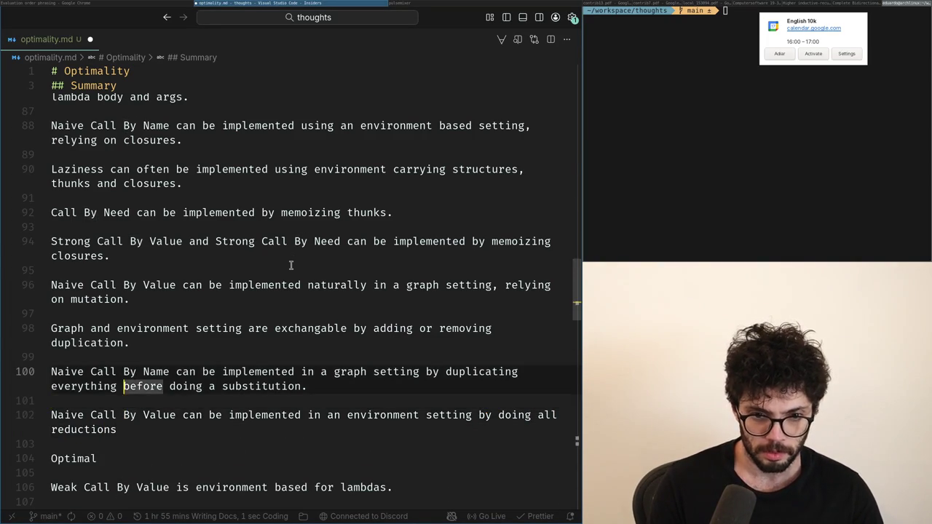
key(Up)
key(Up)
key(Up)
key(Up)
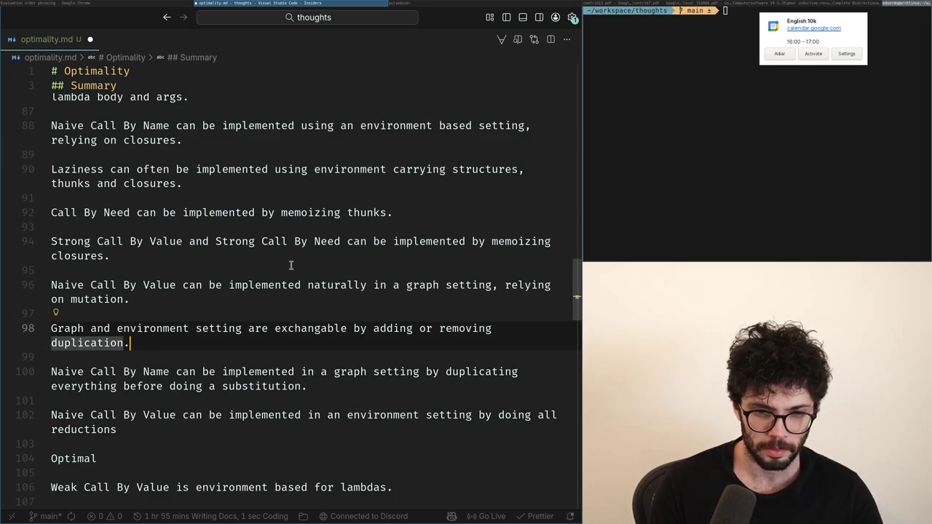
- Replace the exchangeable clause on line 98 with 'not orthogonal'
key(ctrl+Right)
key(ctrl+Right)
key(ctrl+Right)
key(ctrl+shift+Right)
key(ctrl+shift+Right)
key(ctrl+shift+Right)
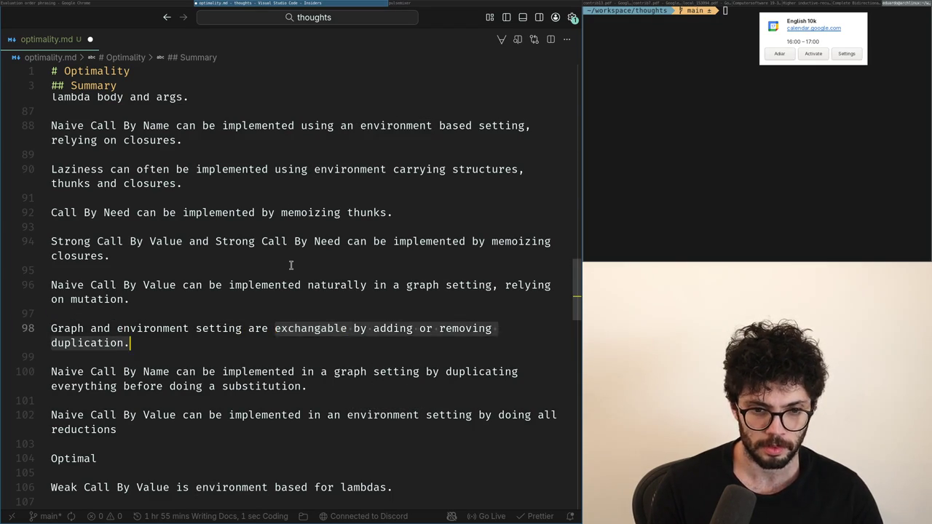
text(no)
text(al)
- End the line 102 sentence with 'before substitutions.'
key(Down)
key(Down)
key(Down)
key(Down)
key(Down)
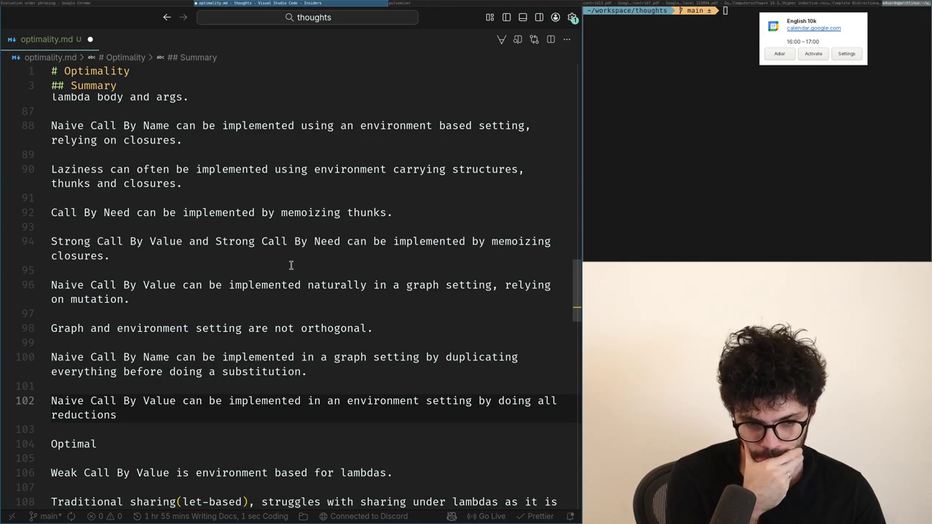
text(before substitutions.)
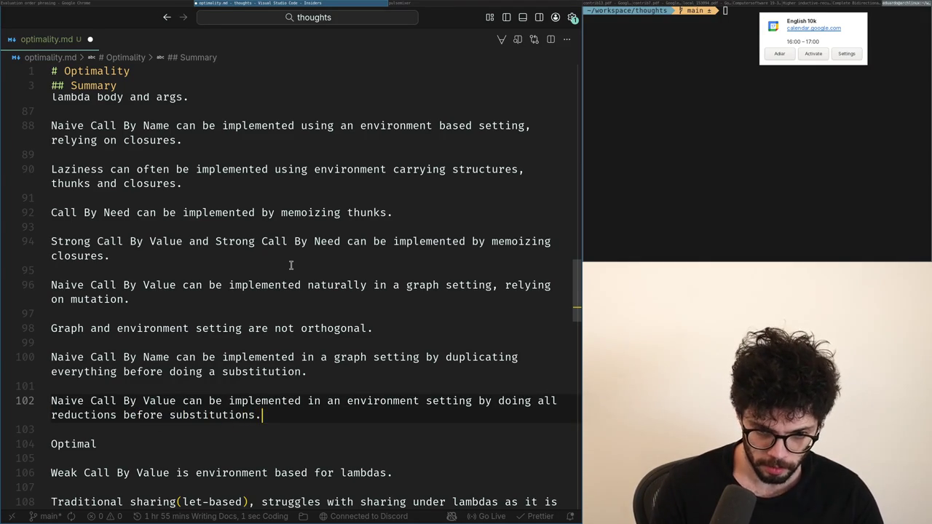
key(Return)
key(BackSpace)
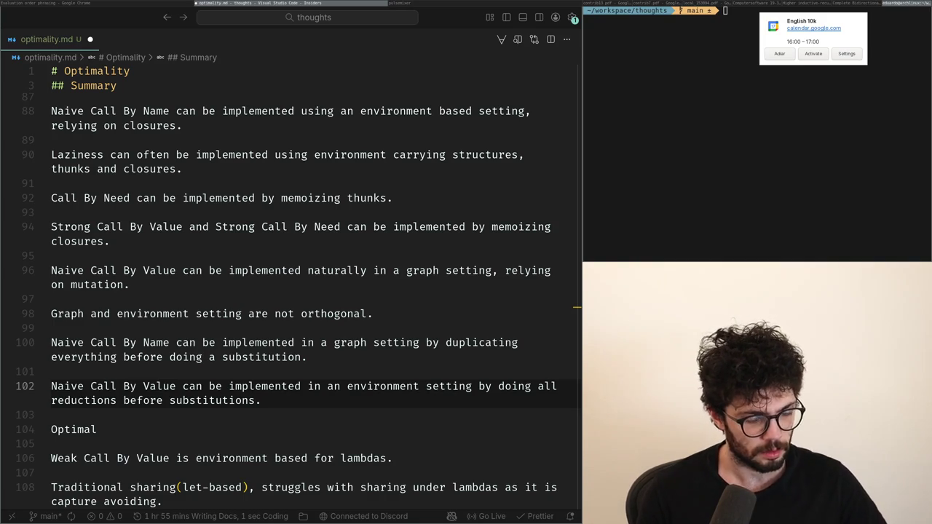
- Rewrite line 102's ending as 'doing all reductions before putting values on the environment.'
key(Left)
key(ctrl+shift+Left)
text(enter)
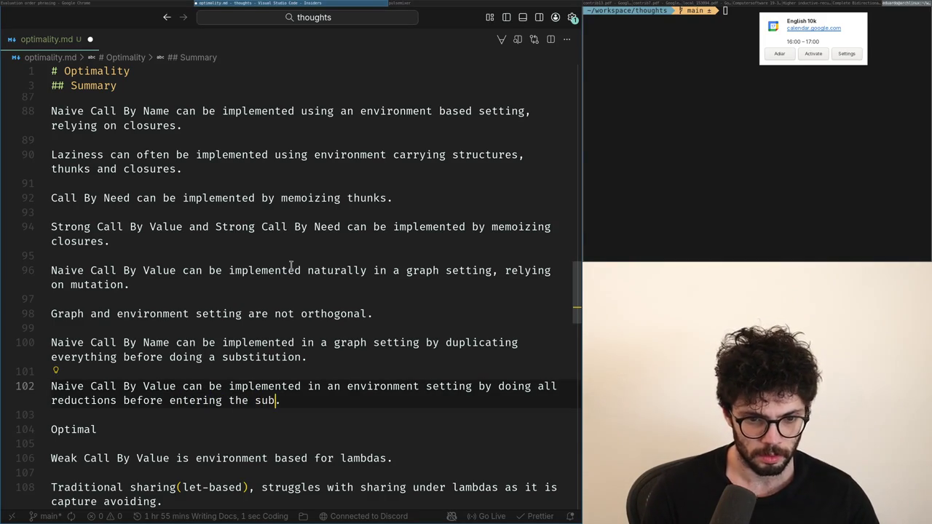
key(ctrl+BackSpace)
key(ctrl+BackSpace)
key(ctrl+BackSpace)
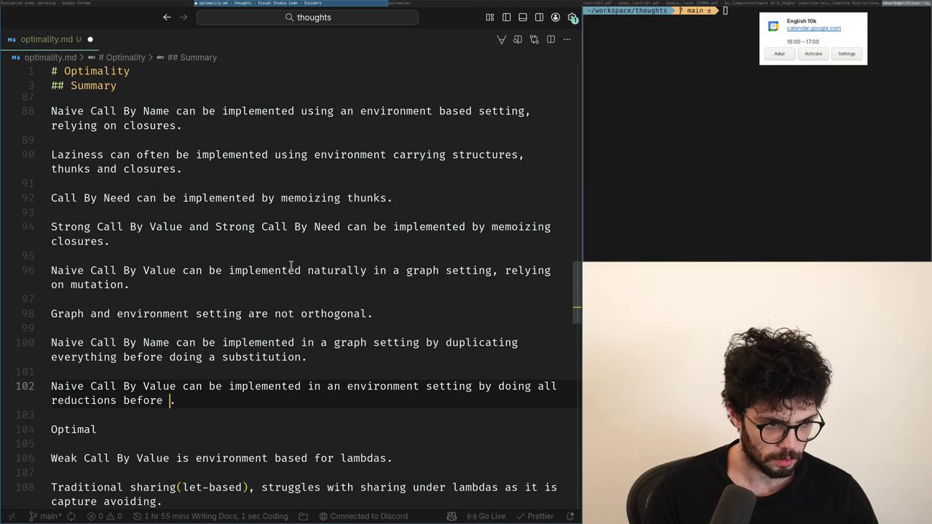
text(putting values on the environment)
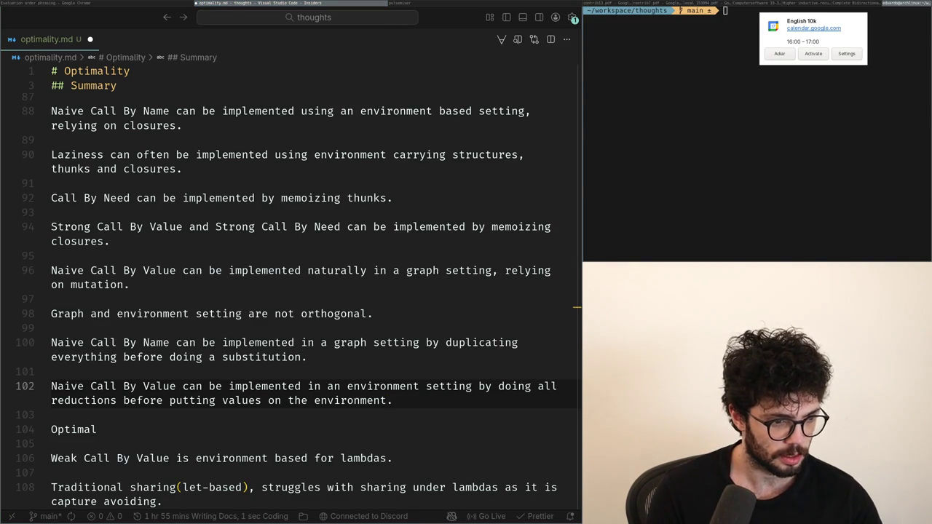
key(alt+Tab)
key(alt+Tab)
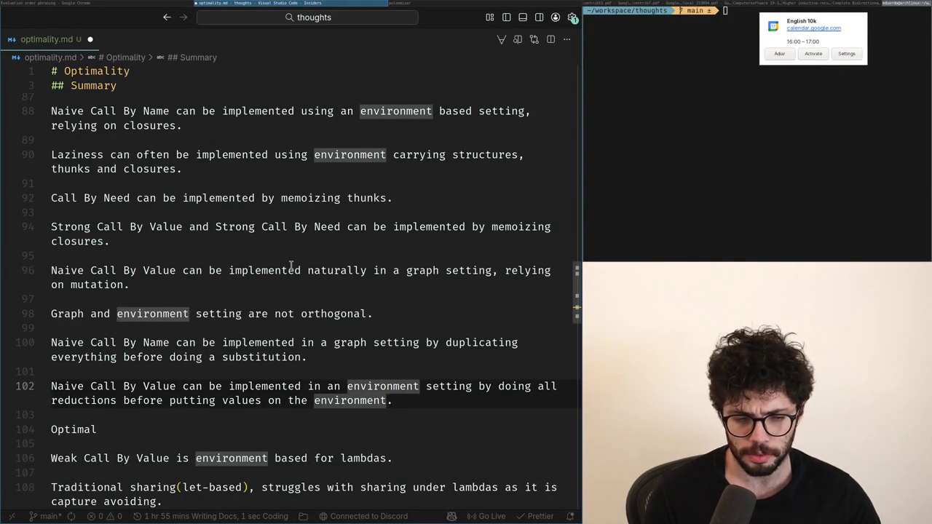
key(alt+Tab)
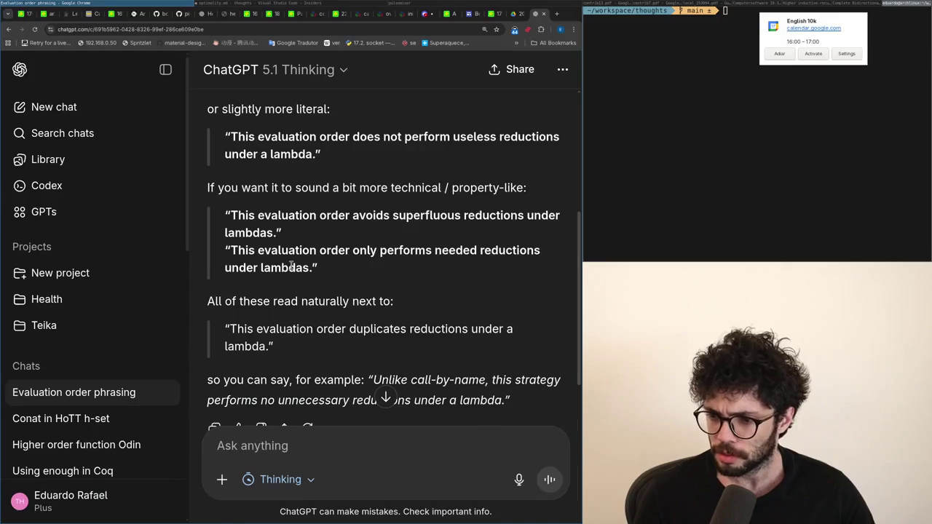
- Glance between the notes and ChatGPT, then load x.com in a new browser tab
key(alt+Tab)
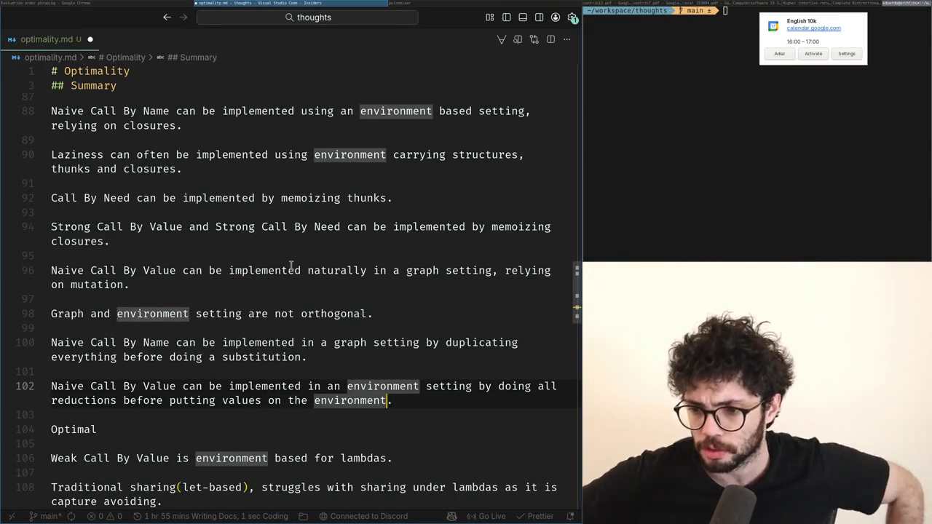
key(alt+Tab)
key(ctrl+t)
text(x)
key(Return)
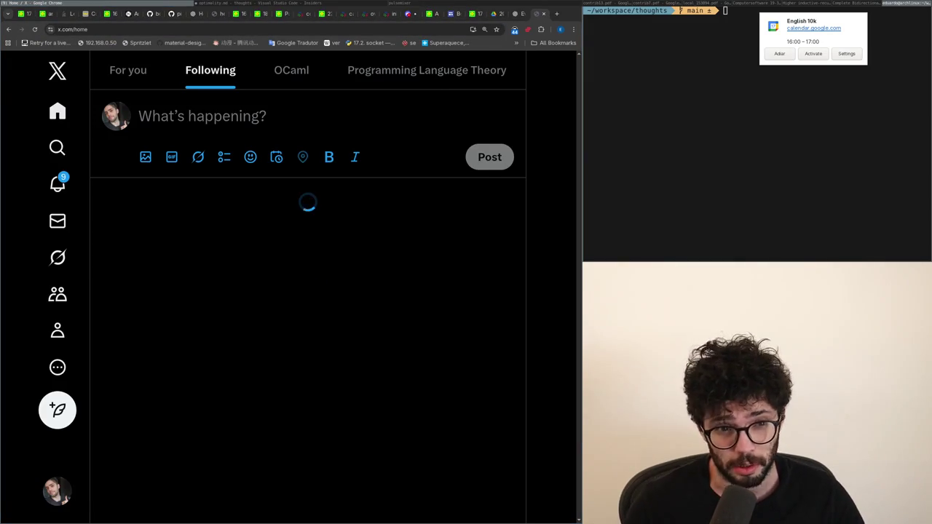
- From X notifications, read the set-level language reply and another reply's thread
click(73, 177)
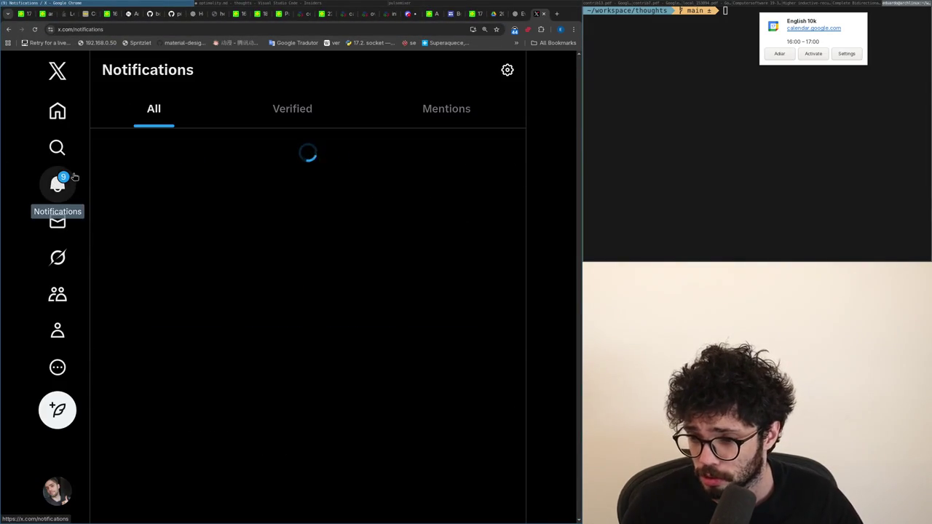
scroll(211, 453, down, 1)
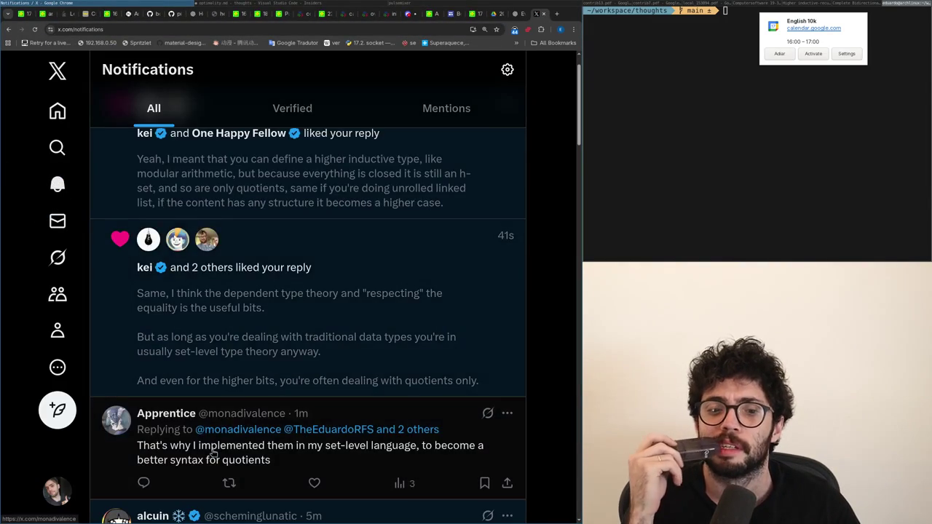
click(212, 453)
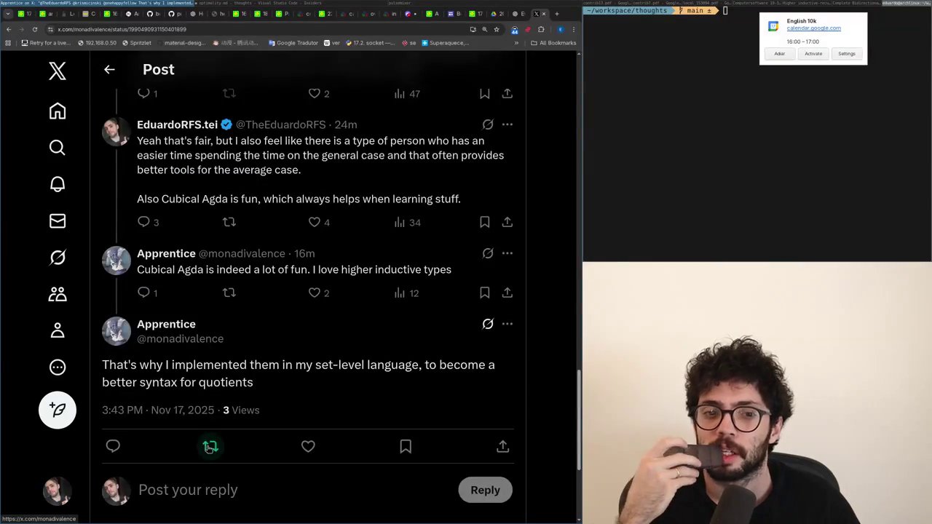
key(alt+Left)
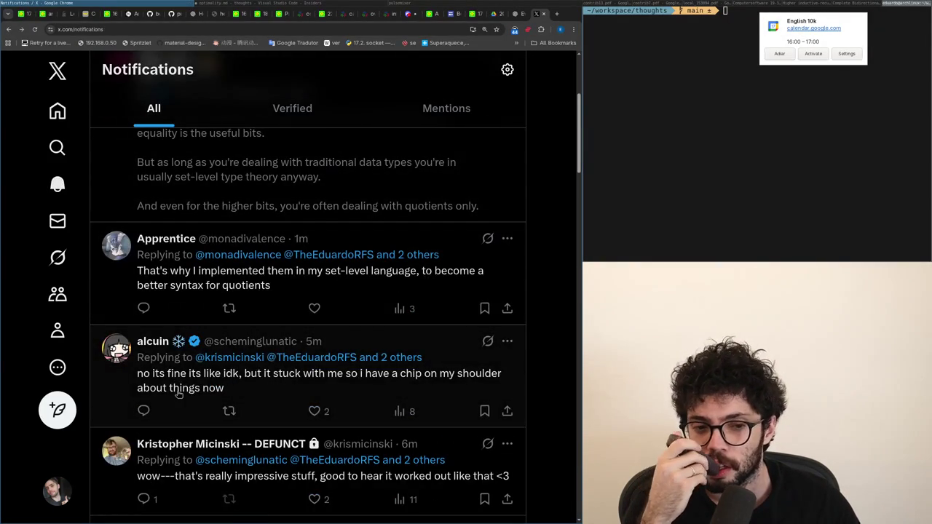
click(179, 390)
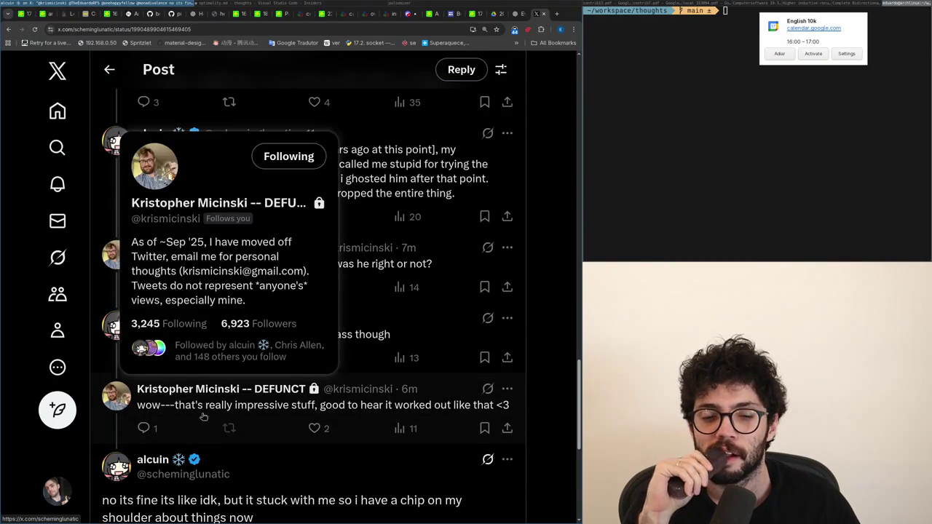
scroll(248, 408, down, 3)
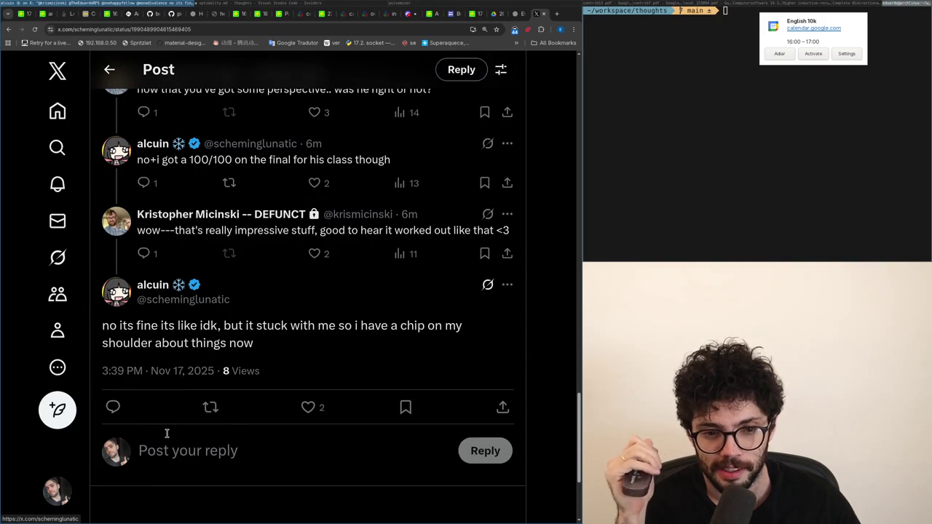
click(58, 184)
- Open the 'was he right or not?' reply as a post, load its follow-ups, and start a reply
scroll(210, 389, down, 2)
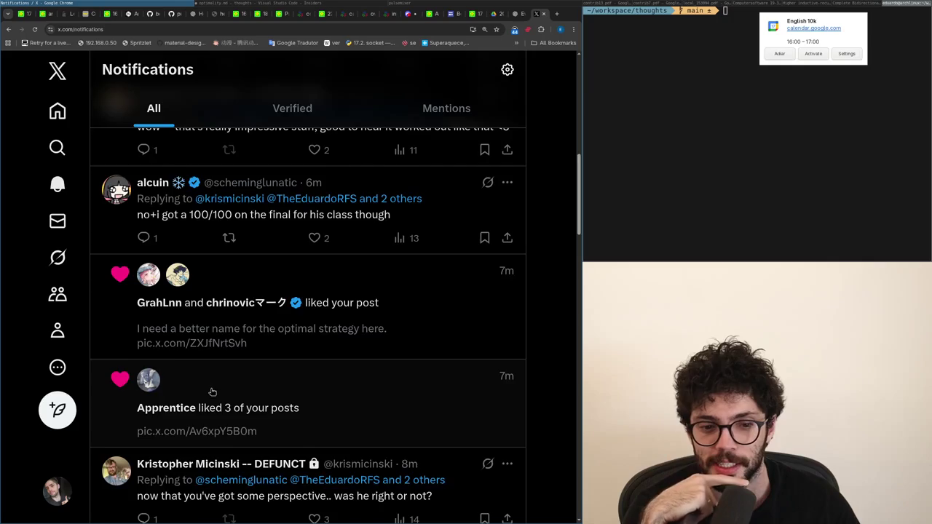
scroll(210, 393, down, 1)
scroll(210, 400, down, 2)
scroll(210, 400, down, 1)
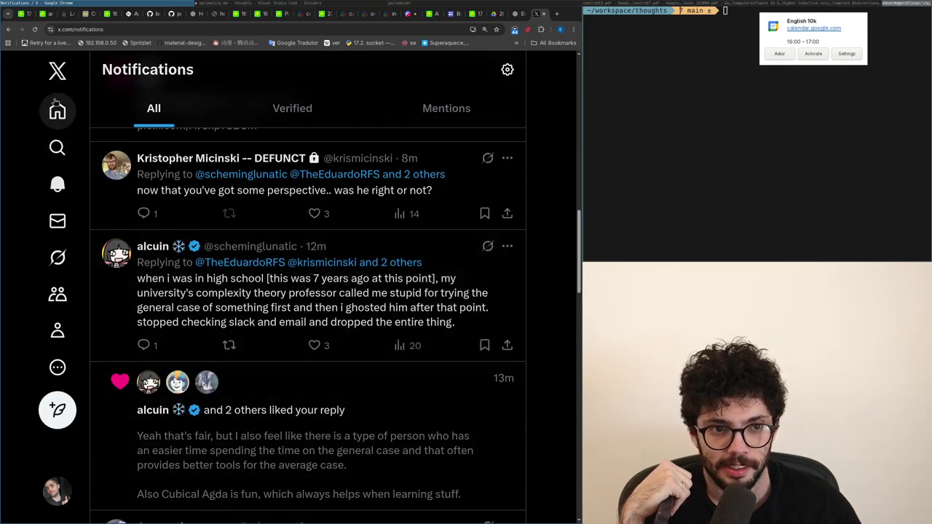
click(57, 112)
key(alt+Left)
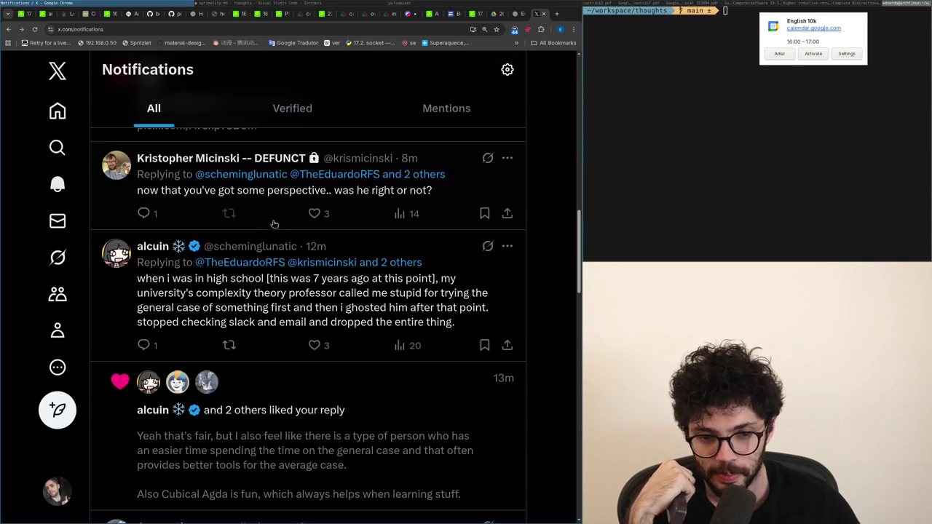
click(177, 348)
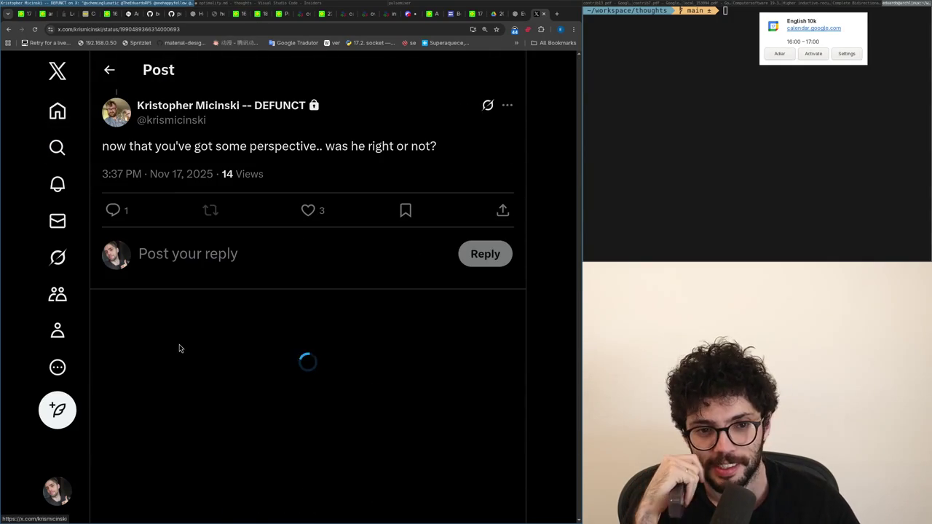
click(171, 401)
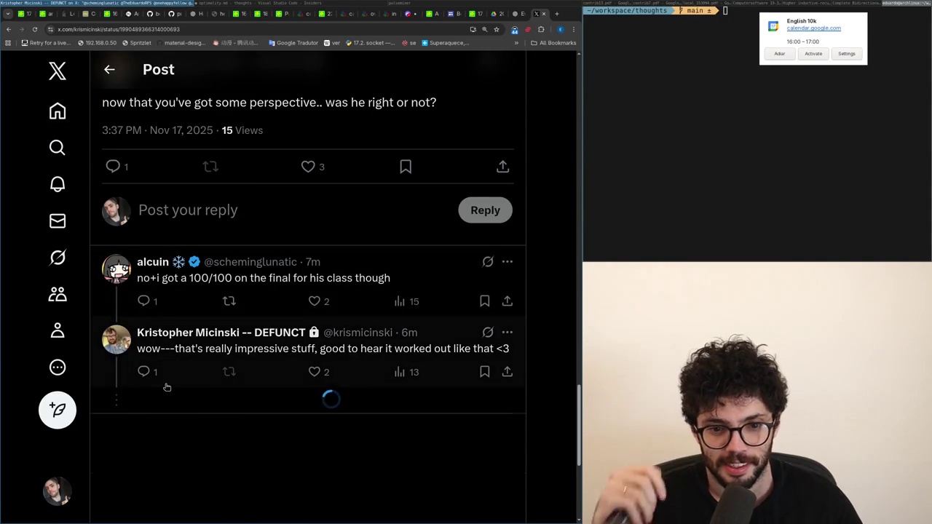
click(143, 458)
- Post the reply 'As I like to say about managing expectations, some dudes are just built different.'
text(As I like to)
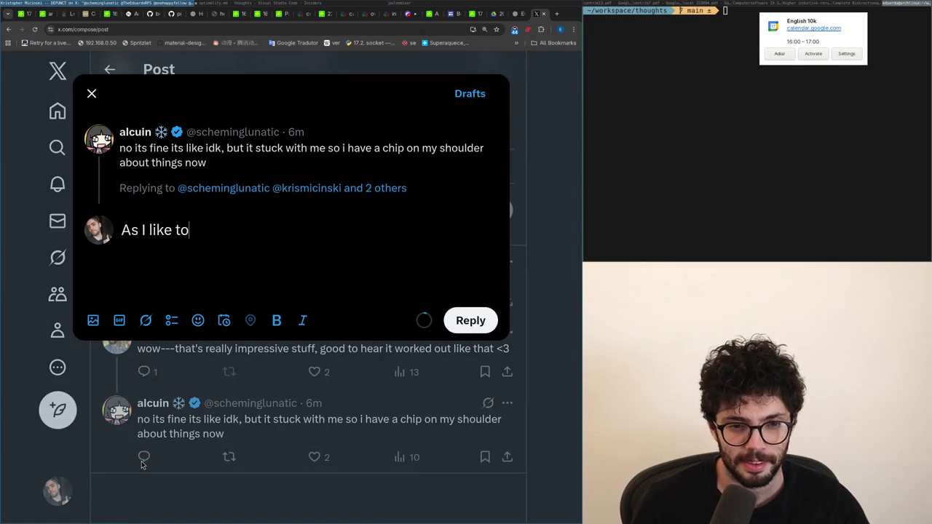
text(whe)
text(ging expectations,)
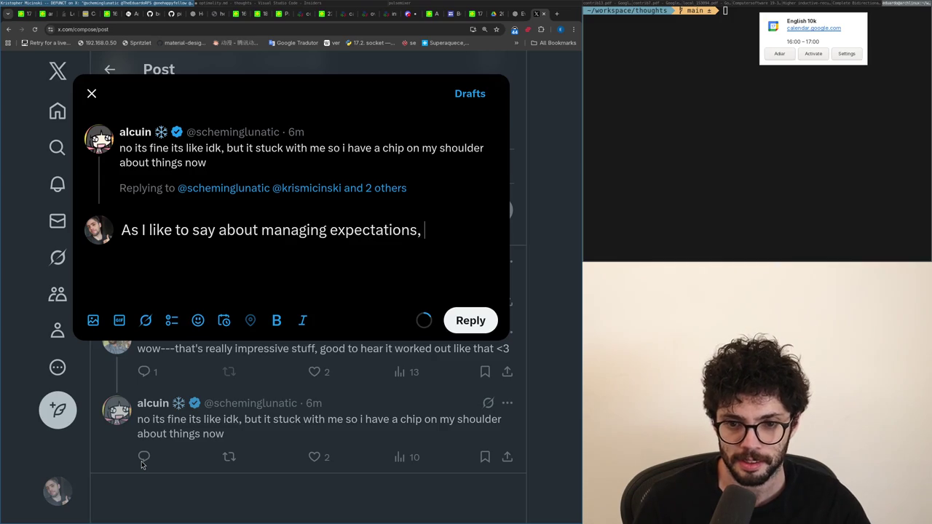
text(dudes are just built different.)
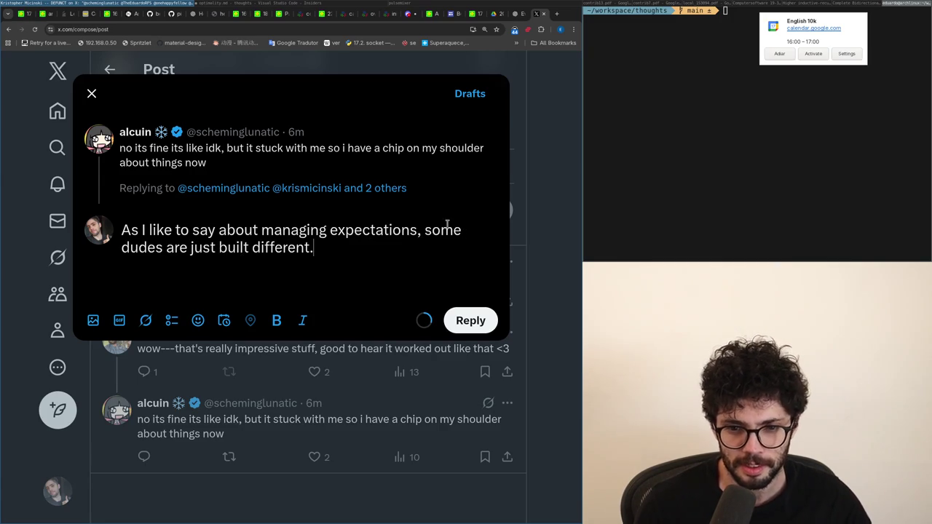
click(470, 322)
key(super+Right)
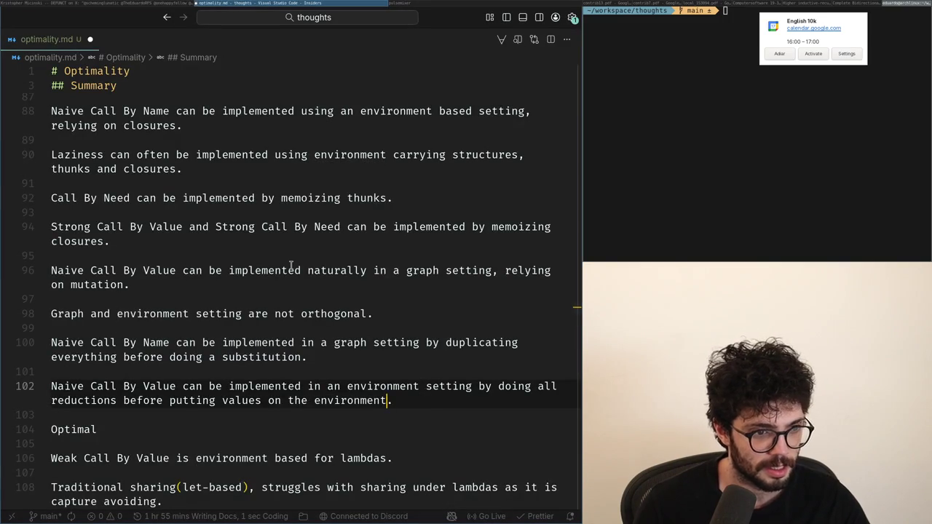
- Look over lines 103–104 of optimality.md without editing, then return to the X thread
key(Left)
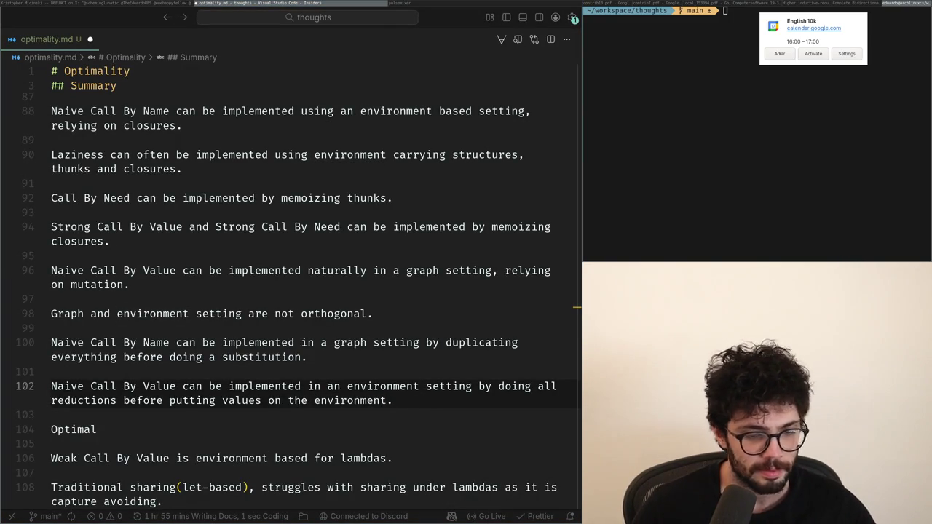
click(50, 414)
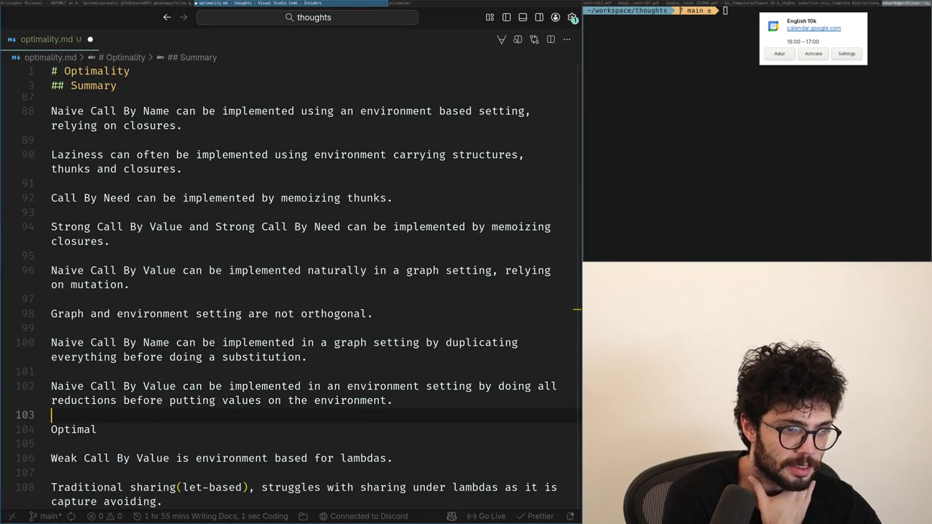
double_click(71, 429)
click(71, 414)
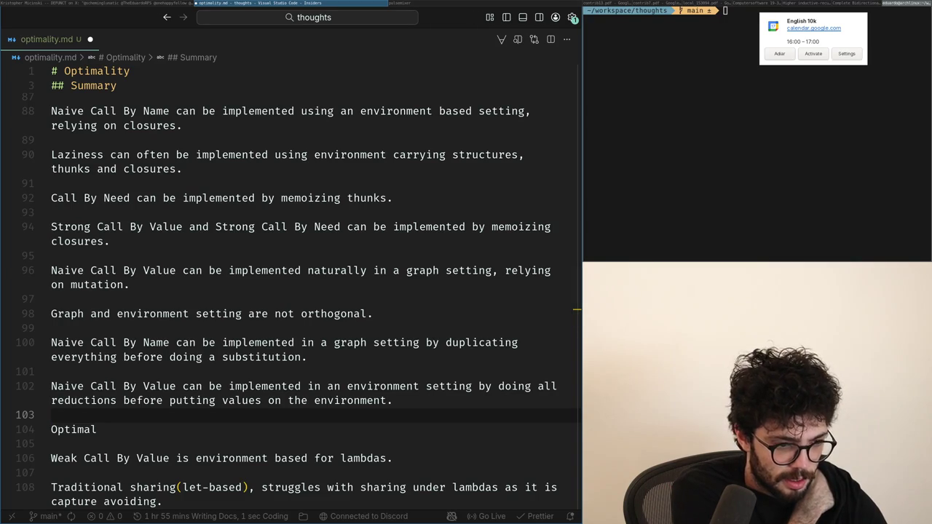
scroll(93, 413, down, 1)
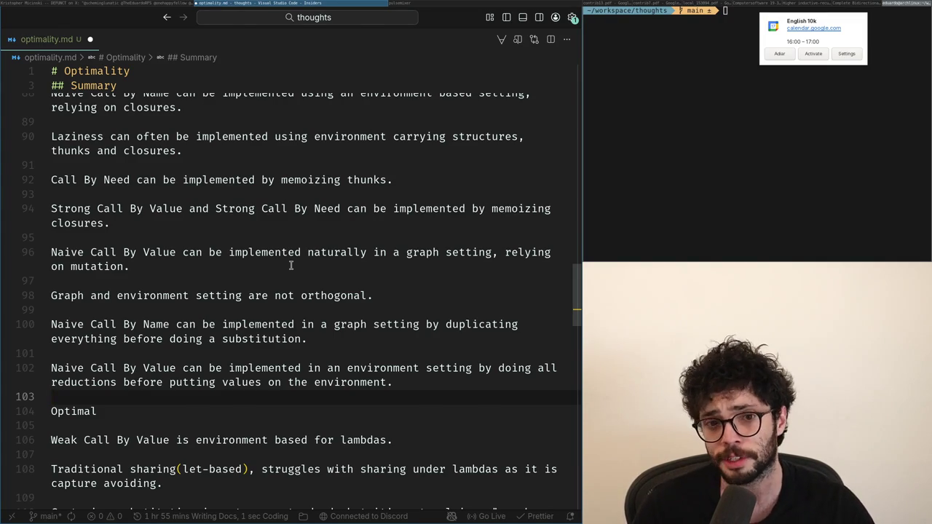
key(alt+Tab)
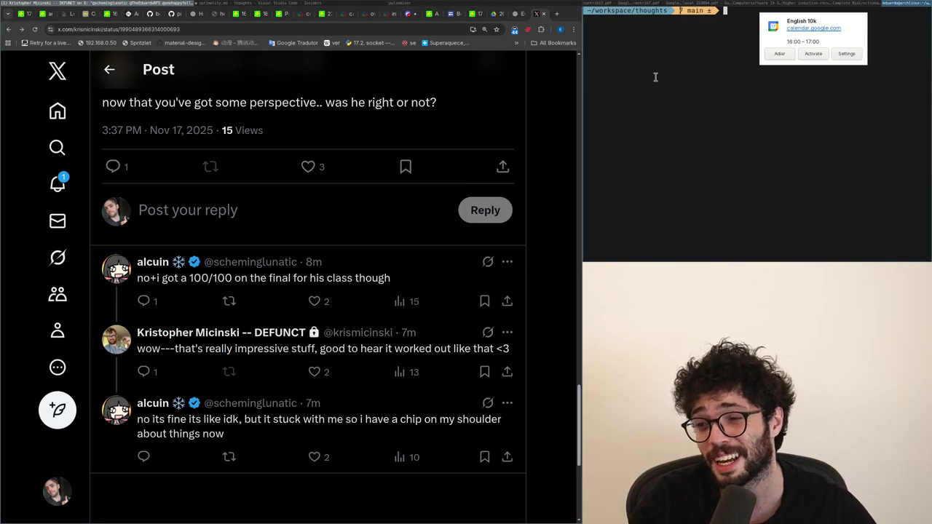
- Run cd to reach the home directory, then check the newest X notifications
text(cd)
key(Return)
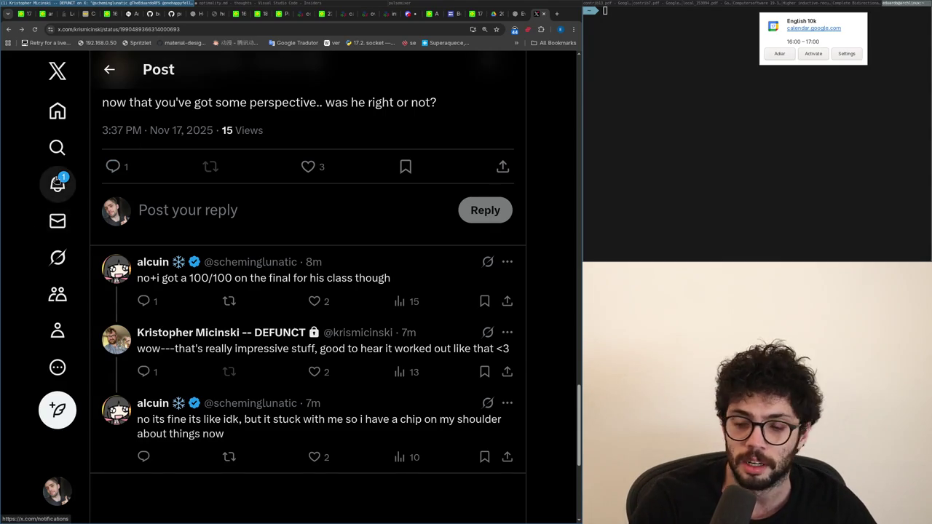
click(58, 184)
scroll(211, 312, up, 5)
scroll(232, 320, up, 5)
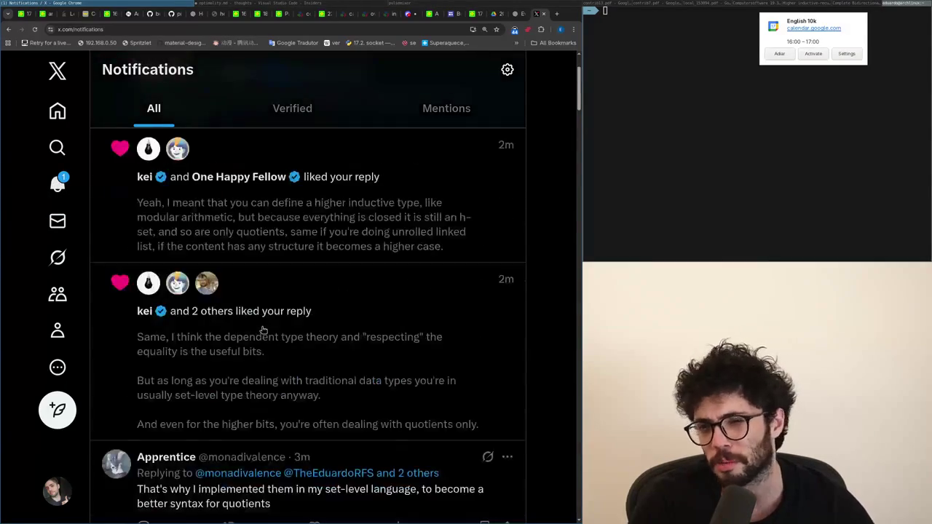
scroll(260, 328, up, 5)
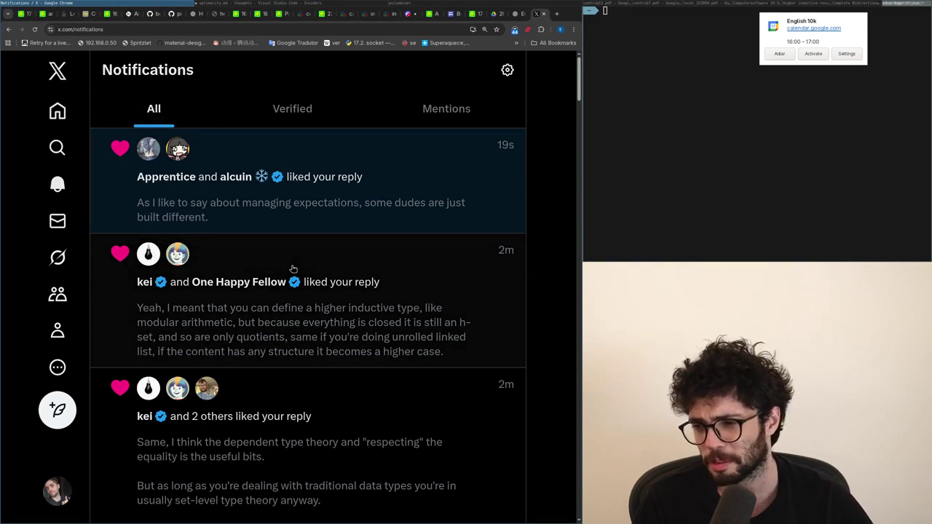
- Glance at the ChatGPT tab and back, then return to empty line 103 in the notes
key(ctrl+w)
key(ctrl+shift+t)
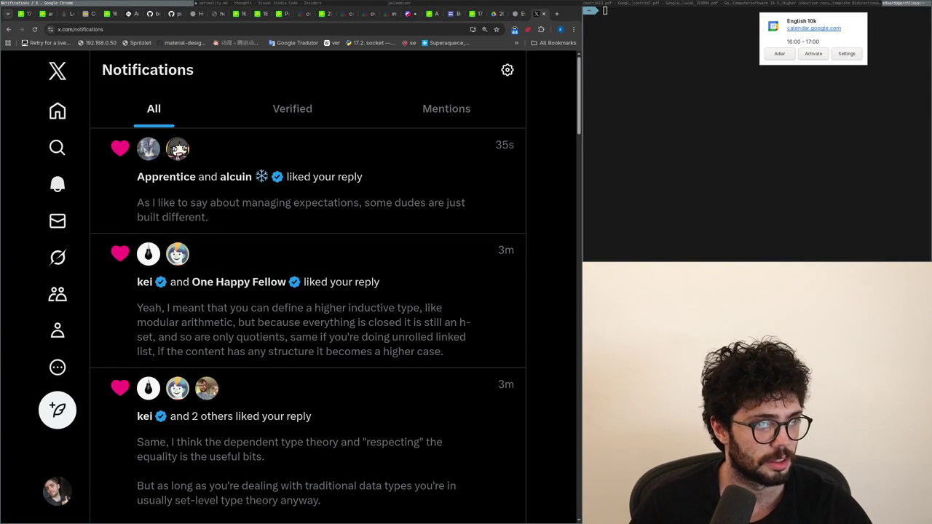
key(alt+Tab)
key(Down)
key(Up)
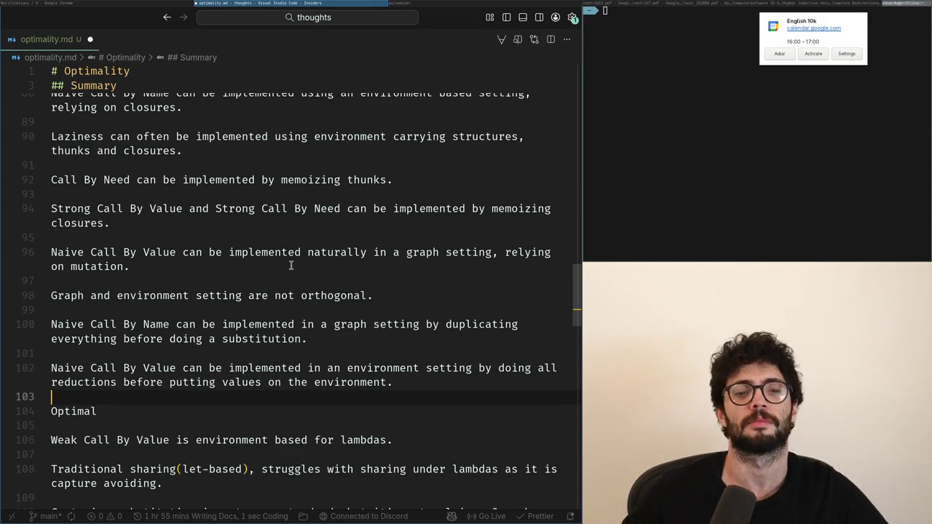
- Draft and then discard an 'Optimal reduction can be implemented by' sentence
key(Down)
key(End)
text(reduction)
key(ctrl+BackSpace)
key(ctrl+BackSpace)
text(Optimal reduction)
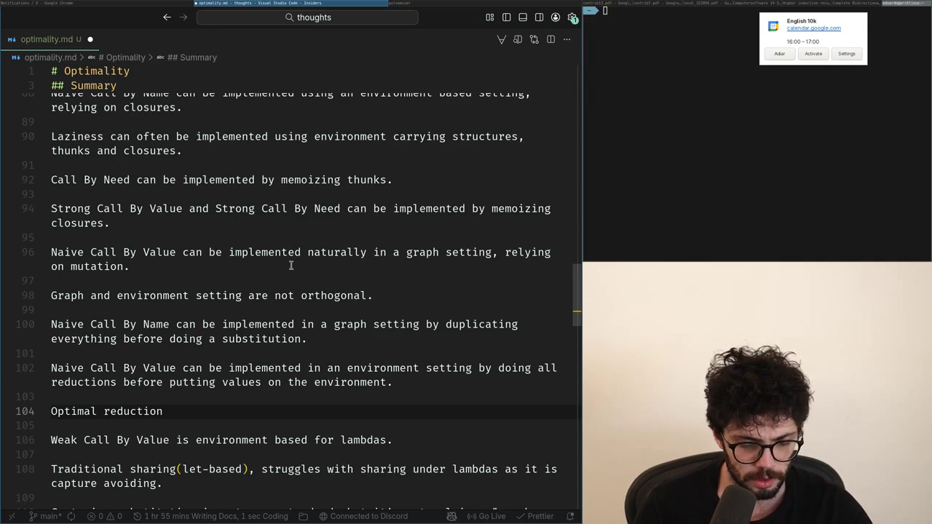
text( can be implemented by)
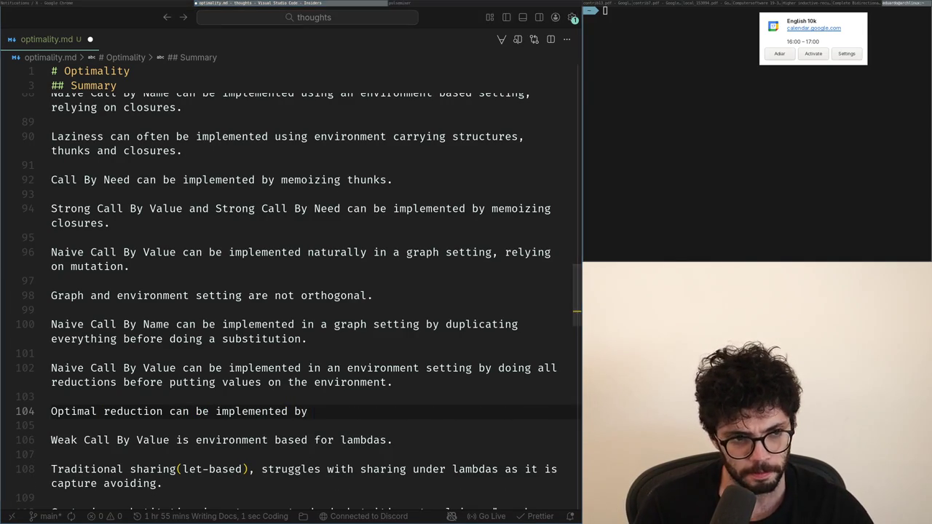
key(ctrl+BackSpace)
key(ctrl+BackSpace)
key(ctrl+BackSpace)
key(ctrl+BackSpace)
key(ctrl+BackSpace)
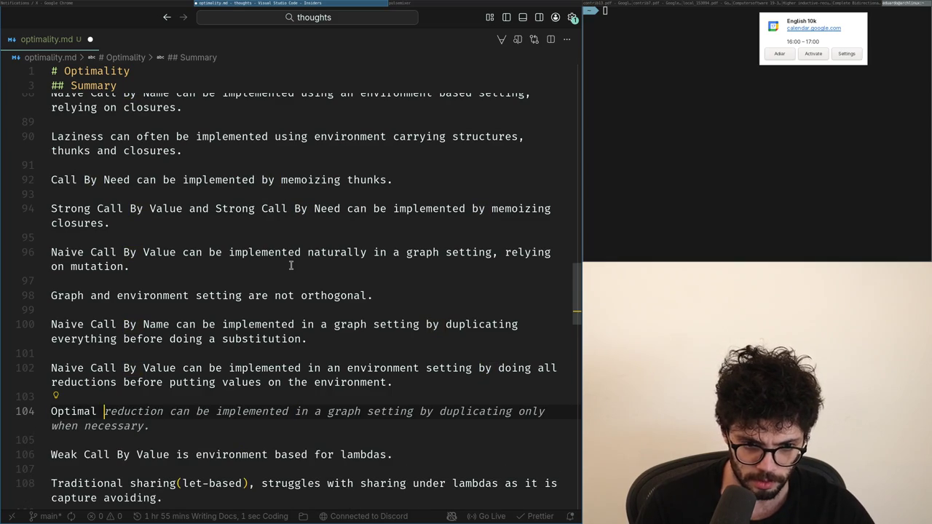
key(ctrl+BackSpace)
- Move the orthogonality sentence to line 102 and add 'and can be mixed, by having different types of variables.'
key(Up)
key(Up)
key(Up)
key(Up)
key(Up)
key(Up)
key(Up)
key(Up)
key(shift+End)
key(BackSpace)
key(Delete)
key(Delete)
key(Down)
key(Down)
key(Down)
key(Down)
key(Down)
key(Down)
text(Graph and environment setting are not orthogonal.)
key(BackSpace)
text(and can be mixed, by having)
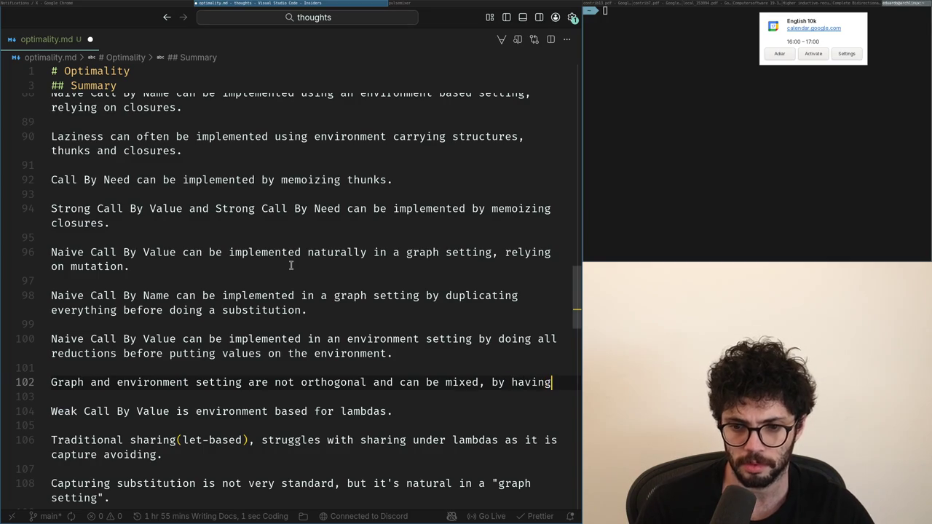
text( different types of variables.)
- Start a new line reading 'Optimal strategy can be implemented by being lazy ove'
key(Return)
key(Return)
text(Optimal reduc)
key(ctrl+BackSpace)
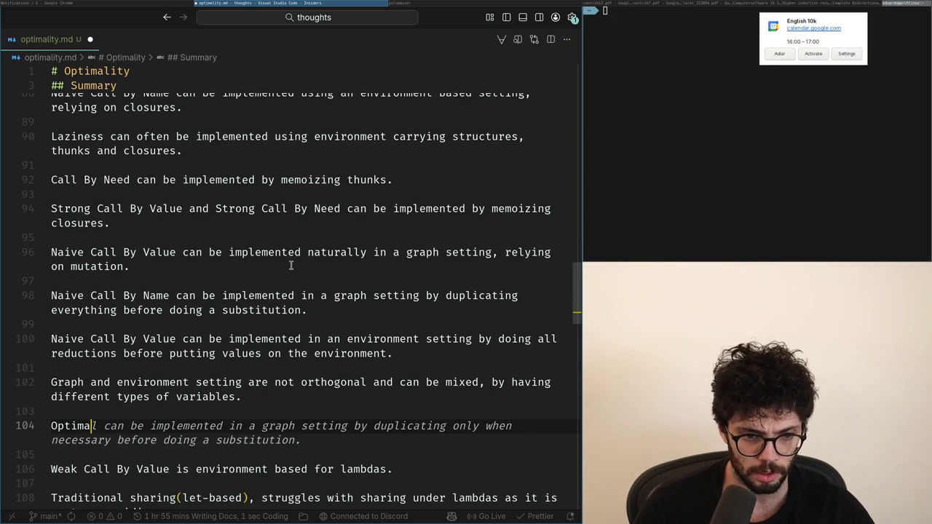
key(ctrl+BackSpace)
text(The op)
key(ctrl+BackSpace)
key(ctrl+BackSpace)
text(Opti)
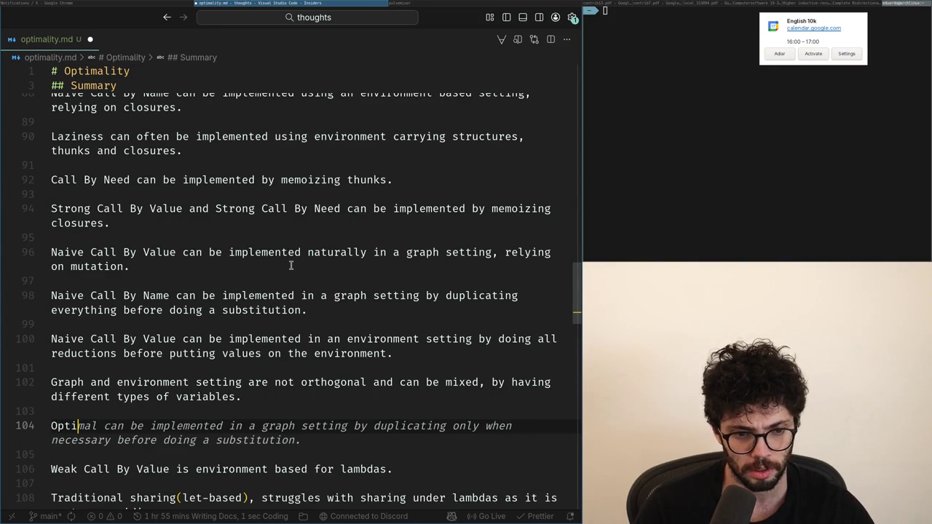
text(mal strategy can be implemented by being lazy)
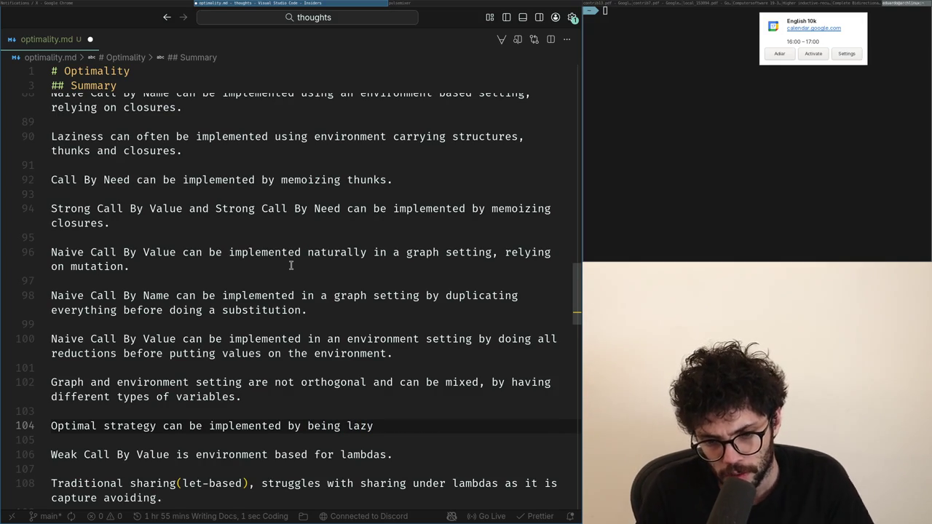
text( ove)
- Try alternative endings for line 104, such as 'using graph based variables for sharing'
key(BackSpace)
key(BackSpace)
key(BackSpace)
text(with shar)
key(ctrl+BackSpace)
key(ctrl+BackSpace)
key(ctrl+BackSpace)
text(lazy)
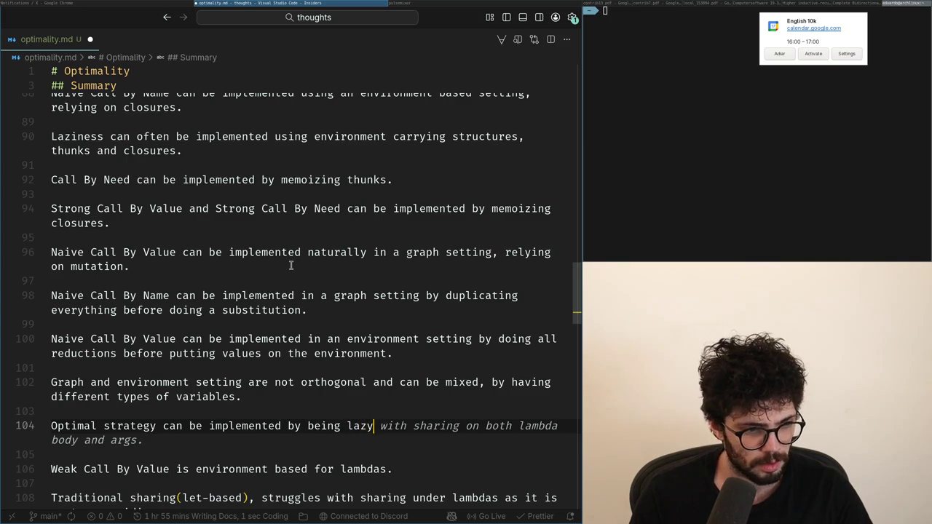
key(ctrl+BackSpace)
key(ctrl+BackSpace)
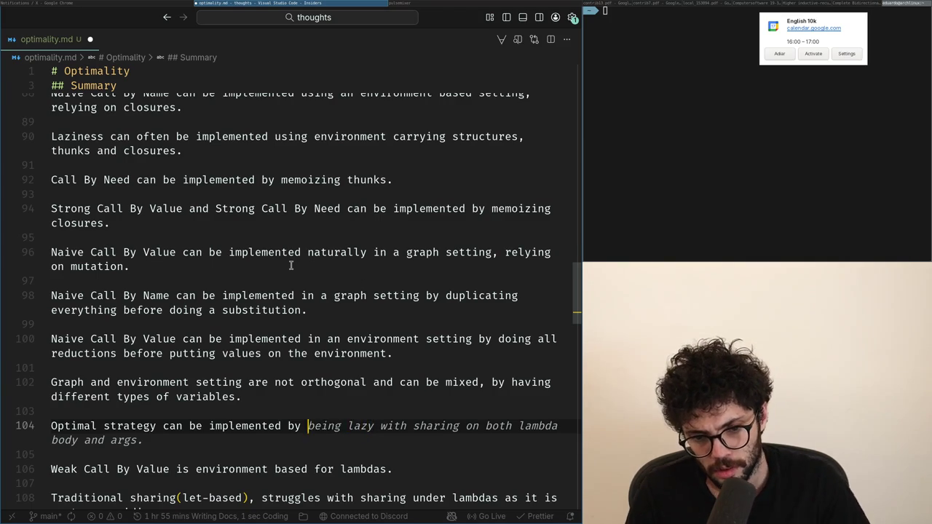
text(using graph )
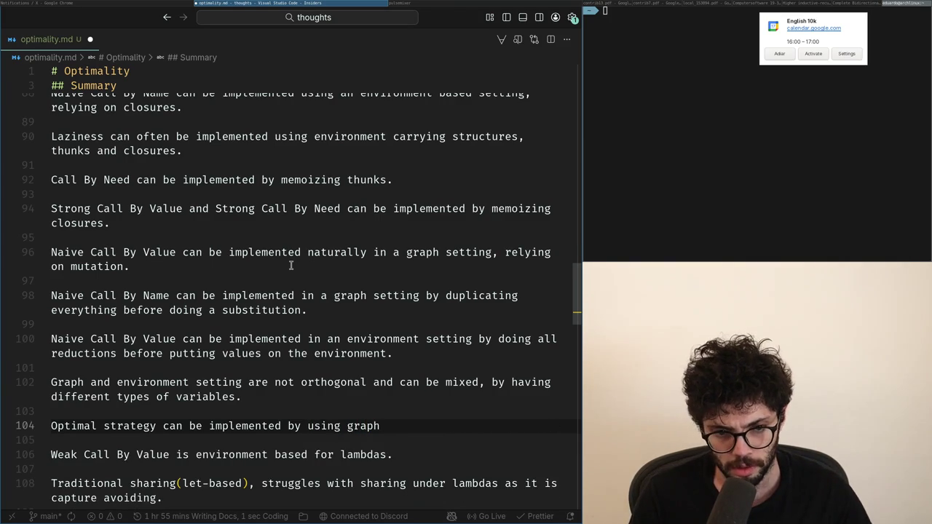
text(based variabl)
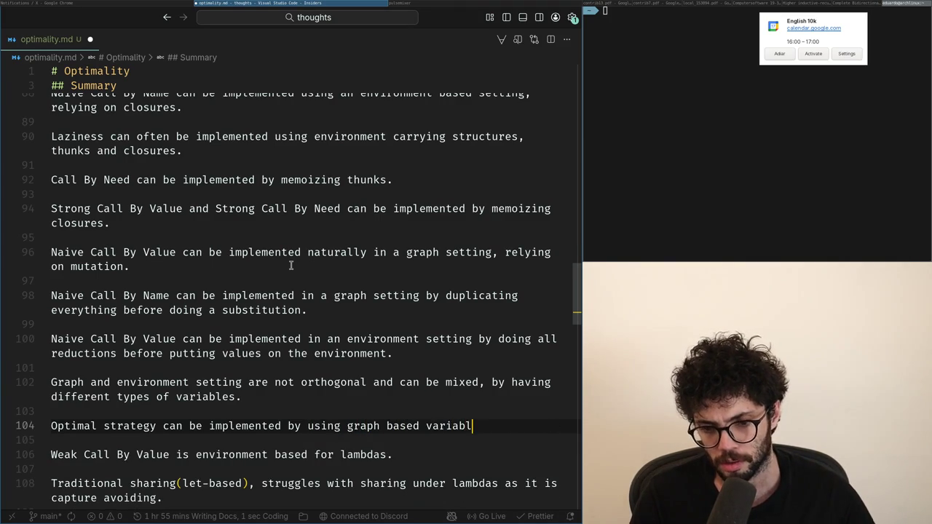
text(es for sharing)
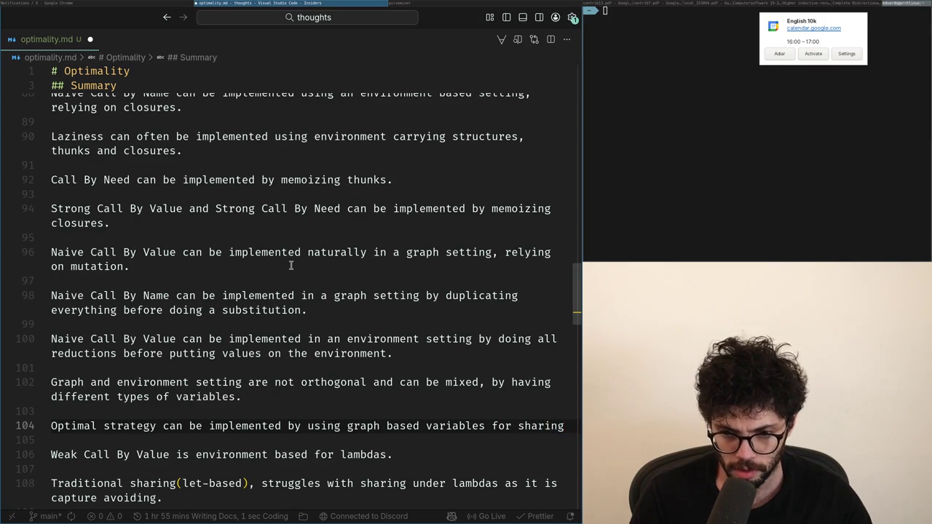
key(ctrl+shift+Left)
key(ctrl+shift+Left)
key(ctrl+shift+Left)
key(ctrl+shift+Left)
key(ctrl+shift+Left)
key(ctrl+shift+Left)
text(being l)
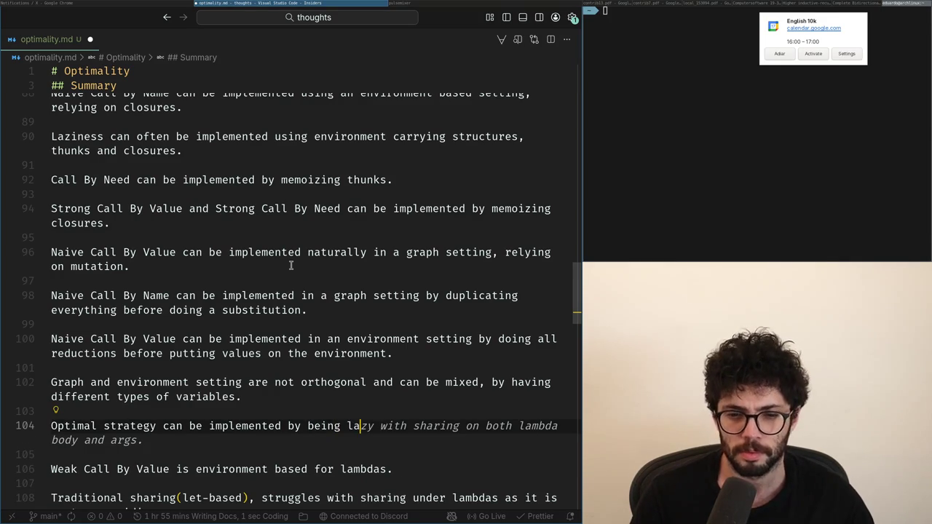
text(azy over the body)
key(ctrl+BackSpace)
key(ctrl+BackSpace)
key(Tab)
key(ctrl+shift+Left)
key(ctrl+shift+Left)
text(using)
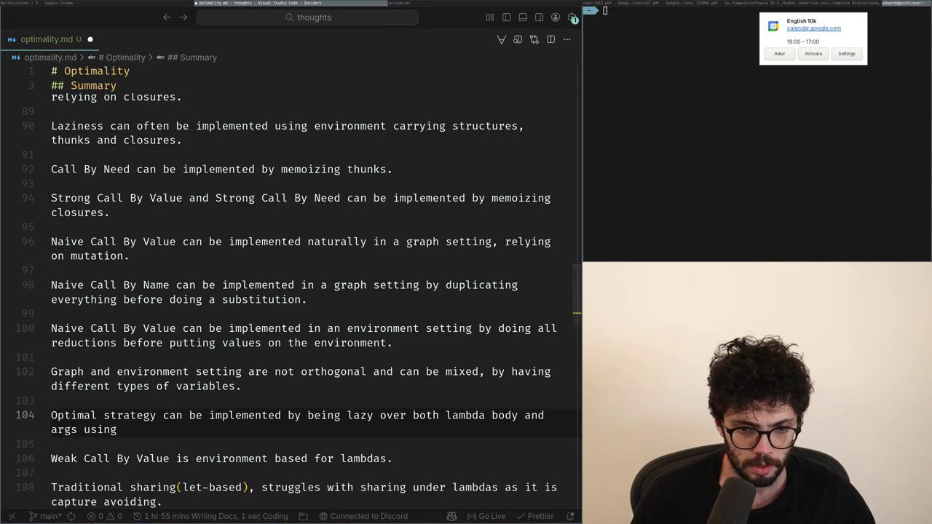
- Replace the ending with 'using env based for args and graph', then remove 'args and graph'
key(Up)
key(ctrl+Right)
key(ctrl+Right)
key(ctrl+Right)
key(ctrl+Right)
key(ctrl+Right)
key(ctrl+Right)
key(ctrl+Right)
key(ctrl+Right)
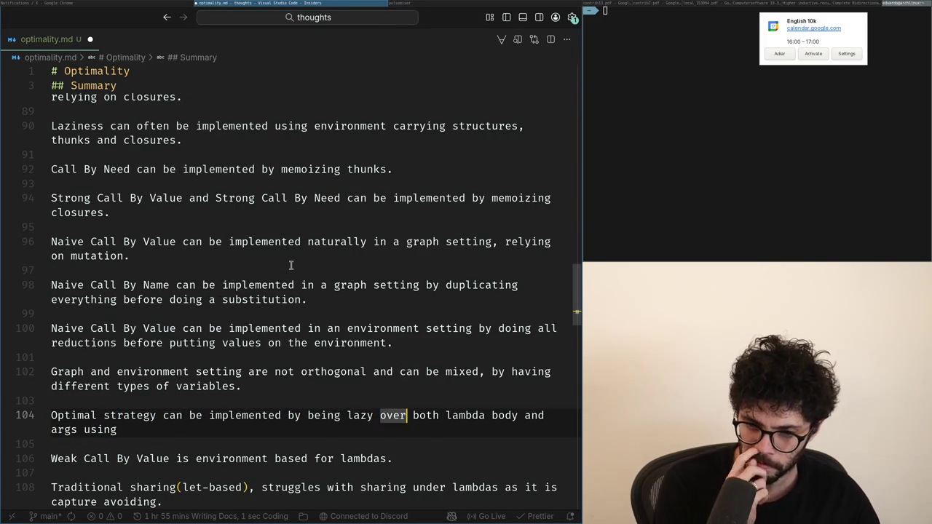
key(ctrl+Right)
key(ctrl+Right)
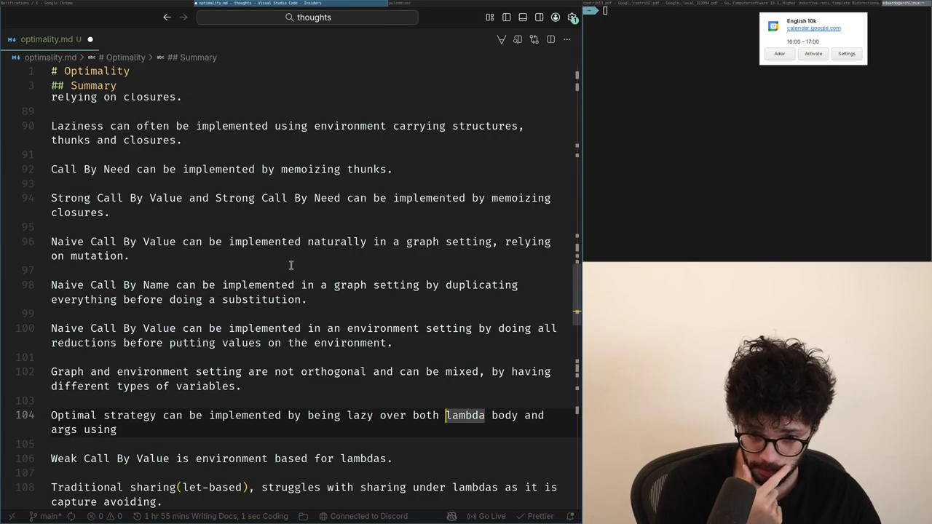
key(ctrl+Left)
key(ctrl+Left)
key(ctrl+Left)
key(ctrl+Left)
key(shift+End)
key(shift+End)
text(using )
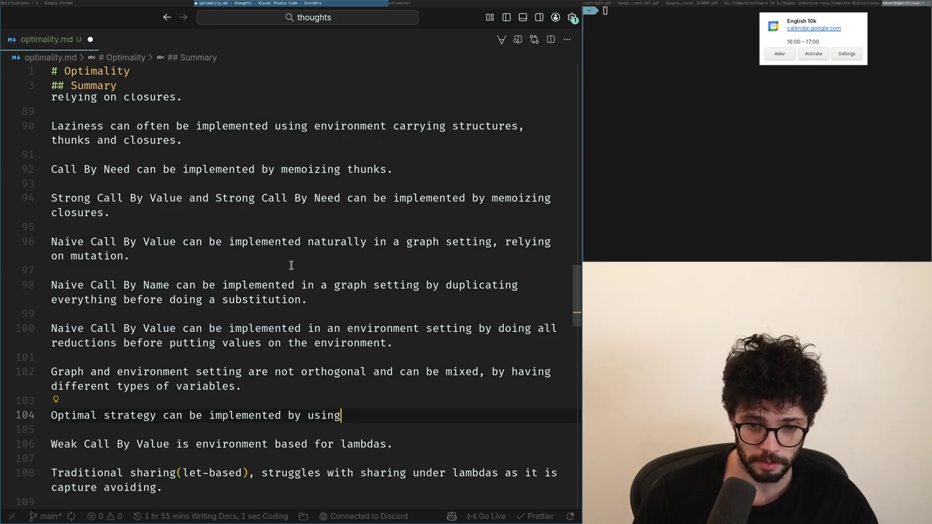
text(env based for )
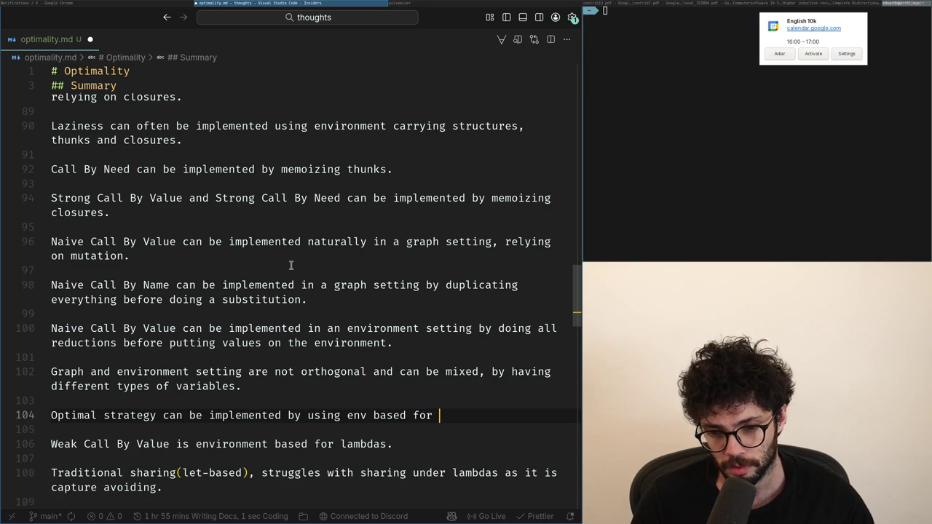
text(args and graph)
key(ctrl+shift+Left)
key(ctrl+shift+Left)
key(ctrl+shift+Left)
key(BackSpace)
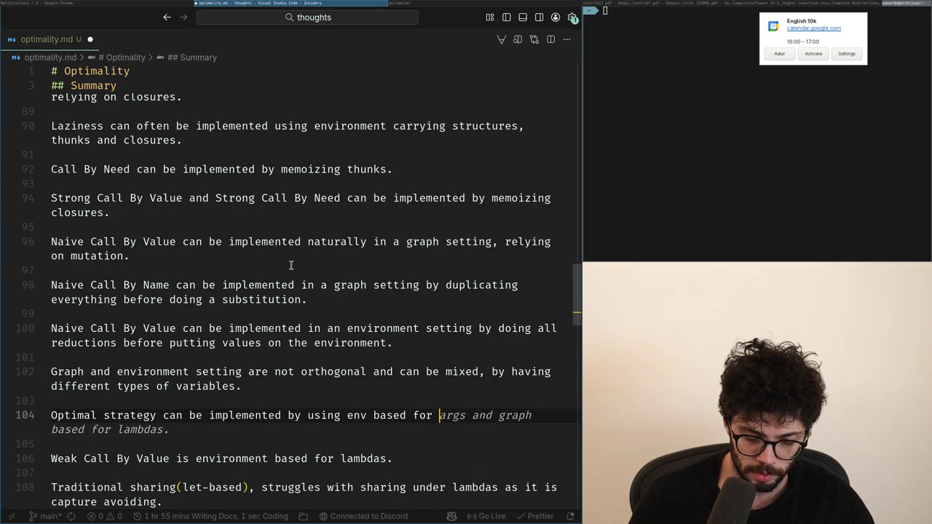
- After trying 'lambda body and args', settle on ending the line with 'for spine and'
text(sp)
key(BackSpace)
key(BackSpace)
text(args)
key(ctrl+BackSpace)
text(body and args)
key(ctrl+Left)
key(ctrl+Left)
key(ctrl+Left)
text(lambda)
key(End)
text(and)
key(BackSpace)
key(ctrl+BackSpace)
key(ctrl+BackSpace)
key(ctrl+BackSpace)
key(ctrl+BackSpace)
text(spine and)
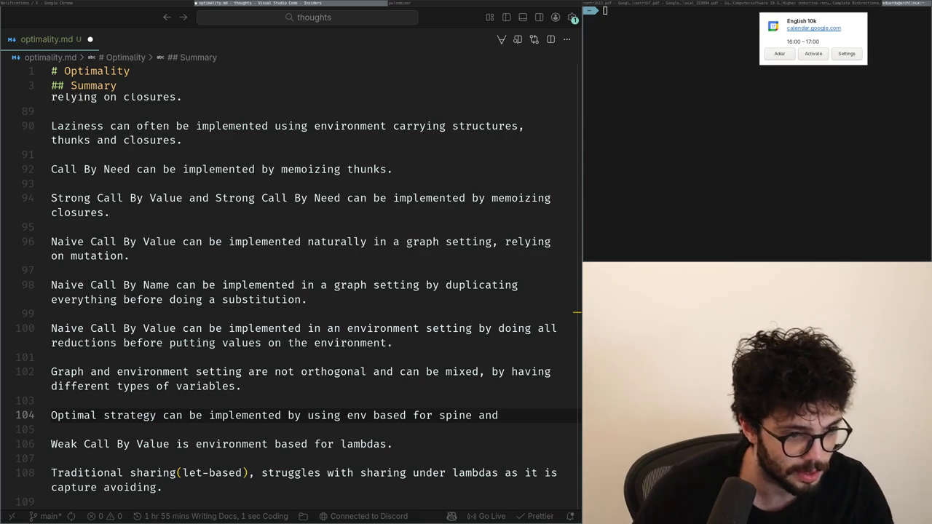
click(152, 388)
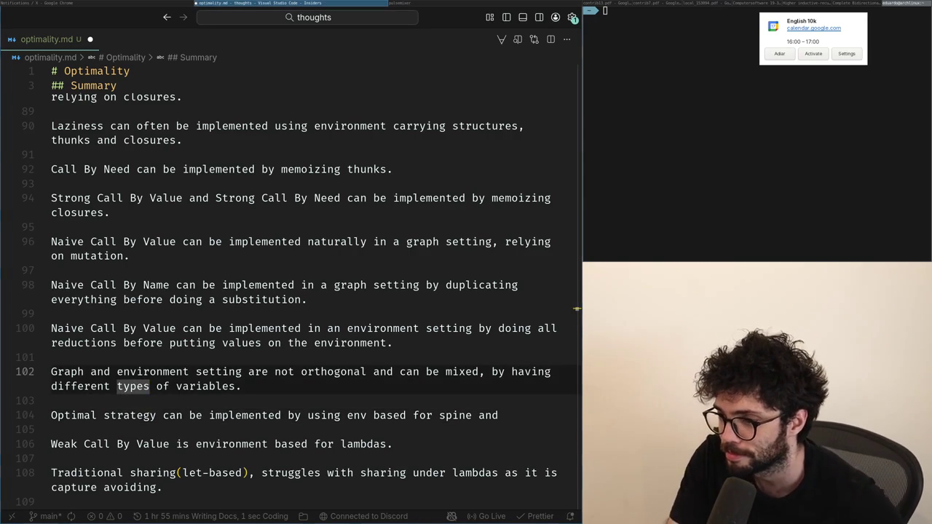
click(281, 417)
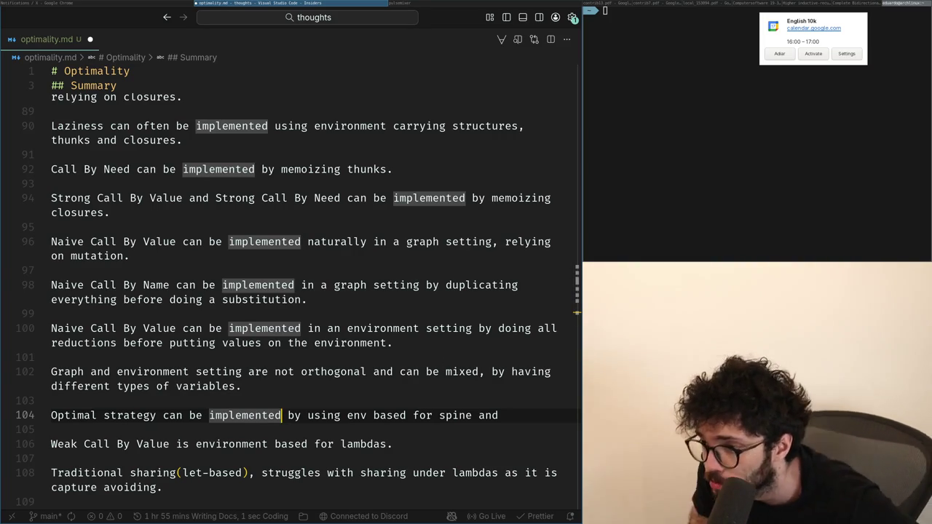
- Step through unfinished line 104, select lines 103–104, and switch to X notifications
key(End)
key(Down)
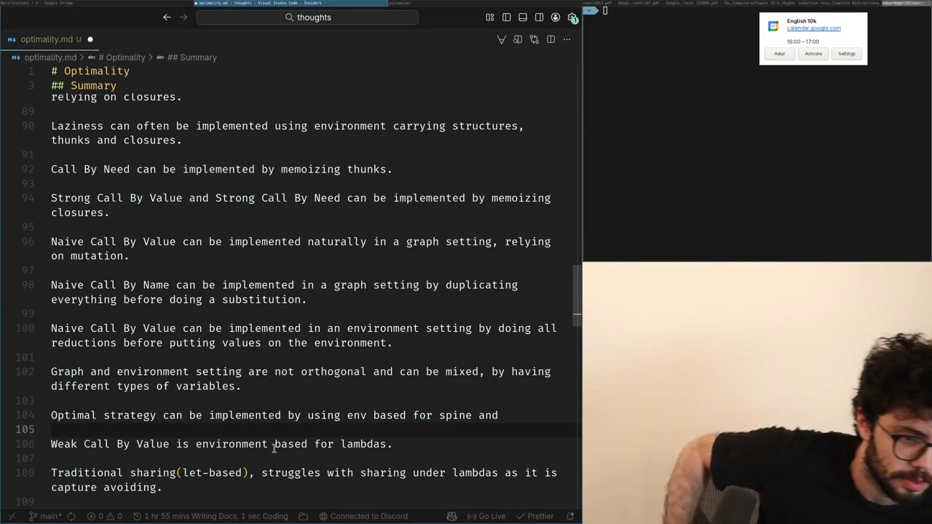
key(Up)
key(ctrl+Right)
key(ctrl+Right)
key(ctrl+Right)
key(ctrl+Right)
key(ctrl+Right)
key(ctrl+Right)
key(ctrl+Right)
key(ctrl+Right)
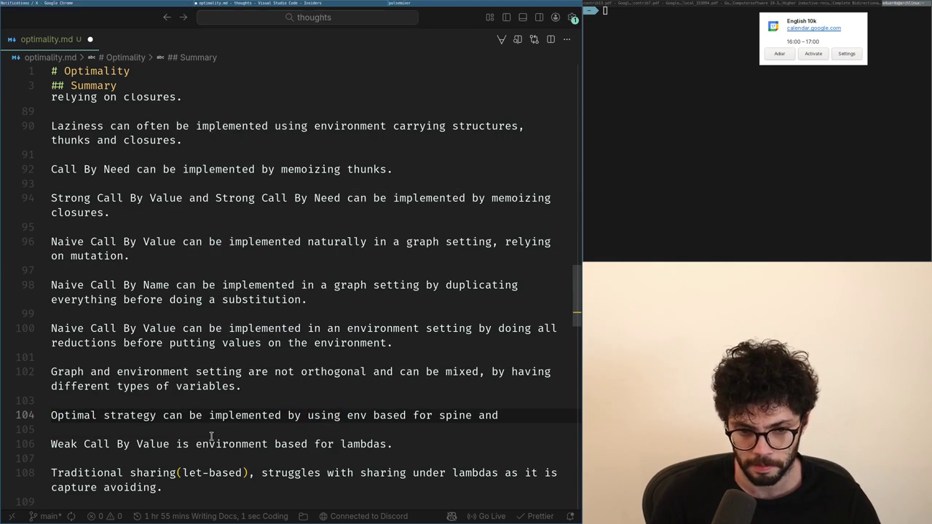
key(ctrl+Right)
key(Up)
key(shift+Down)
key(shift+End)
key(super+Left)
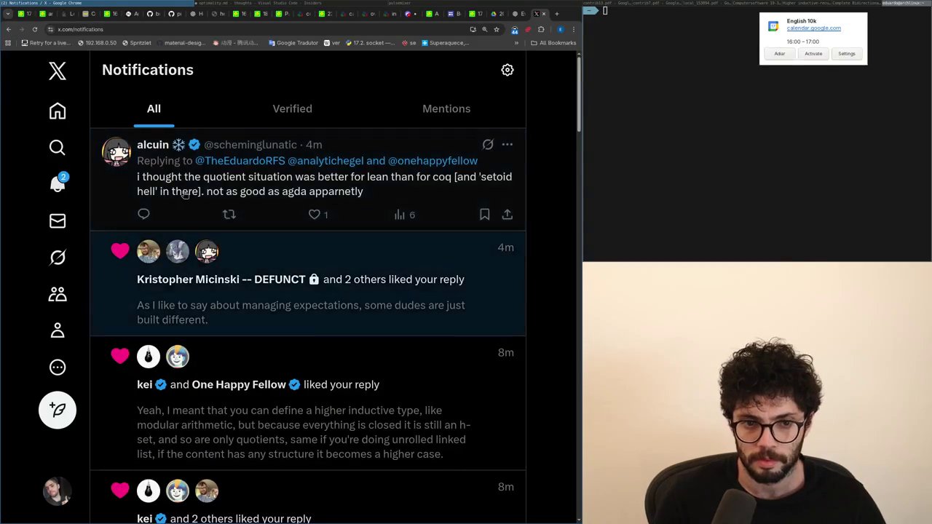
- Open the reply comparing quotients in Lean, Coq and Agda, then return to notifications
click(208, 215)
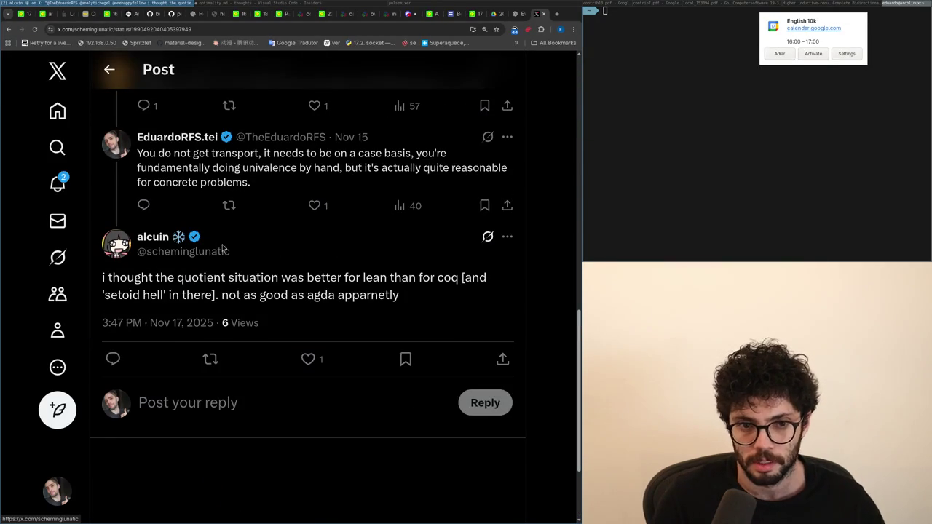
click(271, 400)
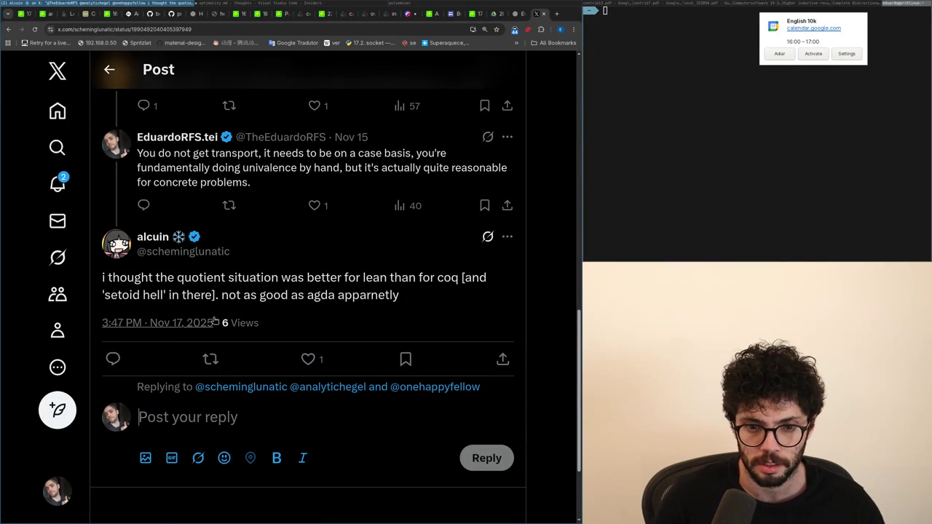
scroll(217, 318, up, 1)
scroll(217, 317, up, 2)
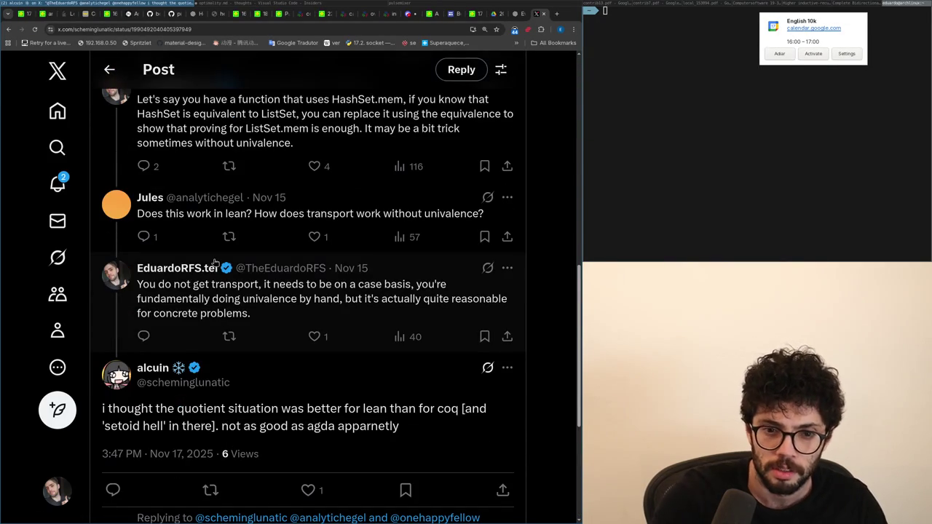
click(57, 183)
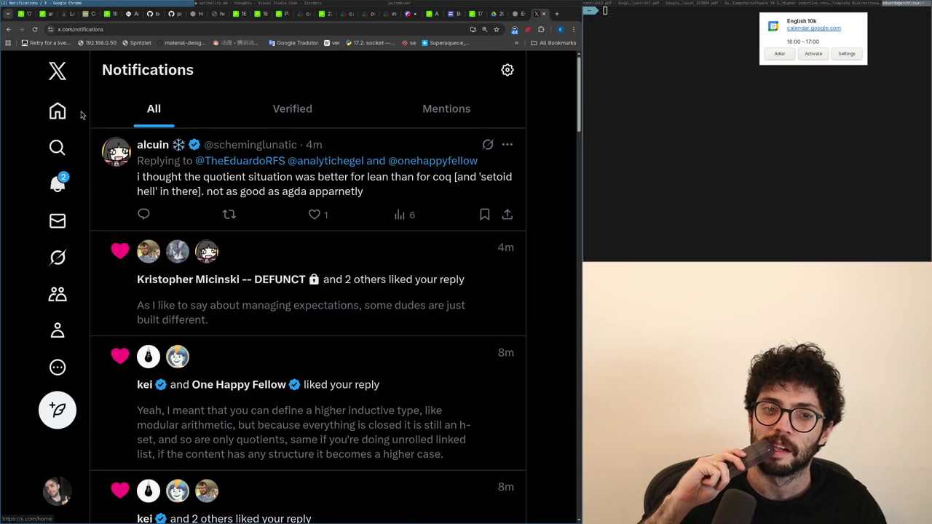
- Skim the Home Following feed, recheck notifications, and go back to the optimality notes
click(58, 111)
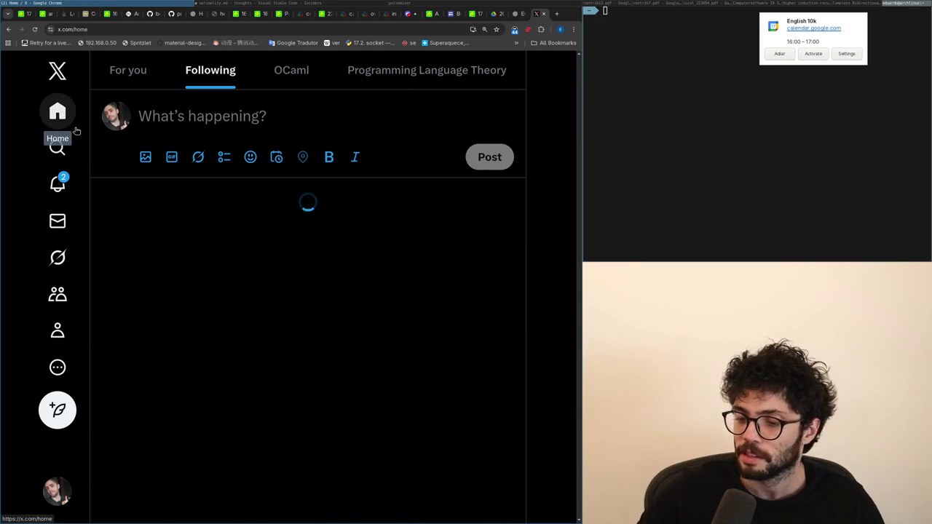
scroll(80, 168, down, 2)
scroll(85, 201, up, 1)
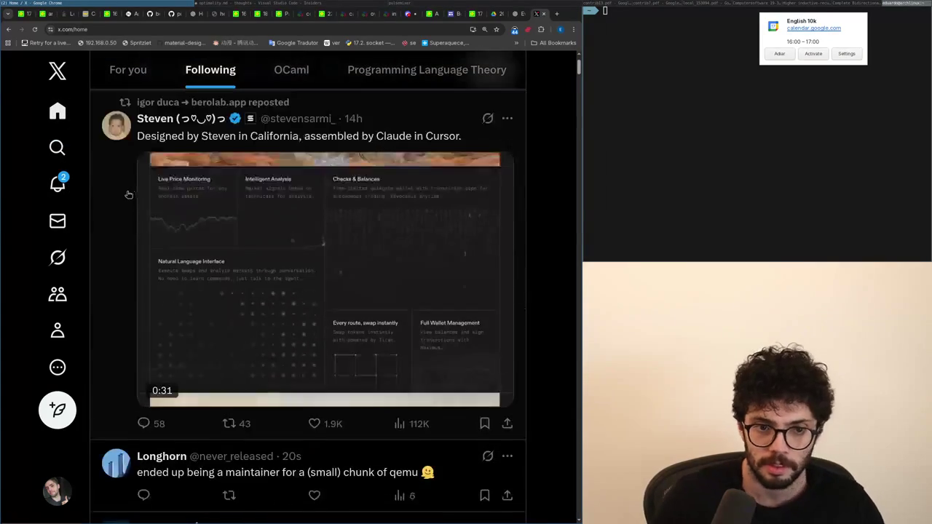
scroll(84, 200, down, 2)
scroll(66, 191, down, 2)
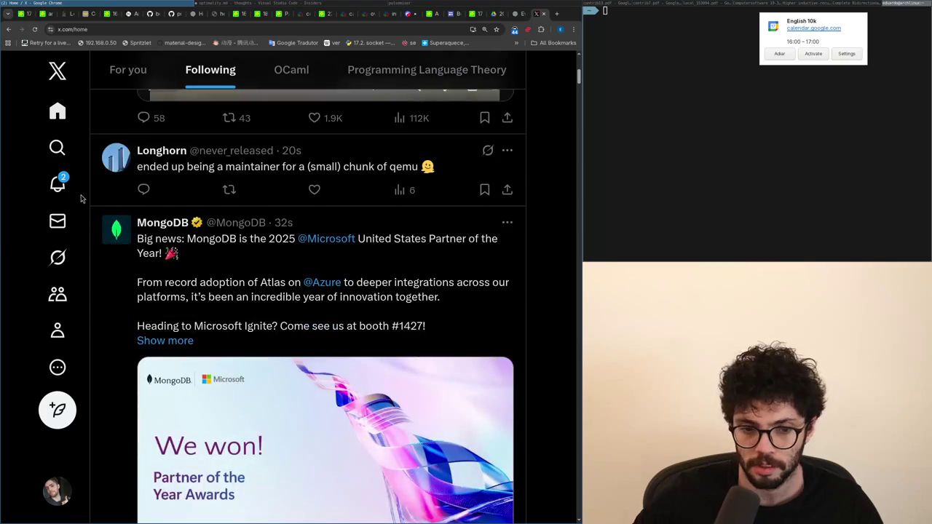
click(61, 185)
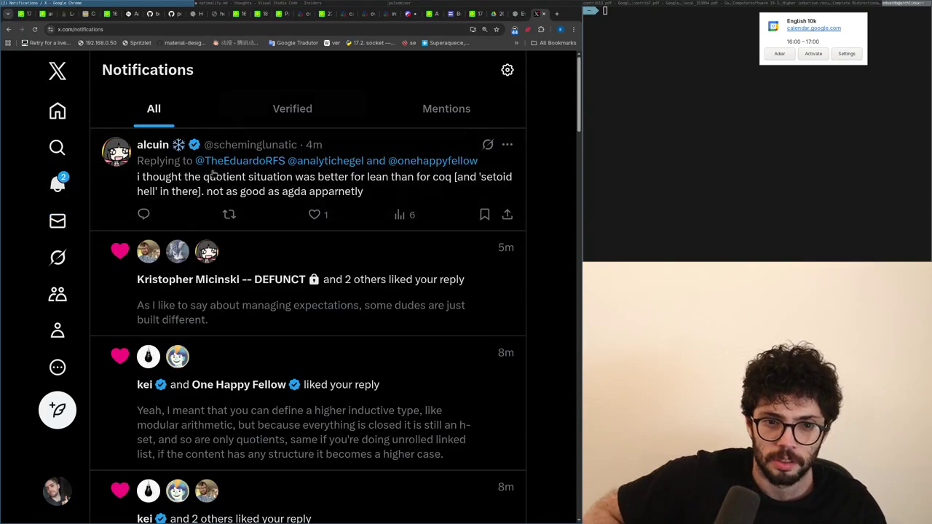
click(57, 110)
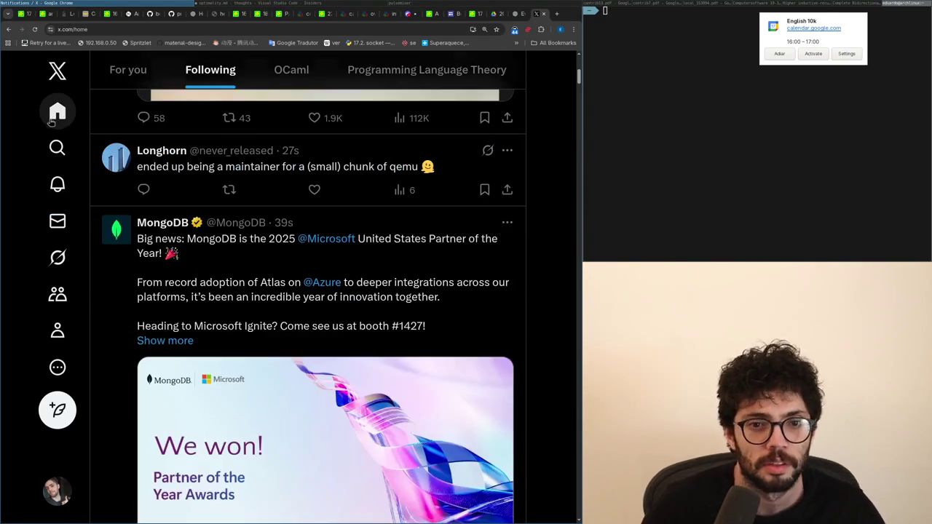
scroll(248, 370, down, 5)
key(alt+Tab)
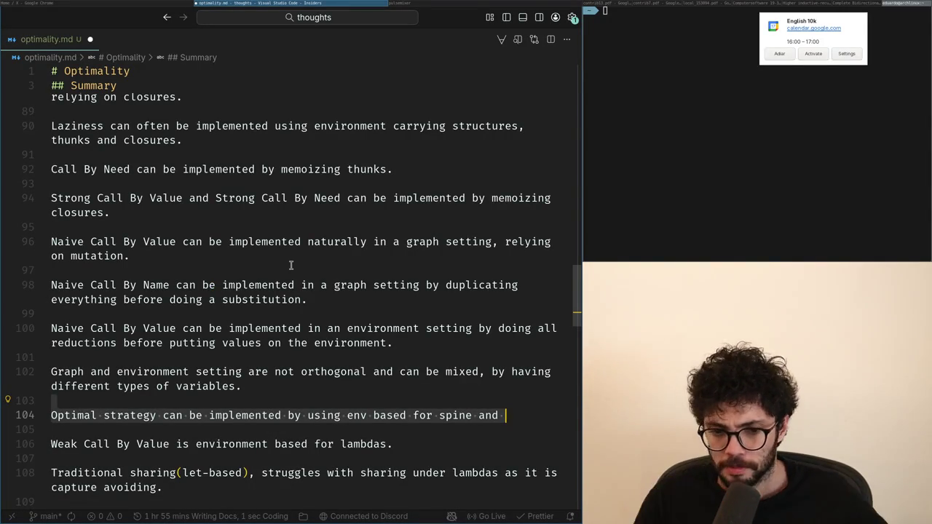
- Draft the ending after 'Optimal' as 'using env and graph base', then trim it back to 'using'
text(head base)
key(shift+Home)
key(ctrl+shift+Right)
key(ctrl+shift+Right)
key(ctrl+shift+Right)
key(ctrl+shift+Right)
key(ctrl+shift+Right)
key(ctrl+shift+Right)
key(ctrl+shift+Right)
key(ctrl+shift+Left)
text(using env and graph base)
key(ctrl+BackSpace)
text(se)
key(ctrl+BackSpace)
key(ctrl+BackSpace)
key(ctrl+BackSpace)
key(ctrl+BackSpace)
key(ctrl+BackSpace)
text(using)
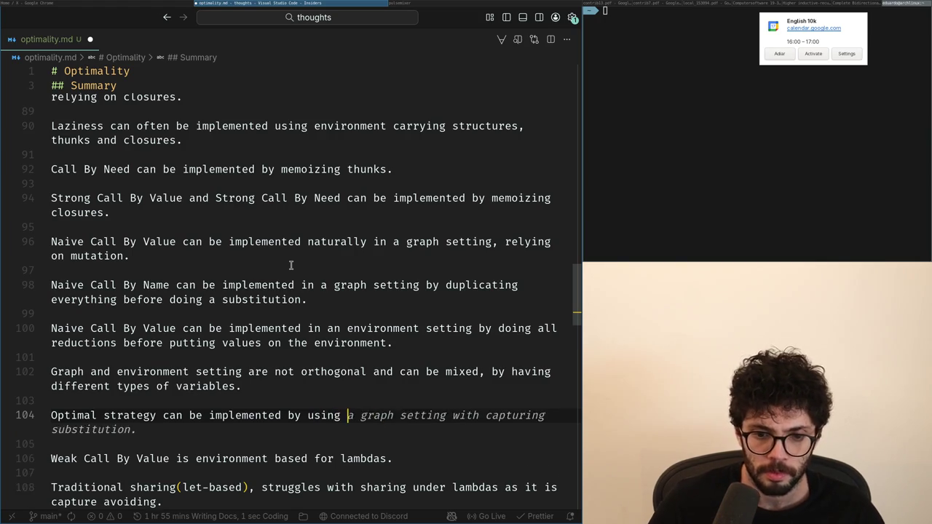
- Replace 'using' with the phrase 'solving all substitutions first'
key(alt+Tab)
key(alt+Tab)
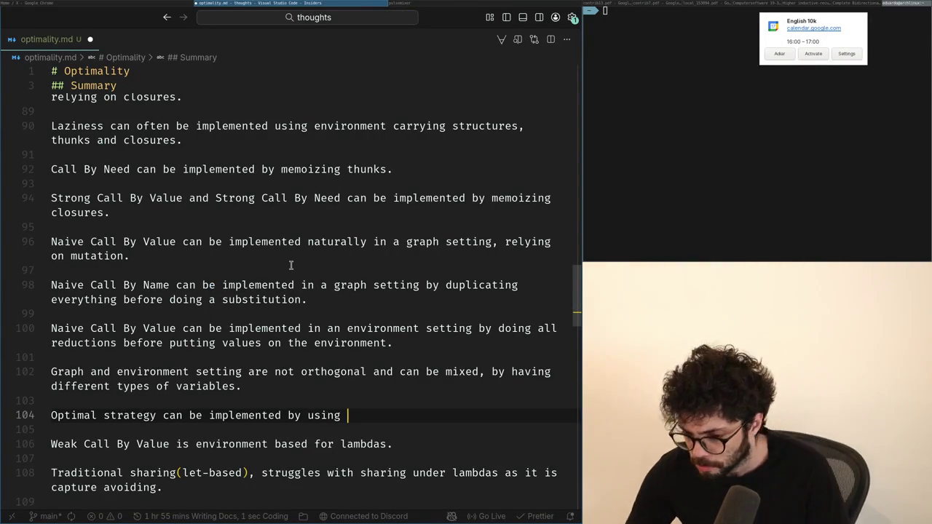
key(ctrl+Left)
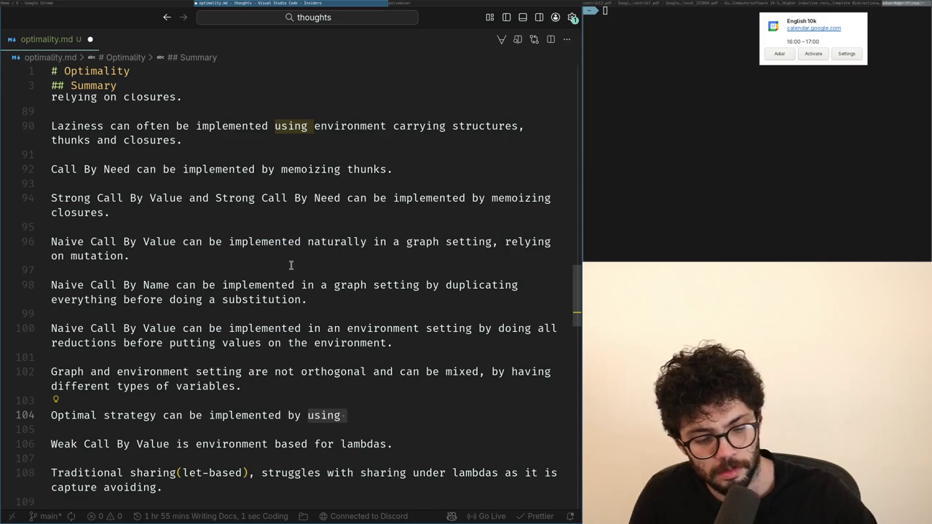
key(ctrl+Delete)
text(za)
key(BackSpace)
key(BackSpace)
text(doing all subs)
key(ctrl+BackSpace)
key(ctrl+BackSpace)
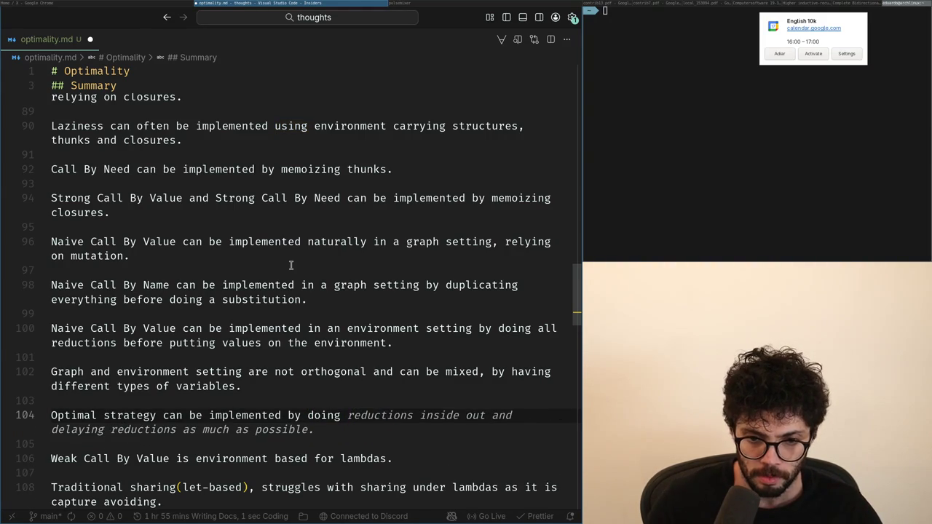
text(all substitutions)
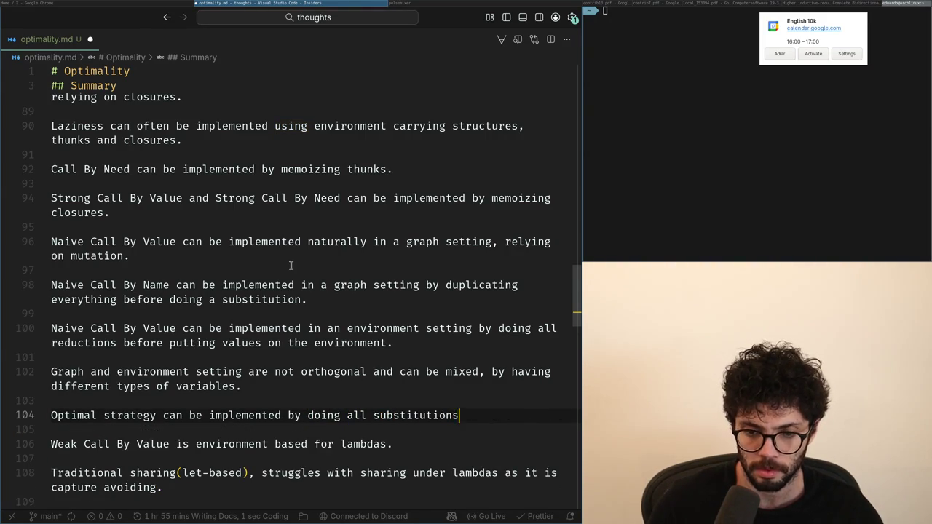
key(ctrl+BackSpace)
key(ctrl+BackSpace)
text(solving all substitution)
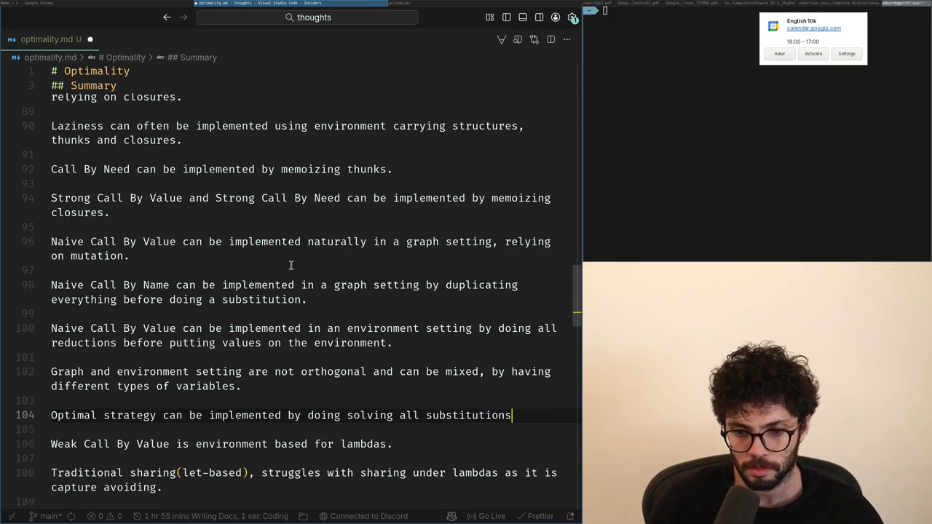
text(s first,)
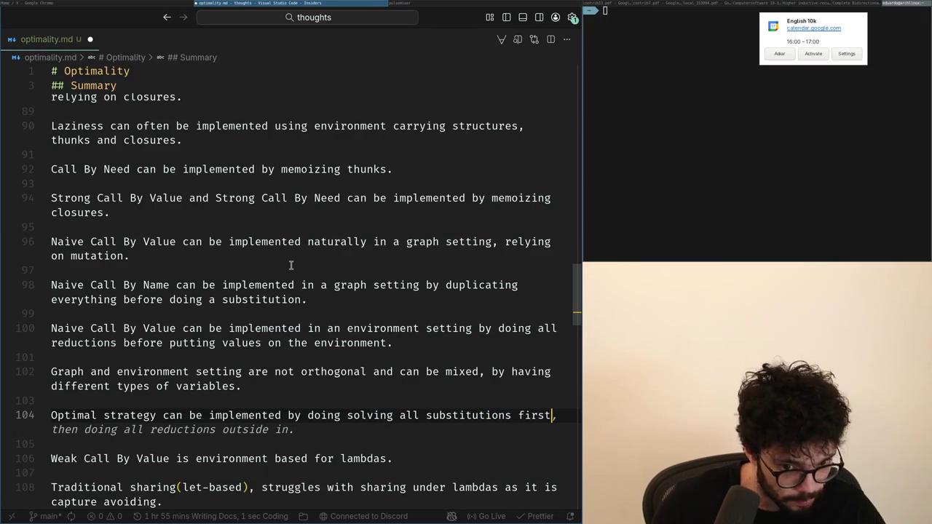
key(BackSpace)
- Insert 'in a similar manner to' before 'by' and delete the old substitution clause
key(Home)
key(ctrl+Right)
key(ctrl+Right)
key(ctrl+Right)
key(ctrl+Right)
key(ctrl+Right)
key(ctrl+Left)
text(in a similar manner to)
key(shift+End)
key(BackSpace)
key(ctrl+Left)
key(ctrl+Left)
key(ctrl+Left)
key(ctrl+Left)
key(ctrl+Left)
key(ctrl+Left)
- Add 'inefficiently' and end line 104 with 'Naive Call By Value, by us'
text(inn)
key(BackSpace)
text(efficiently)
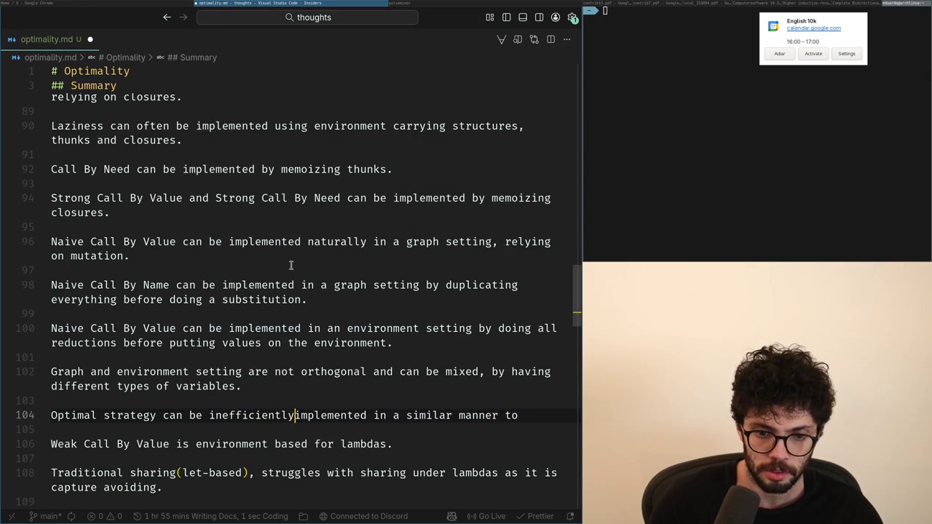
key(End)
text(Naive Call By Value, by us)
scroll(264, 109, up, 2)
click(170, 4)
click(46, 330)
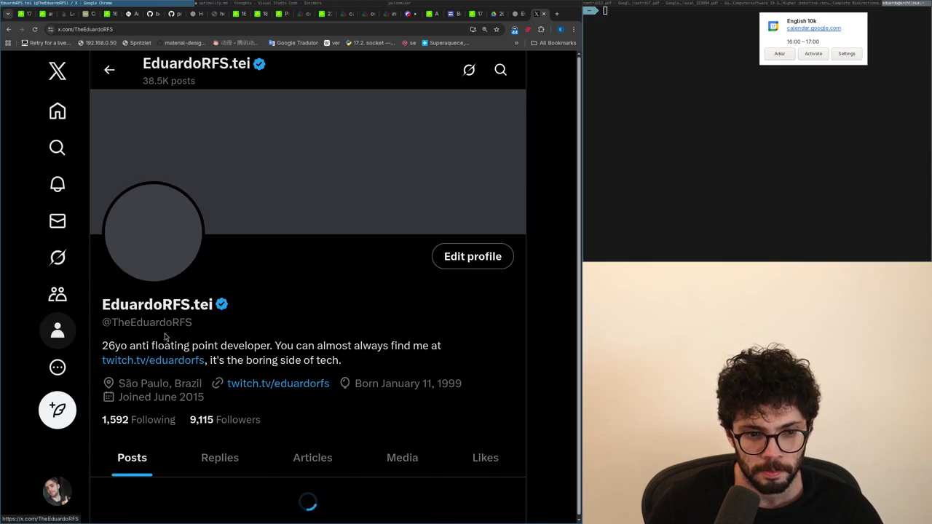
scroll(306, 328, down, 5)
scroll(290, 313, up, 3)
click(264, 285)
key(alt+Tab)
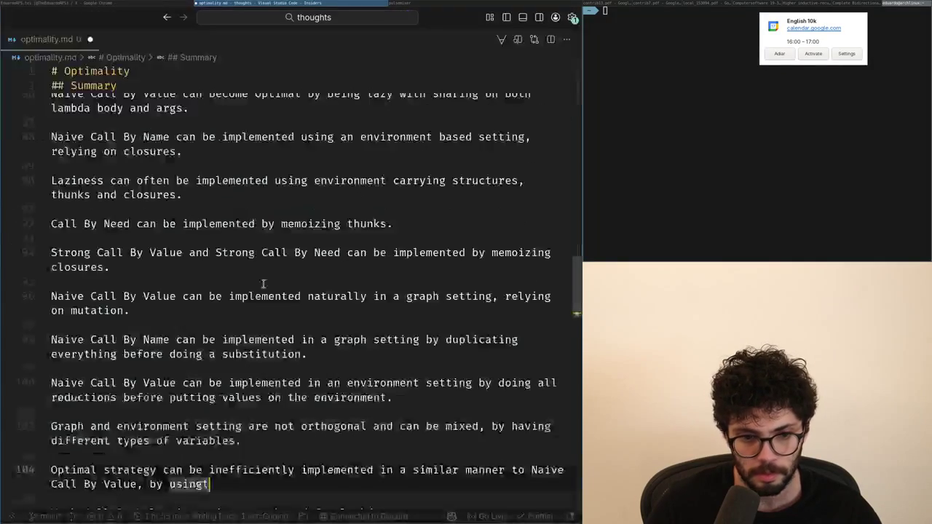
scroll(261, 276, up, 2)
scroll(258, 262, down, 1)
scroll(258, 259, up, 3)
scroll(255, 253, up, 1)
key(alt+Tab)
key(alt+Tab)
key(alt+Tab)
click(195, 4)
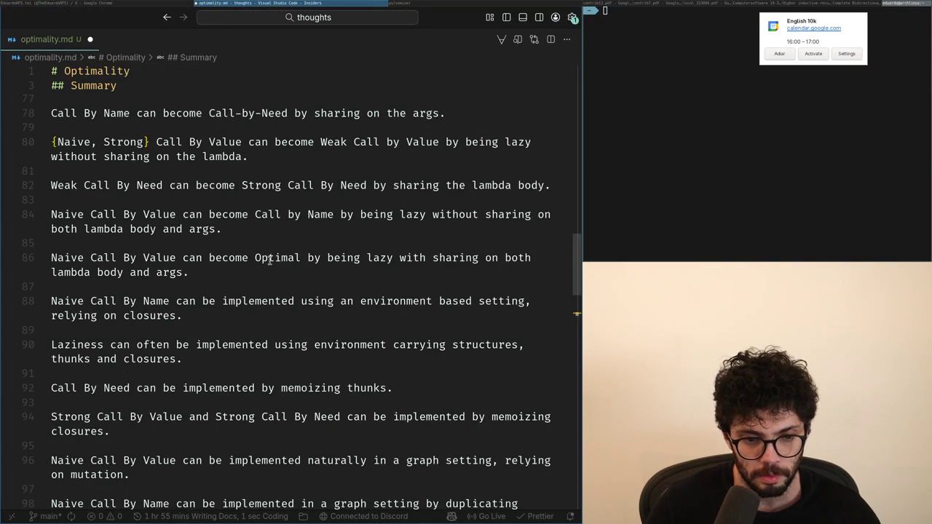
scroll(270, 260, up, 2)
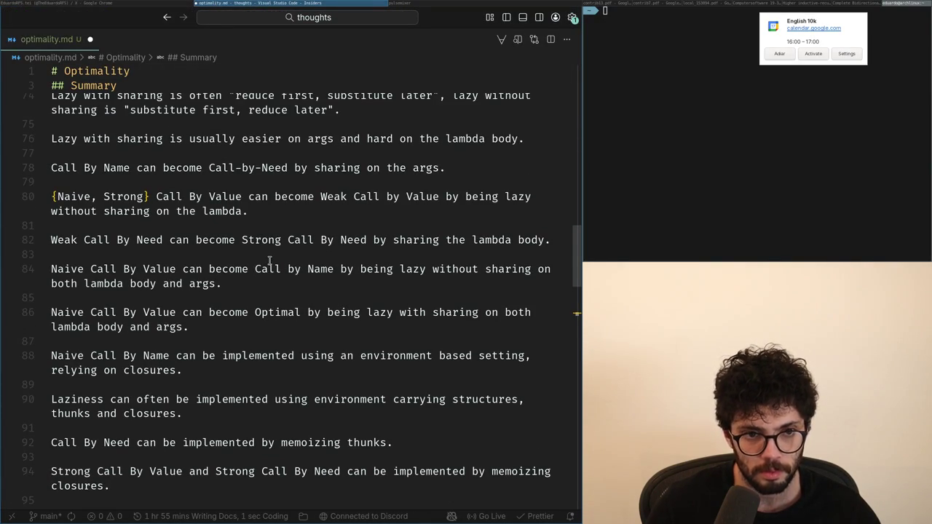
scroll(269, 260, up, 2)
scroll(269, 259, up, 1)
click(145, 4)
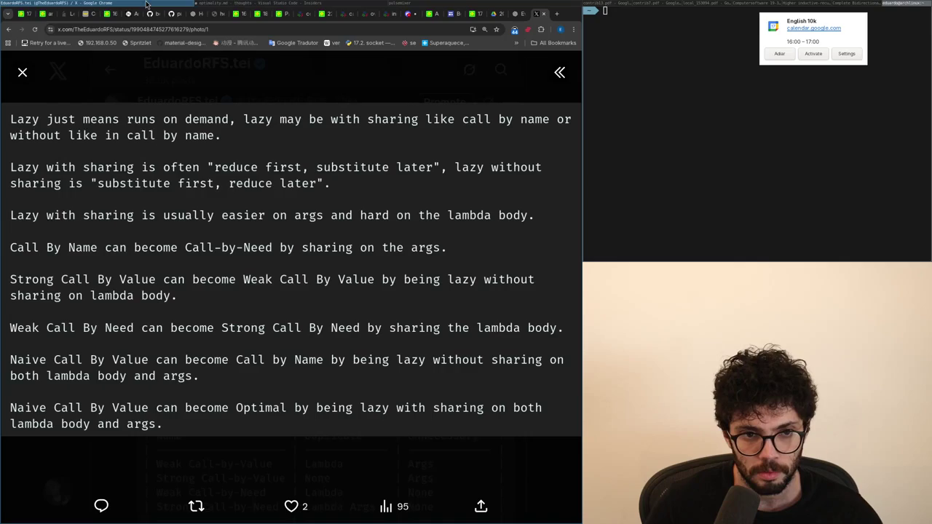
click(237, 5)
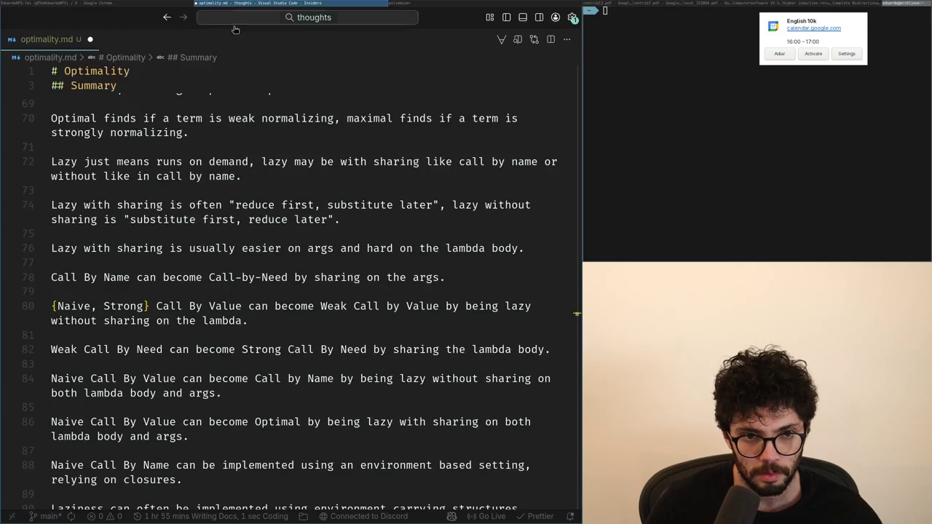
scroll(238, 191, up, 1)
scroll(233, 207, up, 2)
scroll(226, 243, up, 2)
scroll(226, 243, down, 1)
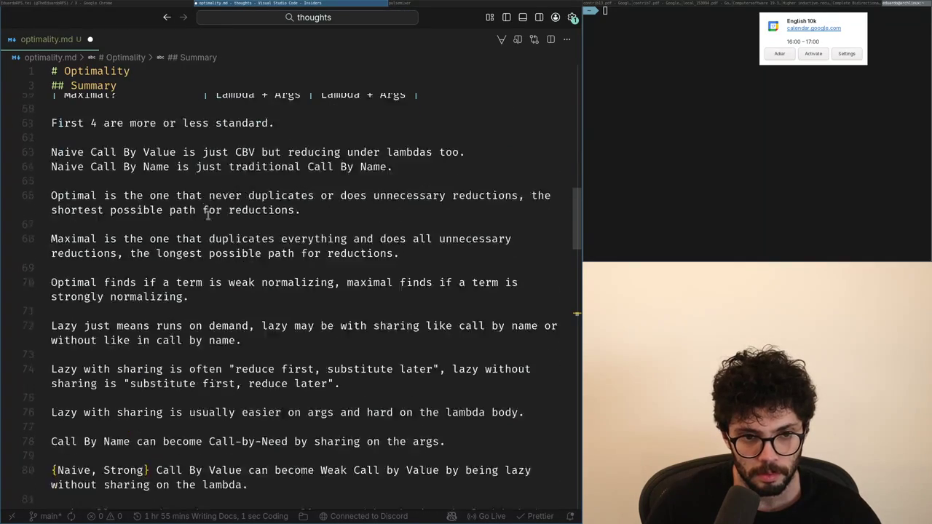
scroll(226, 243, down, 5)
scroll(225, 243, down, 1)
click(133, 4)
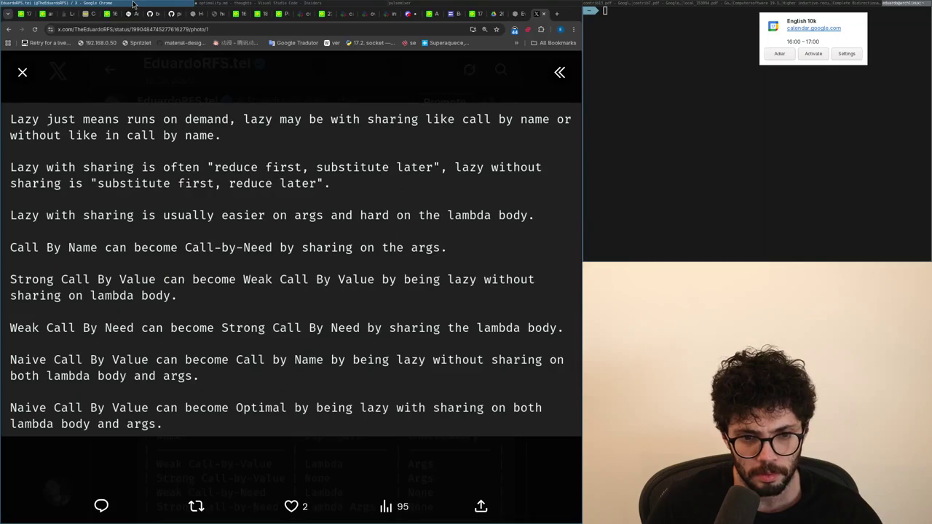
click(259, 4)
scroll(200, 382, down, 1)
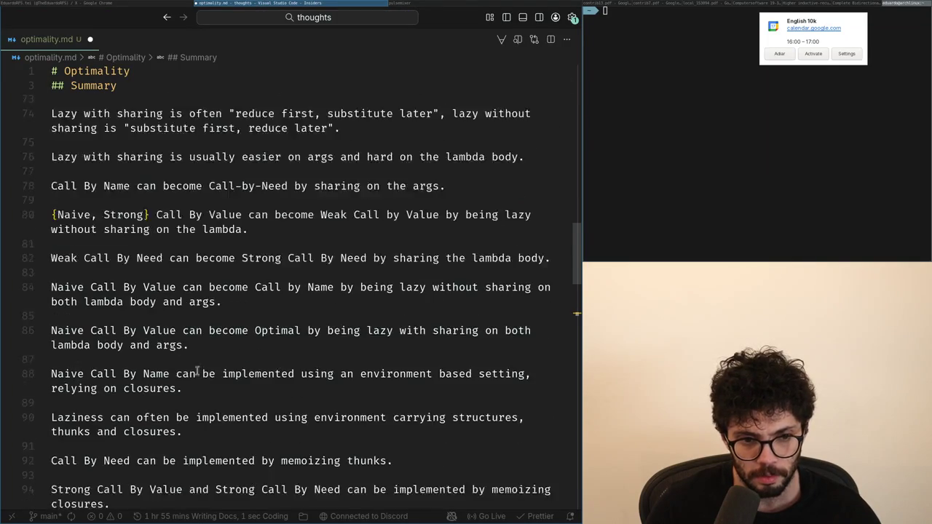
scroll(195, 367, down, 1)
scroll(195, 367, down, 1)
click(110, 4)
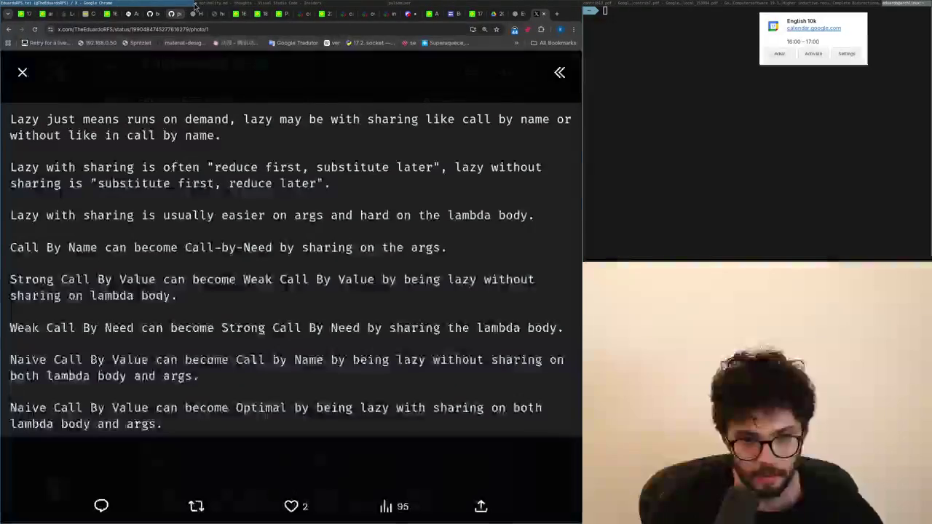
click(246, 3)
scroll(186, 251, down, 1)
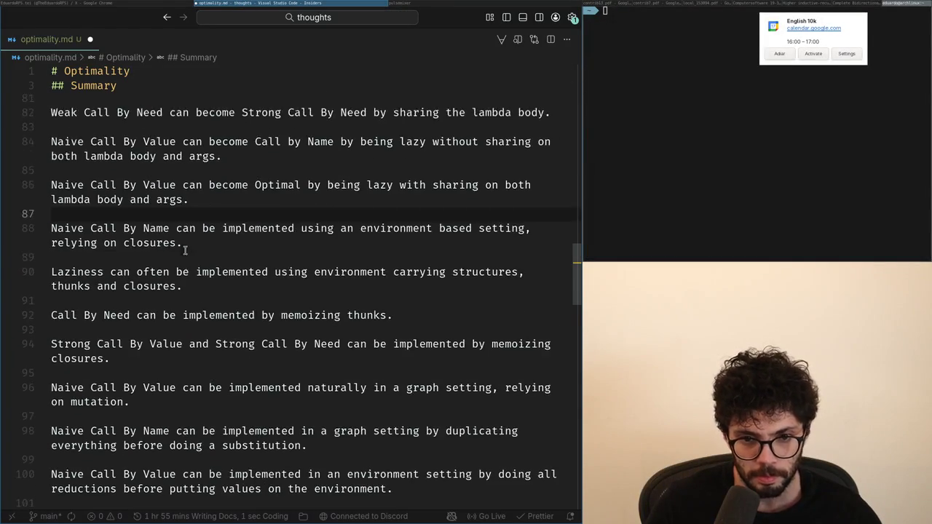
scroll(186, 251, down, 1)
- Add the heading '### Implementation Setting' after line 86, completing it from the suggestion
key(Return)
key(Return)
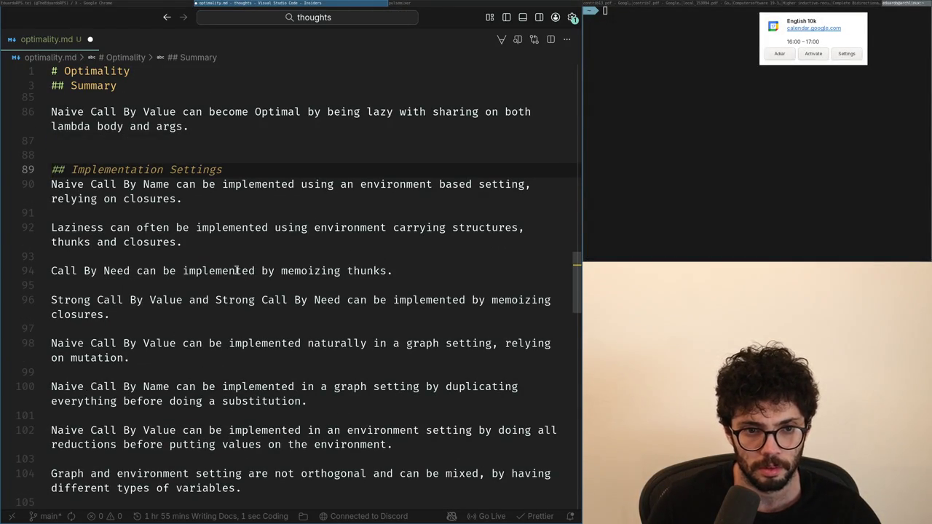
text(Implement)
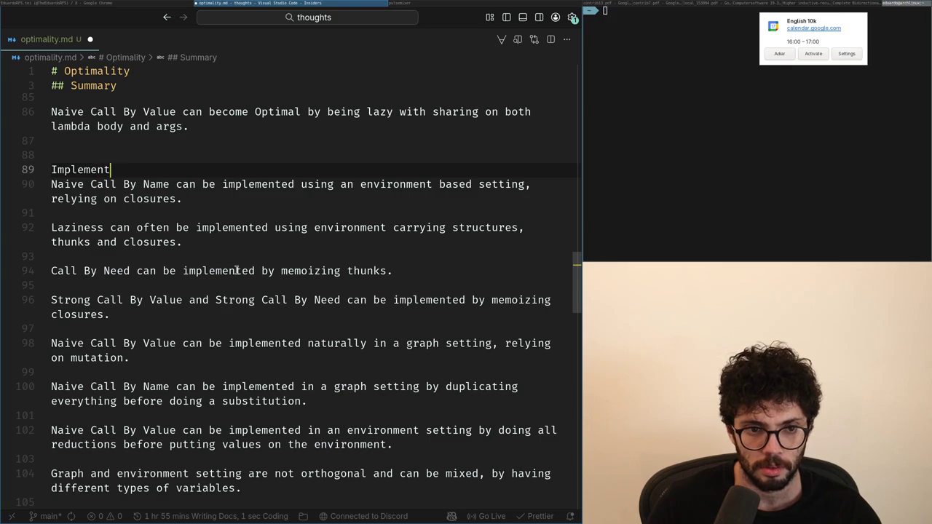
text(##)
key(End)
text(Se)
text(#)
key(End)
key(Return)
- Scroll down to the optimal strategy sentence and place the caret at its end
scroll(237, 395, down, 2)
click(238, 395)
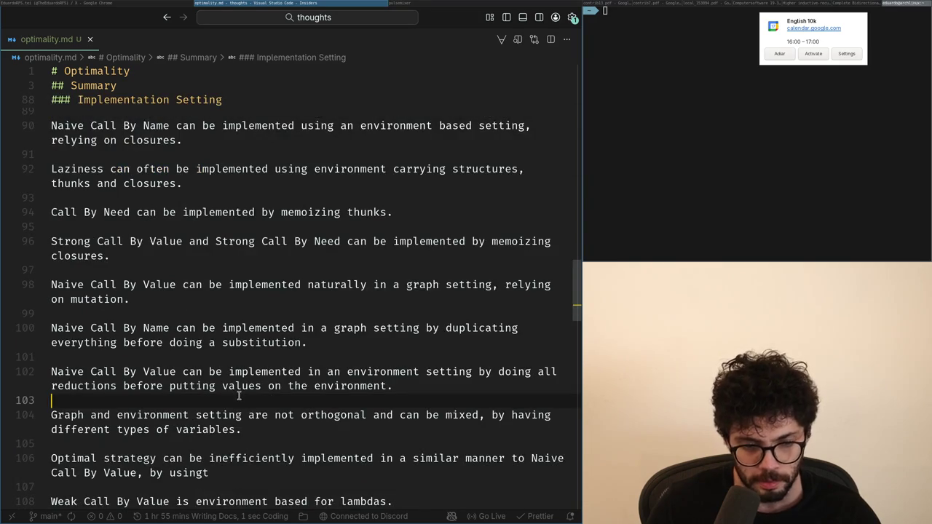
scroll(240, 396, down, 1)
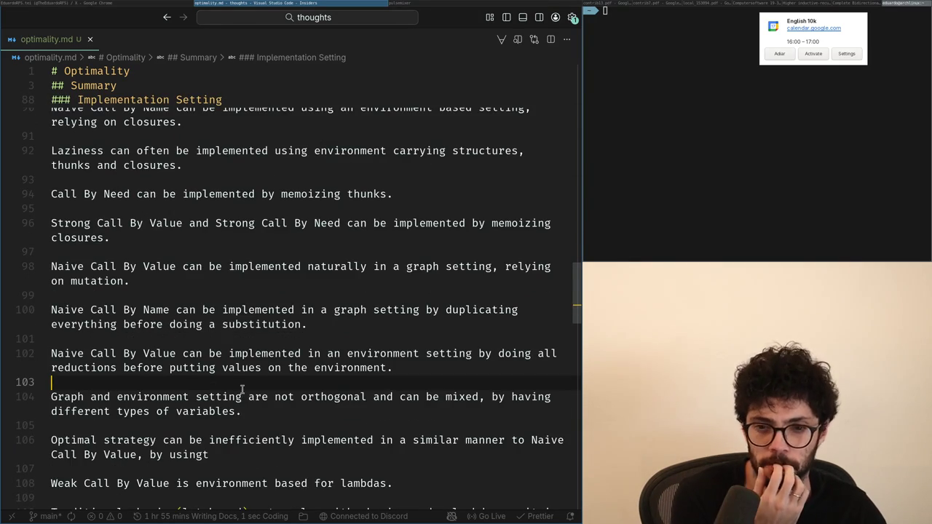
scroll(242, 395, down, 1)
scroll(242, 391, up, 2)
scroll(242, 391, up, 2)
scroll(242, 391, down, 2)
click(243, 472)
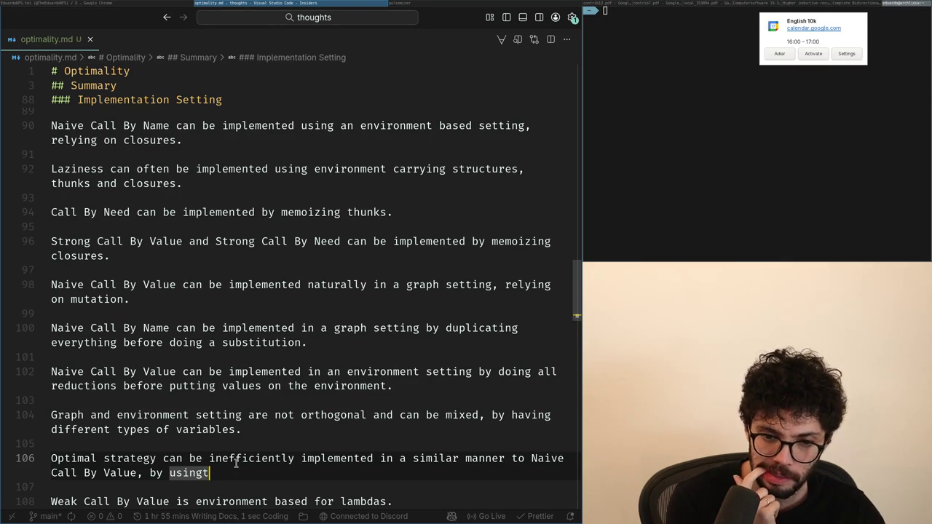
- Retype the sentence ending on line 106 as a substitutions clause closed with a period
scroll(236, 463, down, 3)
key(shift+Up)
key(ctrl+shift+Right)
key(ctrl+shift+Right)
key(ctrl+shift+Right)
key(ctrl+shift+Right)
key(ctrl+shift+Right)
key(ctrl+shift+Left)
key(ctrl+shift+Left)
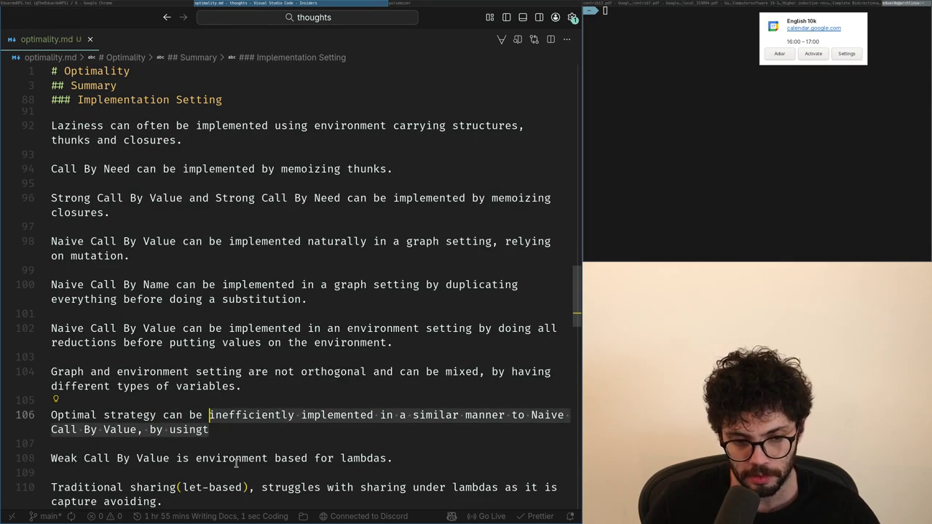
key(ctrl+shift+Right)
key(ctrl+shift+Right)
text(by)
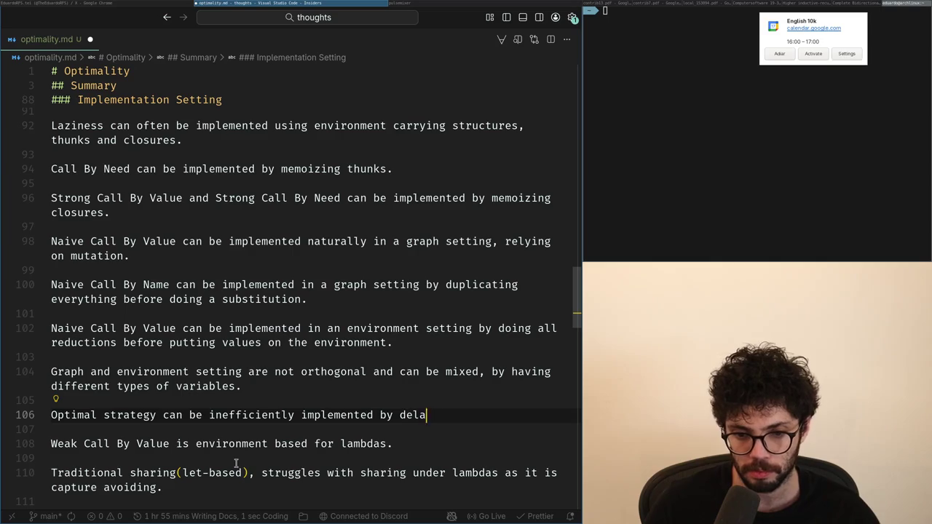
text(d d)
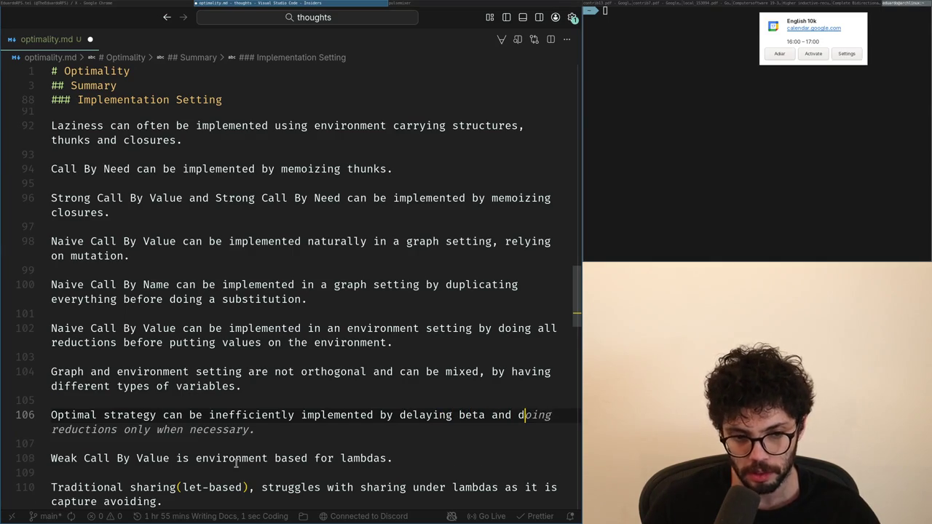
text( substi)
text(ns eagerly)
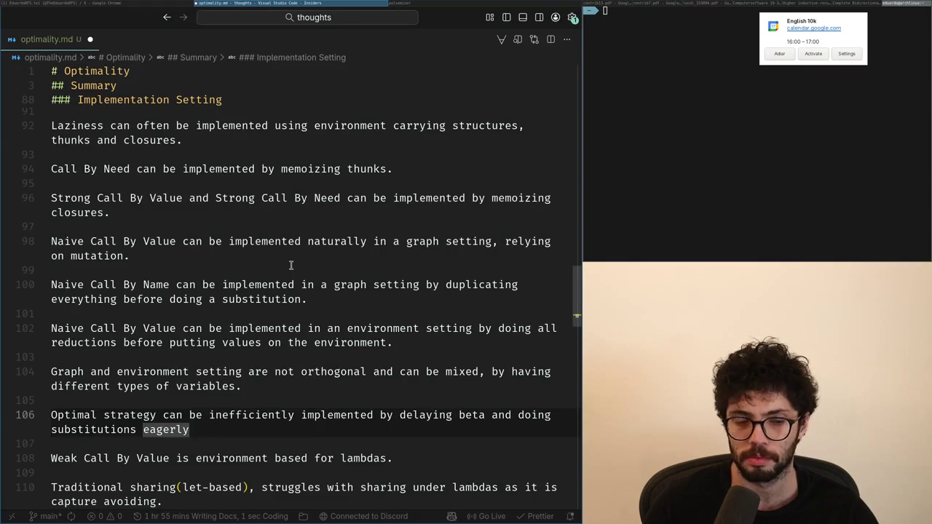
text(.)
- Step through line 106 to check the wording around 'by' and 'eagerly'
key(Up)
key(ctrl+Right)
key(ctrl+Right)
key(ctrl+Right)
key(ctrl+Right)
key(ctrl+Right)
key(ctrl+Right)
key(ctrl+Right)
key(ctrl+Left)
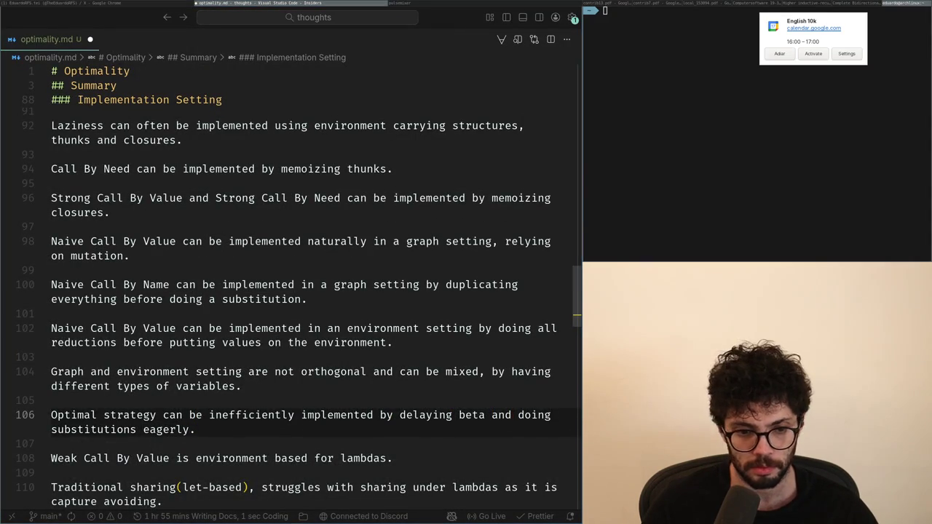
key(Down)
key(ctrl+Left)
key(ctrl+Left)
key(ctrl+Left)
key(ctrl+Right)
key(ctrl+Right)
key(End)
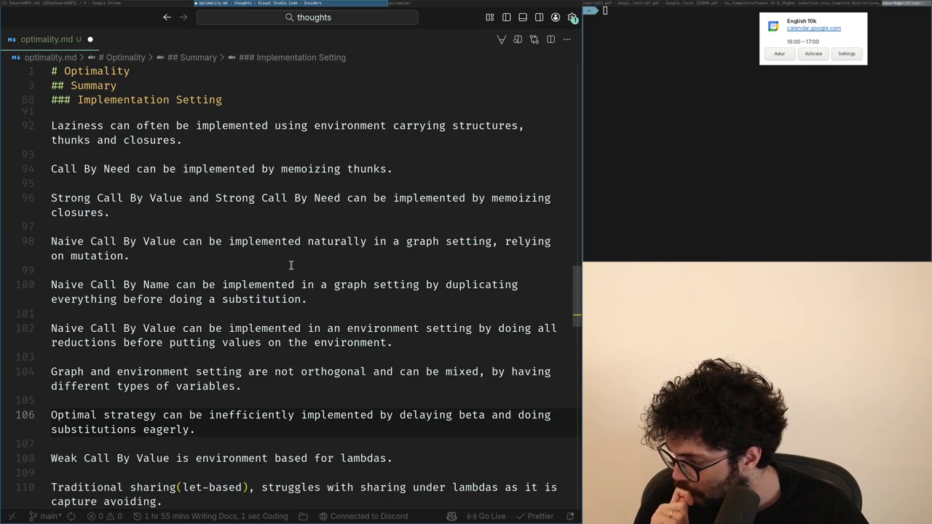
- Insert 'in a graph based setting' after 'implemented'
key(Up)
key(ctrl+Right)
key(ctrl+Right)
key(ctrl+Right)
key(ctrl+Left)
key(ctrl+Left)
key(Left)
key(ctrl+Right)
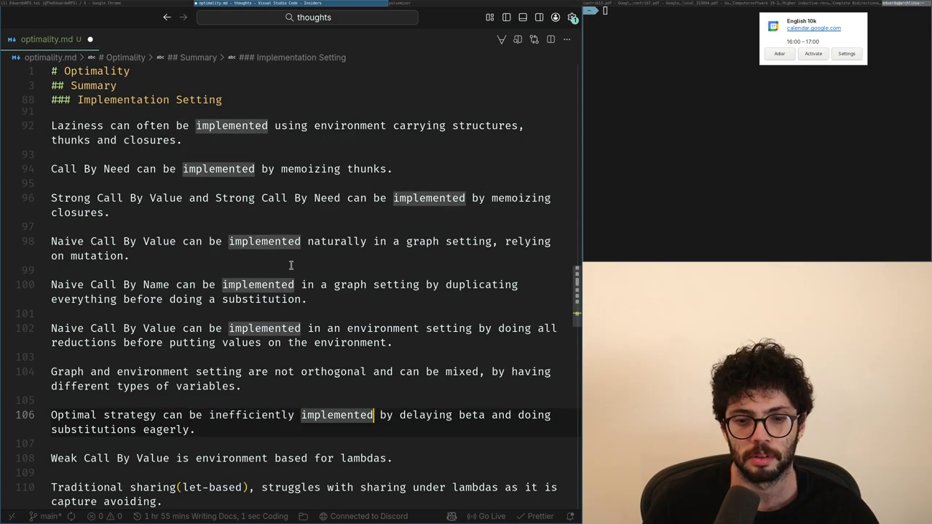
text(in a grou)
key(BackSpace)
key(BackSpace)
text(aph based setting)
key(ctrl+Right)
key(ctrl+Right)
key(ctrl+Right)
- Delete 'by delaying beta' and type 'doing' at the start of the line
key(ctrl+shift+Left)
key(ctrl+shift+Left)
key(ctrl+shift+Left)
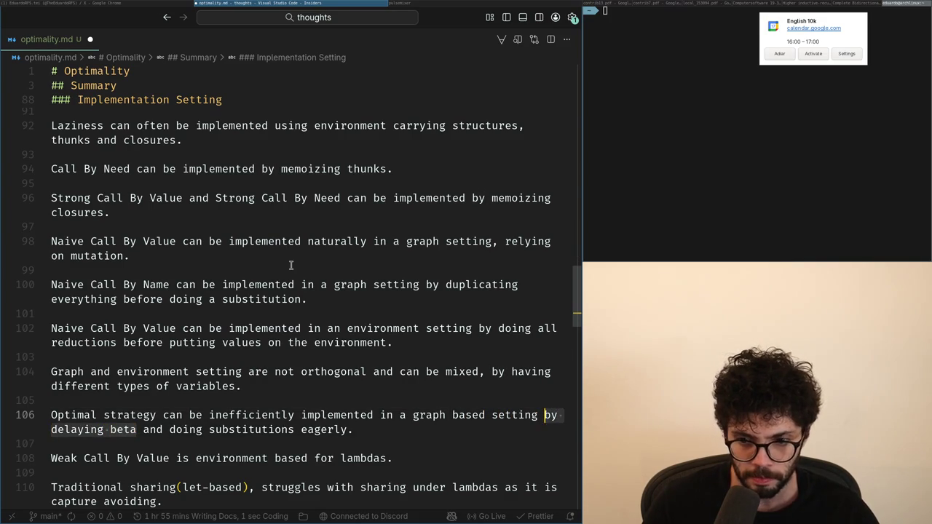
key(ctrl+shift+Left)
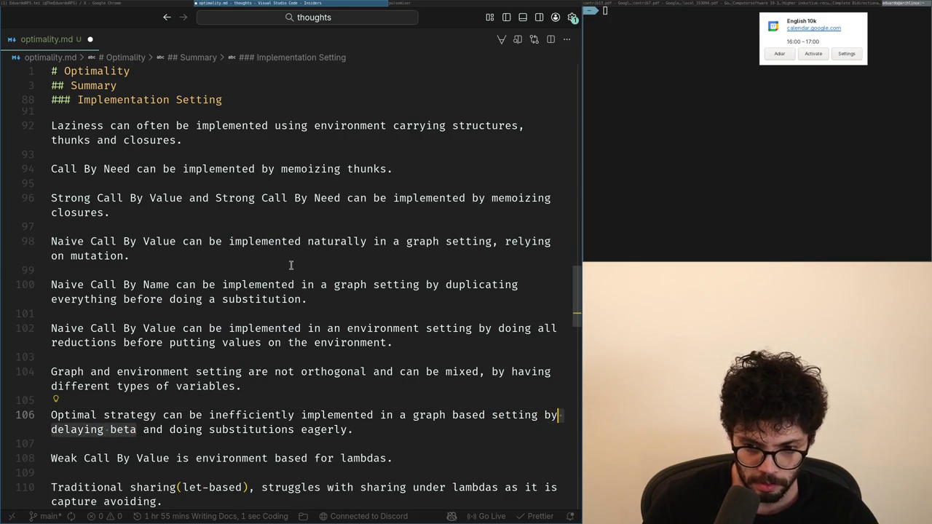
key(BackSpace)
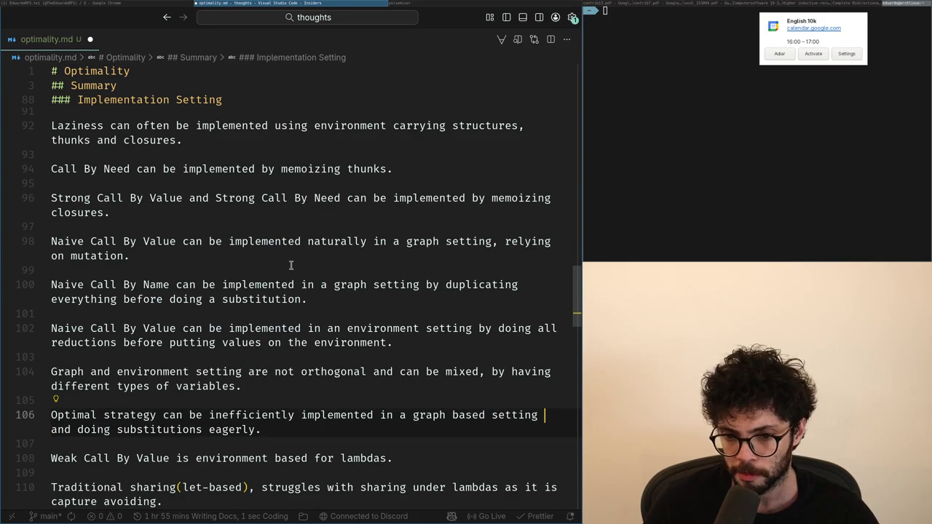
text(by)
key(Home)
text(doing)
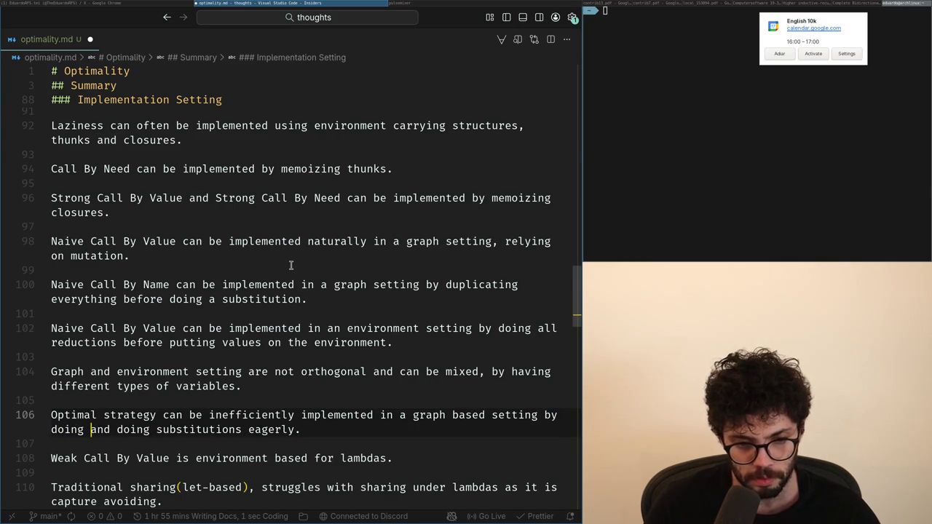